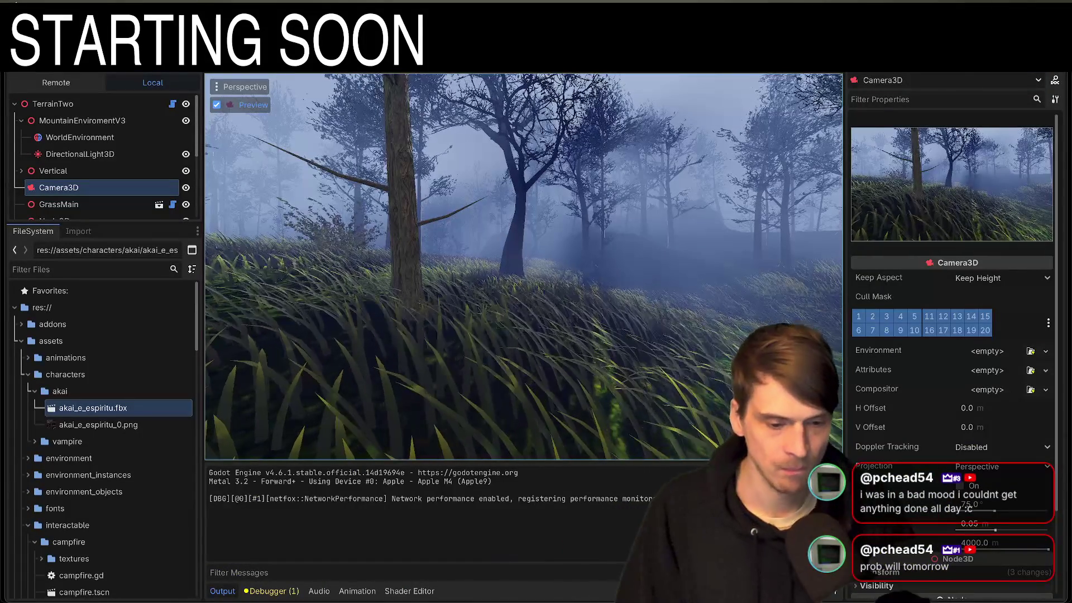
Step: Stop the running forest game and close the Godot editor window
{"action": "key", "text": "super+q"}
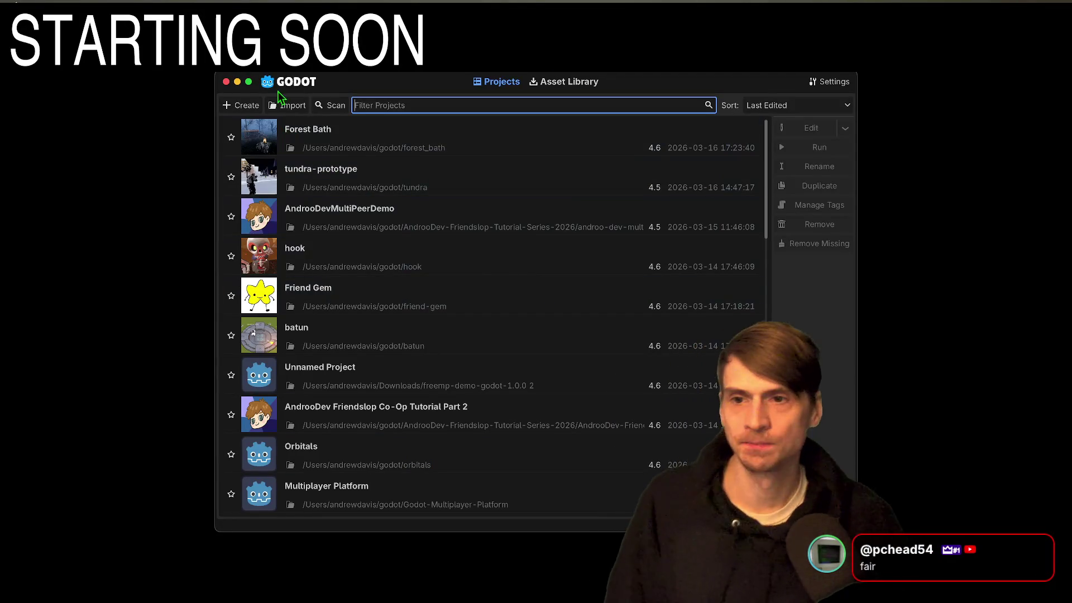
Step: Import project.godot from godot/AndroDev…Series-2026/Part-3 and open it in the editor
{"action": "left_click", "coordinate": [280, 106]}
{"action": "left_click", "coordinate": [621, 355]}
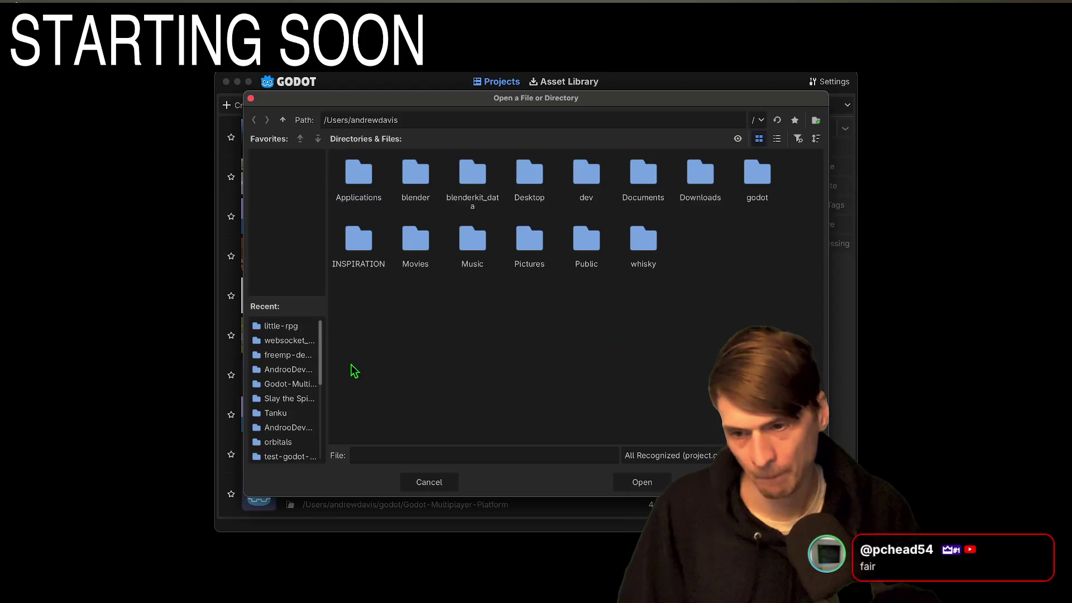
{"action": "double_click", "coordinate": [758, 176]}
{"action": "double_click", "coordinate": [423, 263]}
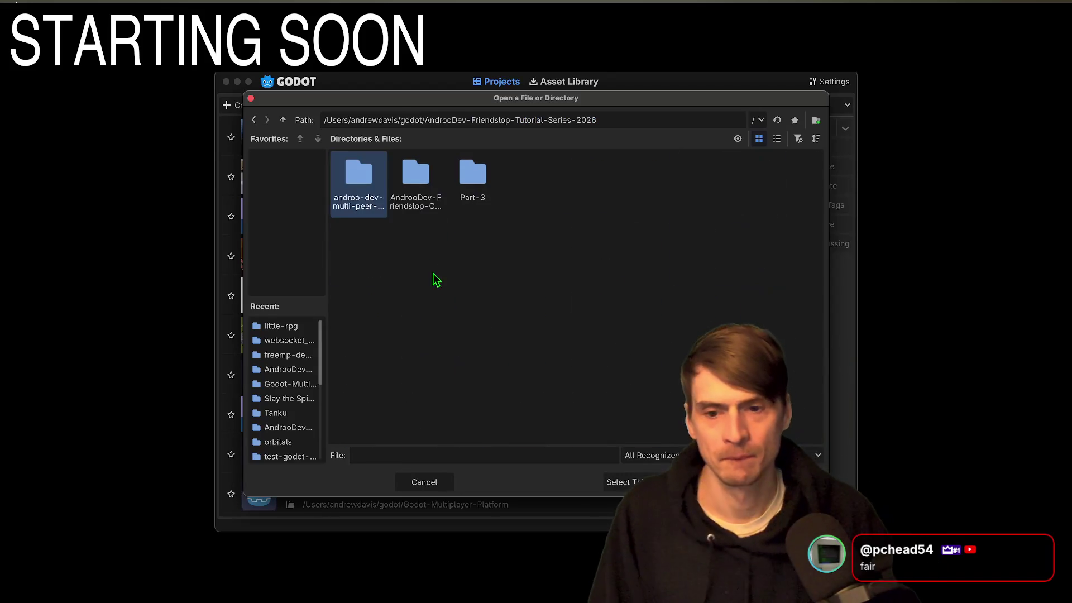
{"action": "double_click", "coordinate": [471, 170]}
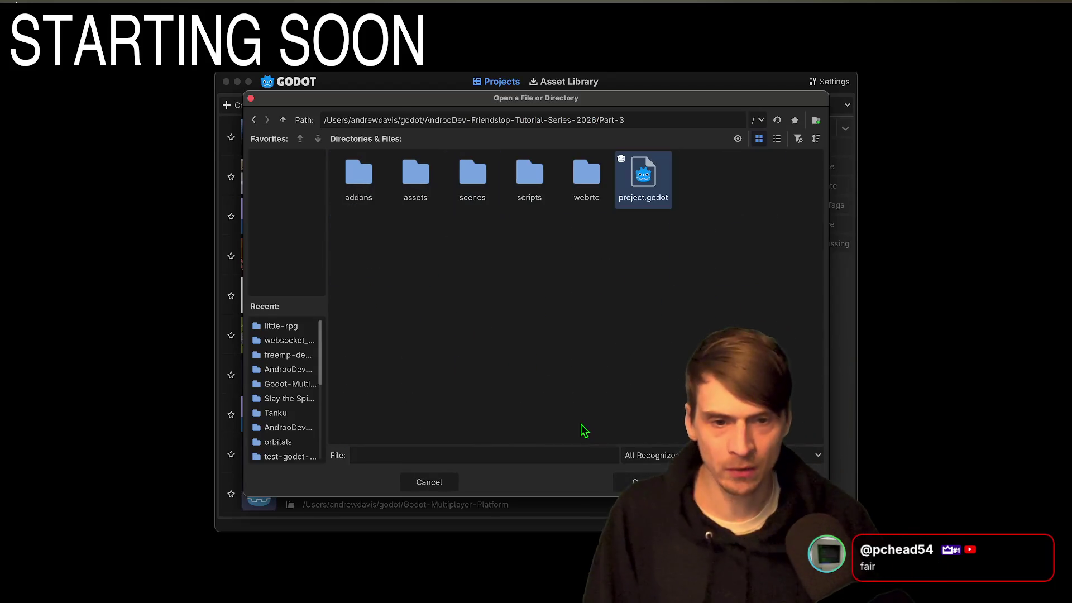
{"action": "left_click", "coordinate": [630, 208]}
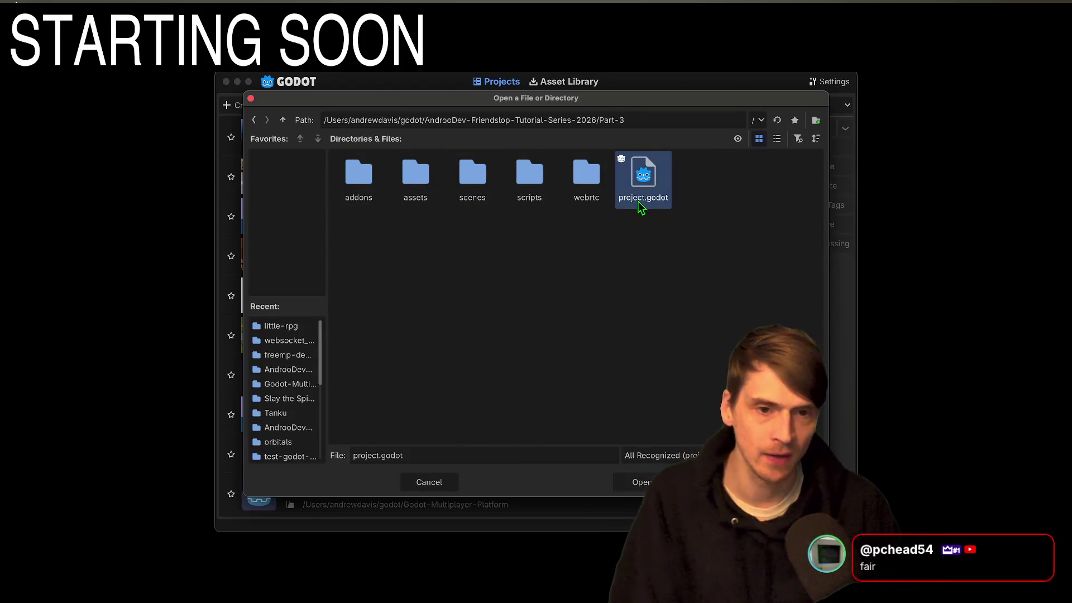
{"action": "double_click", "coordinate": [640, 204]}
{"action": "left_click", "coordinate": [607, 355]}
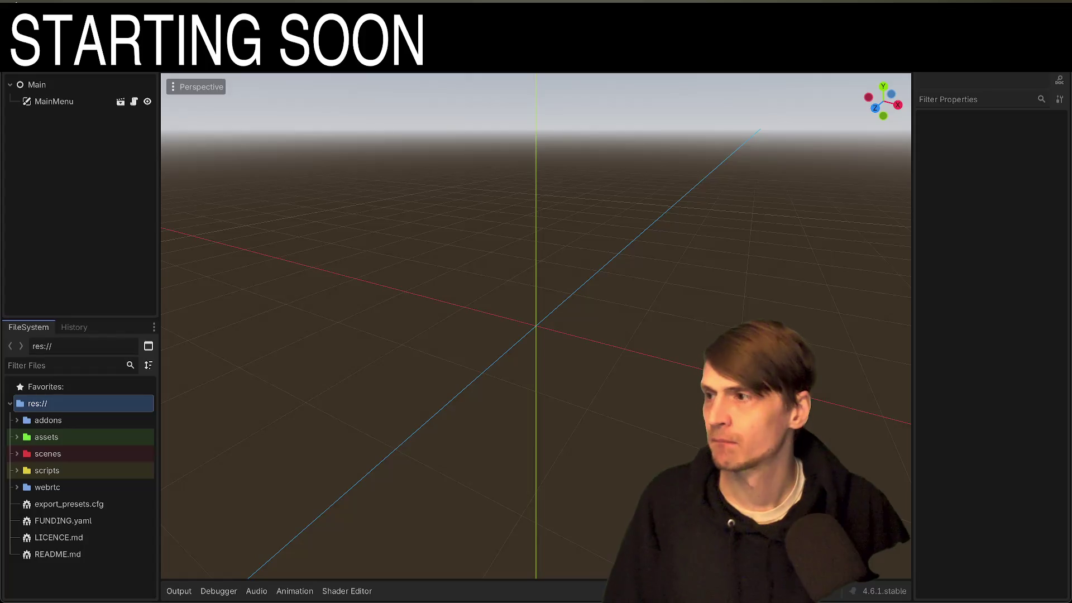
Step: Rename the project in Project Settings from Part 2 to 'AndrooDev Friendslop Co-Op Tutorial Part 3'
{"action": "key", "text": "ctrl+shift+p"}
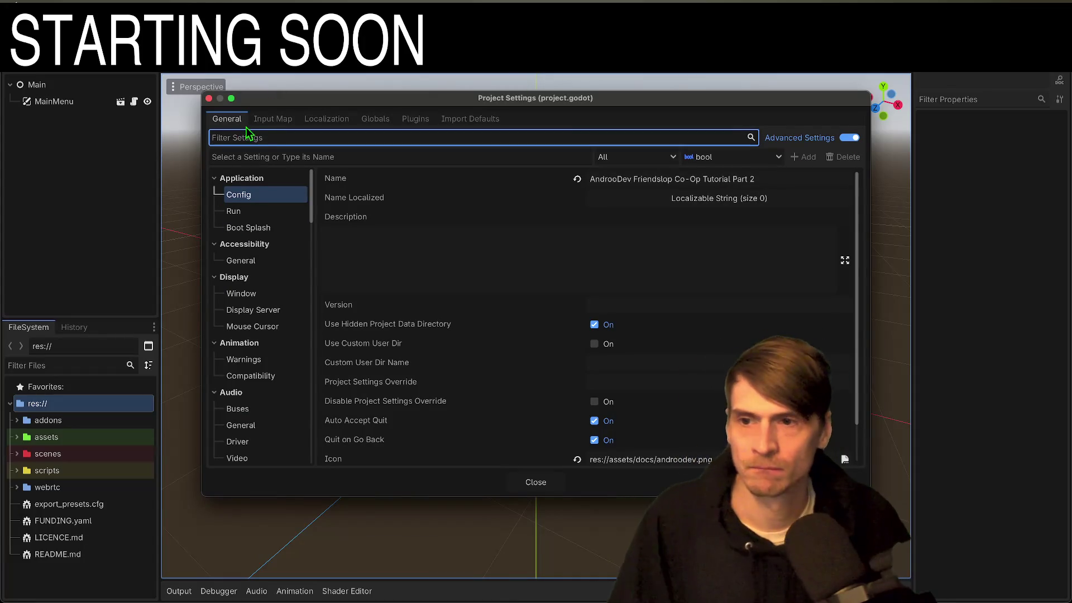
{"action": "left_click", "coordinate": [811, 185]}
{"action": "key", "text": "BackSpace"}
{"action": "type", "text": "3"}
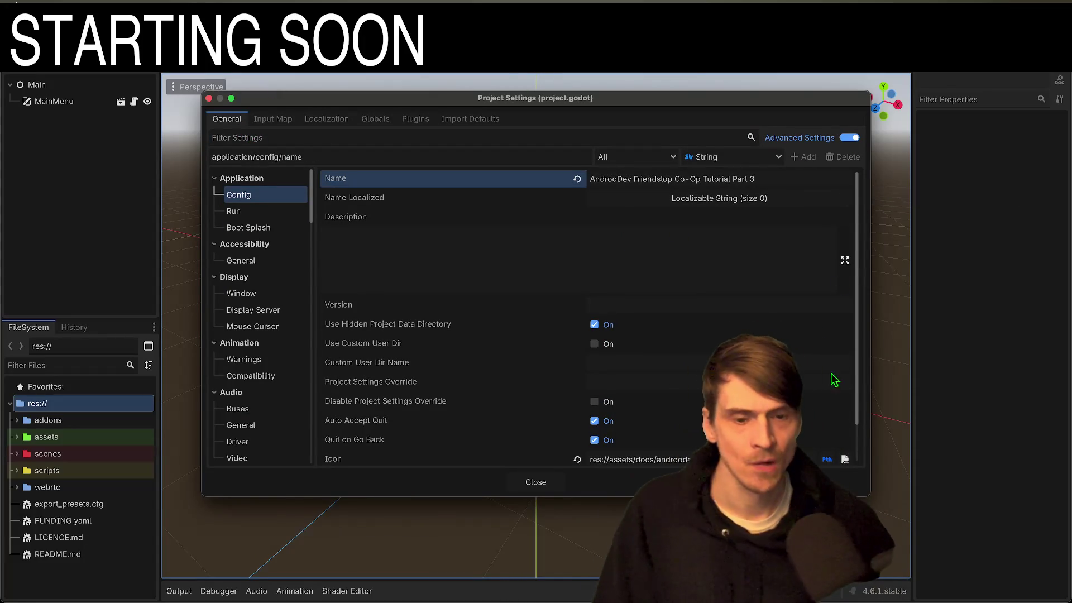
{"action": "scroll", "coordinate": [713, 387], "scroll_direction": "down", "scroll_amount": 2}
{"action": "left_click", "coordinate": [713, 416]}
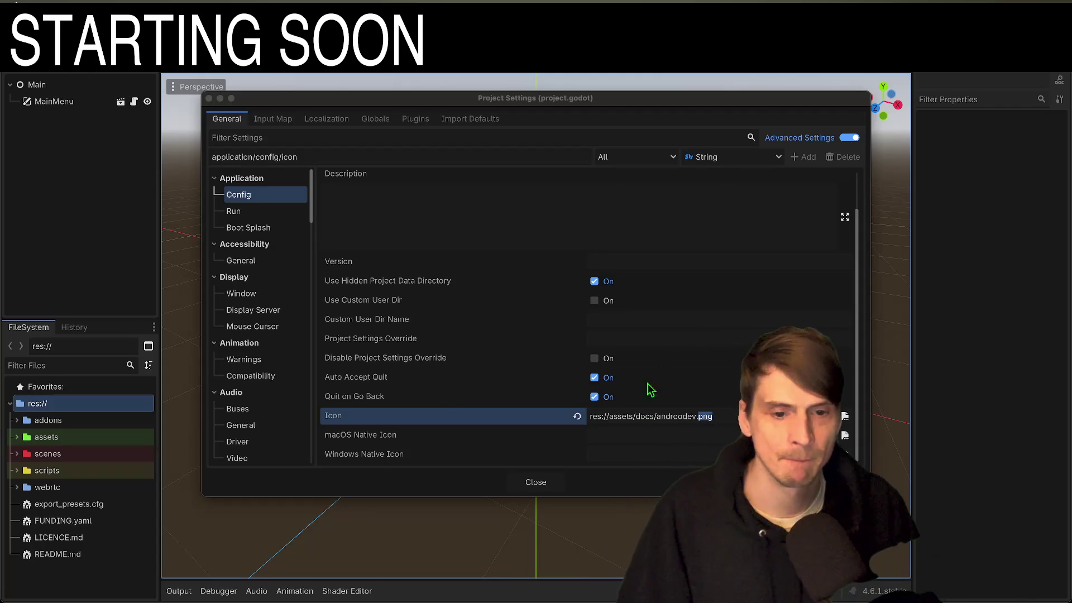
Step: Set the project icon to androodev.png, close Project Settings and run the project
{"action": "left_click", "coordinate": [222, 572]}
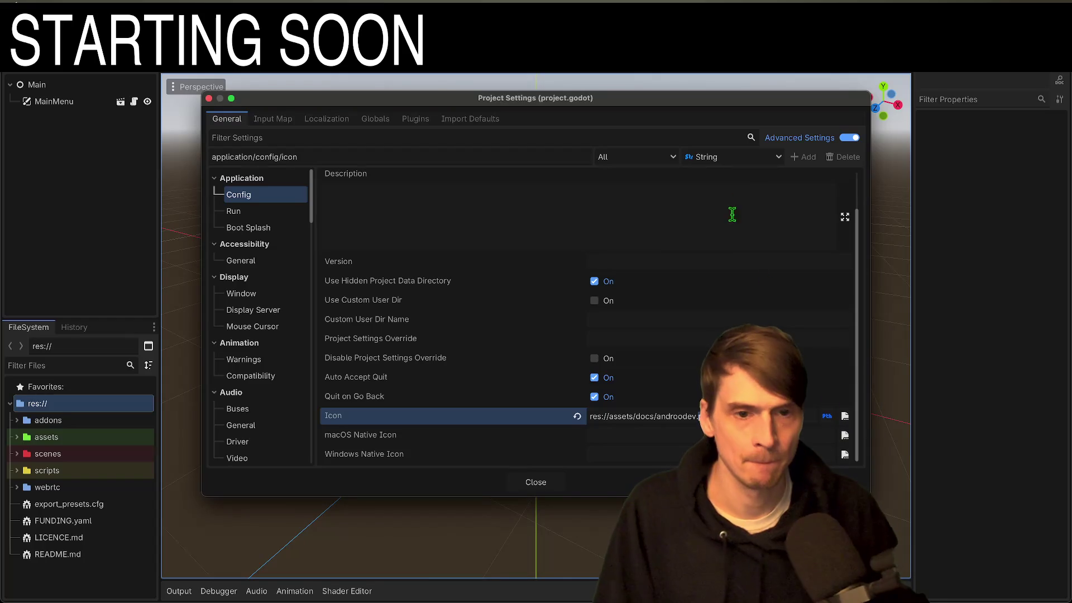
{"action": "left_click", "coordinate": [845, 416]}
{"action": "double_click", "coordinate": [447, 212]}
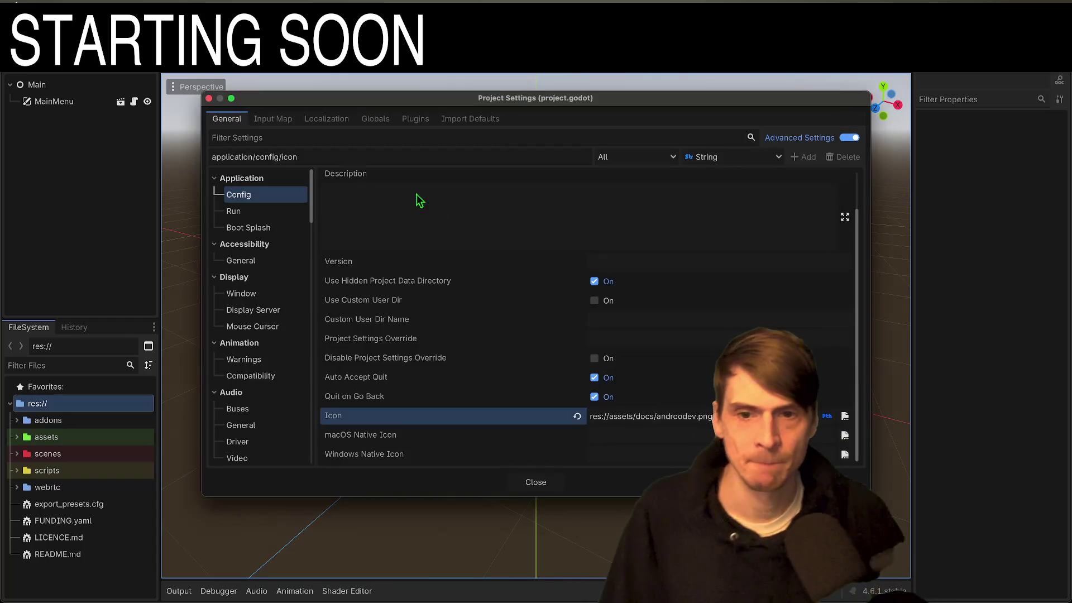
{"action": "left_click", "coordinate": [545, 486]}
{"action": "key", "text": "super+b"}
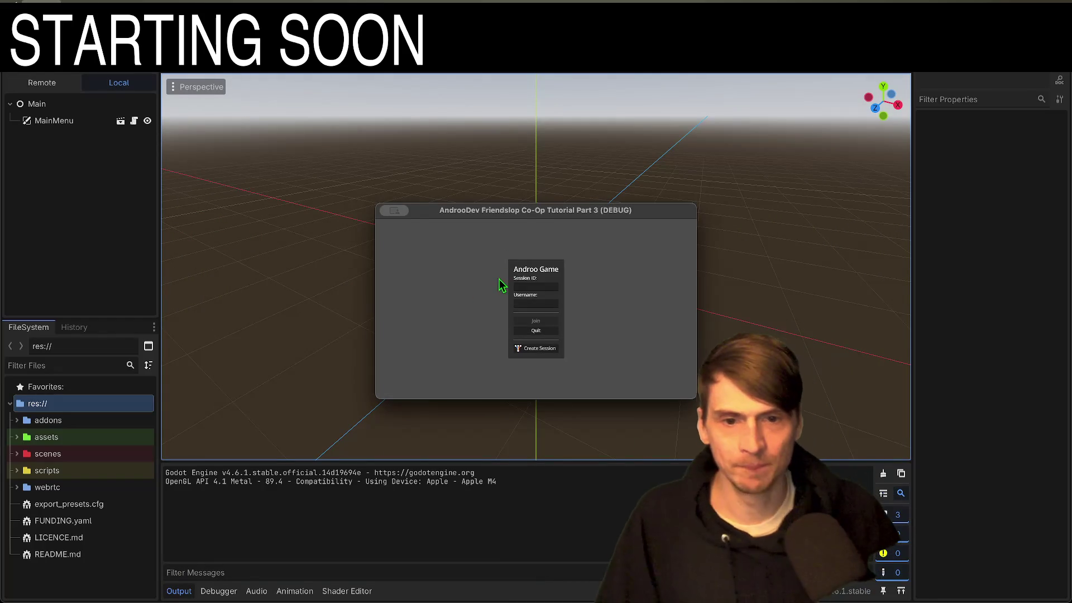
Step: Stop the Part 3 test run and return to the Project Manager
{"action": "key", "text": "super+period"}
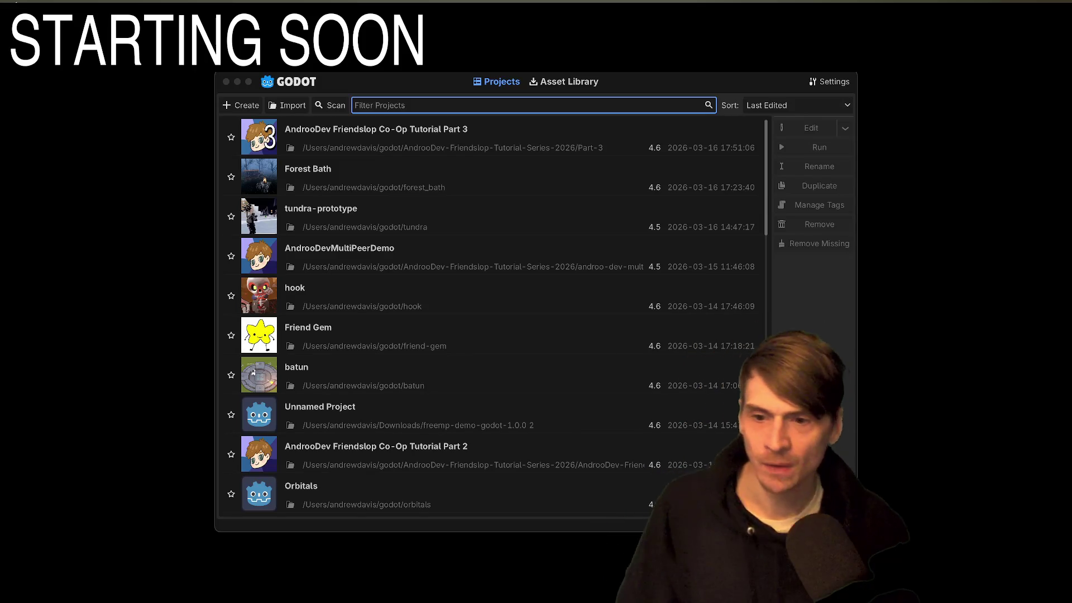
{"action": "key", "text": "super+Tab"}
Step: Open the 'AndrooDev Friendslop Co-Op Tutorial Part 3' project from the project list
{"action": "double_click", "coordinate": [595, 137]}
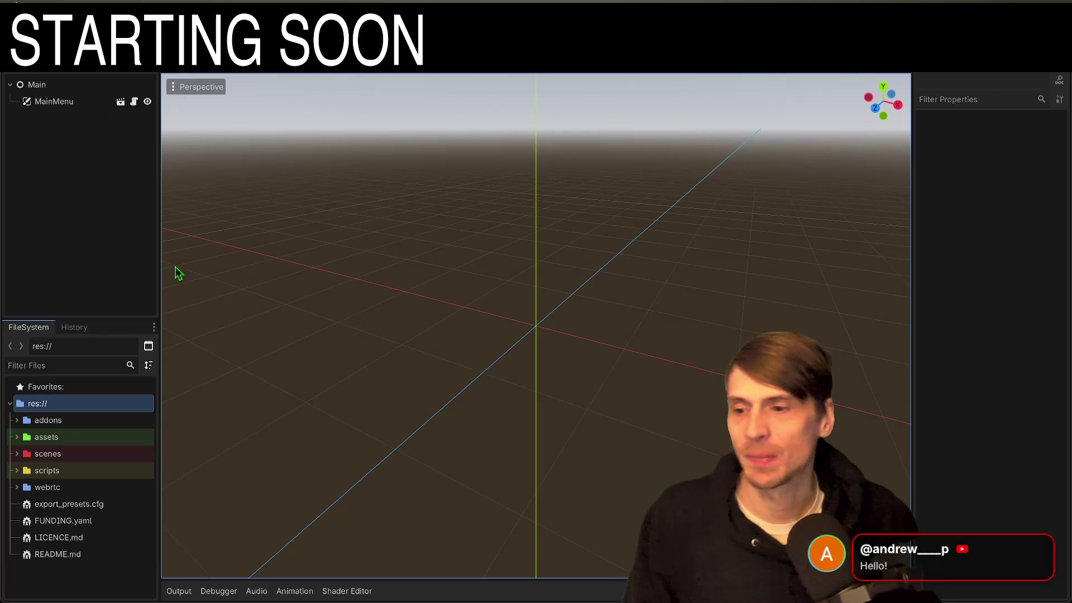
Step: Open the world_forest scene via the 'forest' file filter, then switch to the Google Docs script
{"action": "left_click", "coordinate": [78, 364]}
{"action": "type", "text": "fores"}
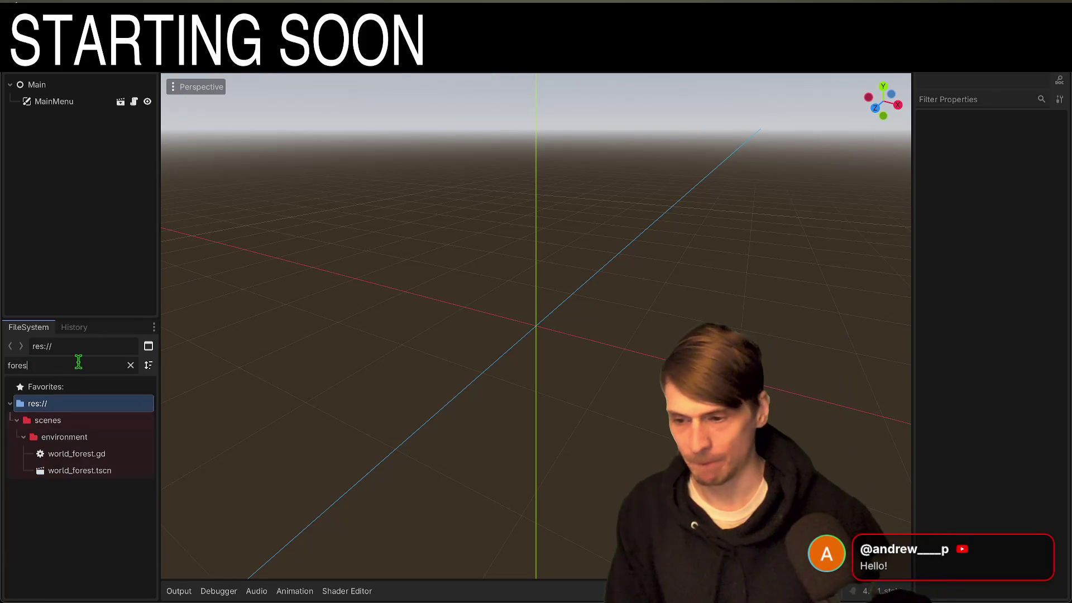
{"action": "type", "text": "t"}
{"action": "double_click", "coordinate": [109, 471]}
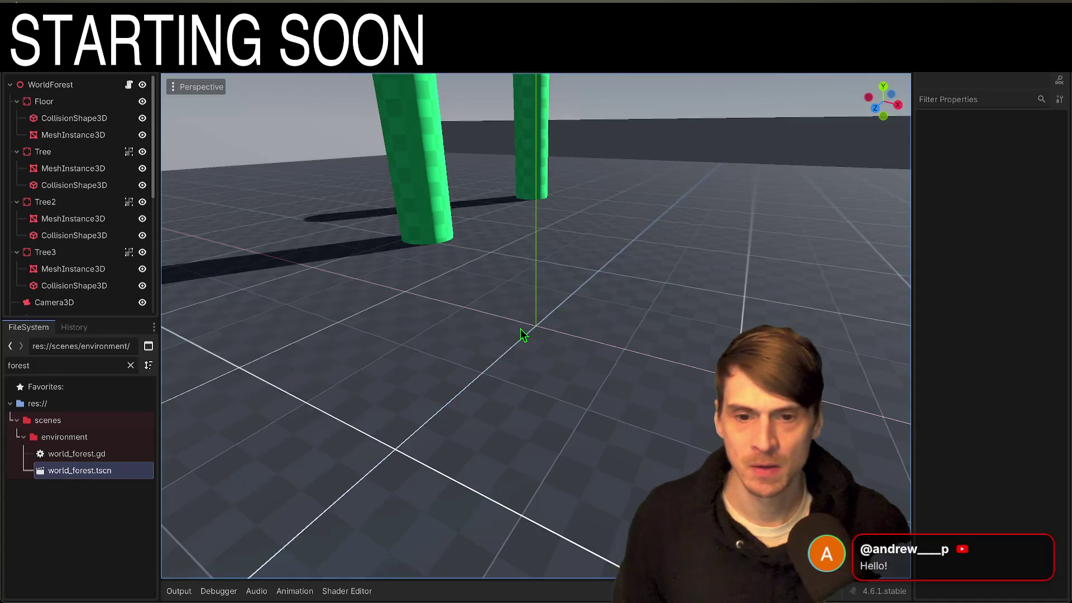
{"action": "scroll", "coordinate": [521, 334], "scroll_direction": "down", "scroll_amount": 10}
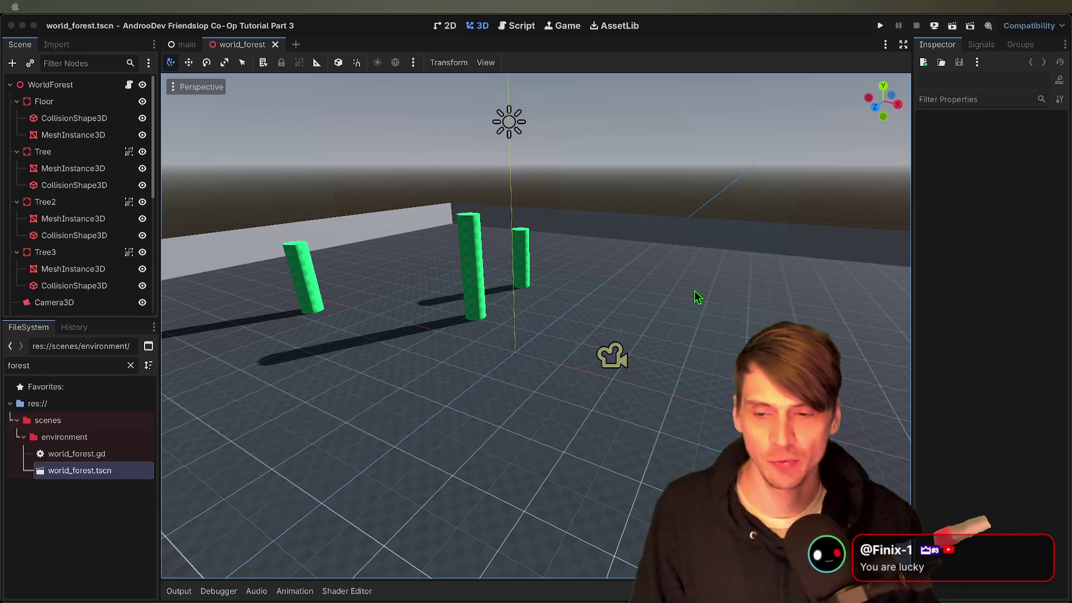
{"action": "mouse_move", "coordinate": [696, 296]}
{"action": "left_mouse_down"}
{"action": "mouse_move", "coordinate": [699, 313]}
{"action": "mouse_move", "coordinate": [625, 313]}
{"action": "mouse_move", "coordinate": [687, 319]}
{"action": "mouse_move", "coordinate": [727, 274]}
{"action": "left_mouse_up"}
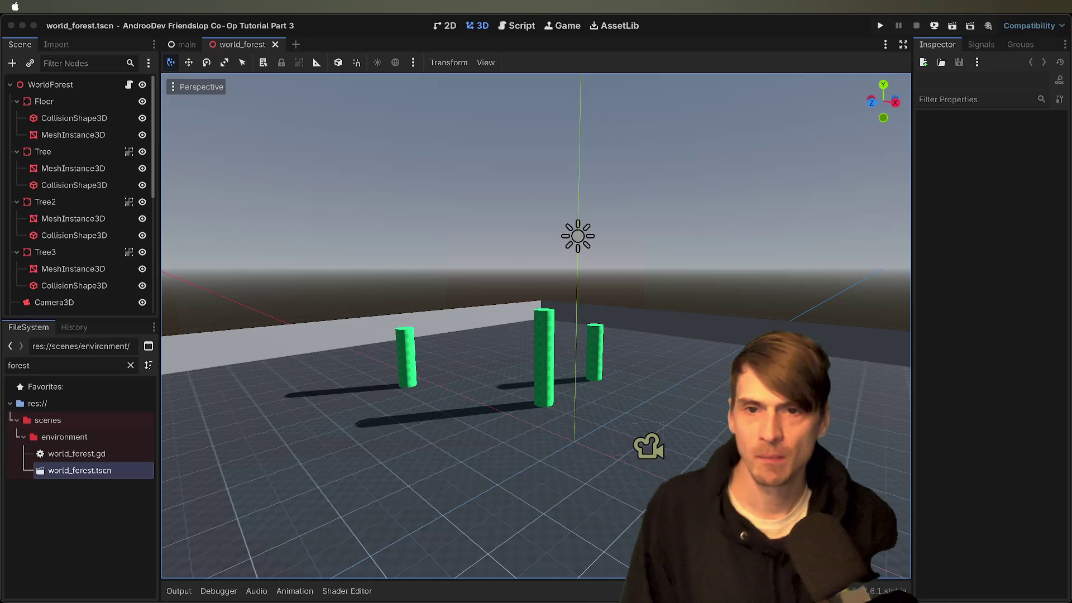
{"action": "left_click", "coordinate": [722, 276]}
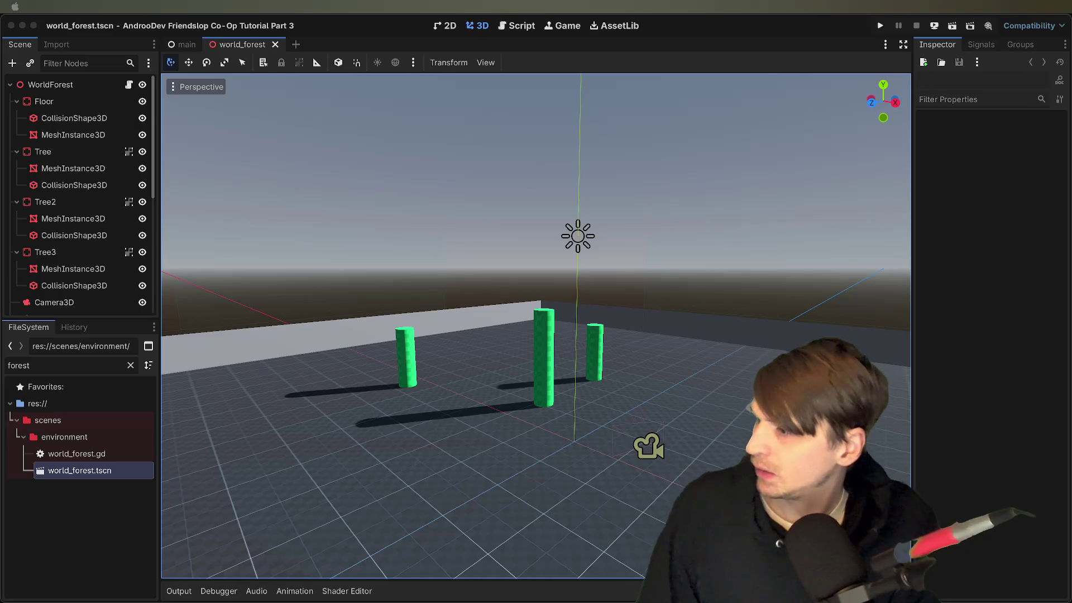
{"action": "key", "text": "super+Tab"}
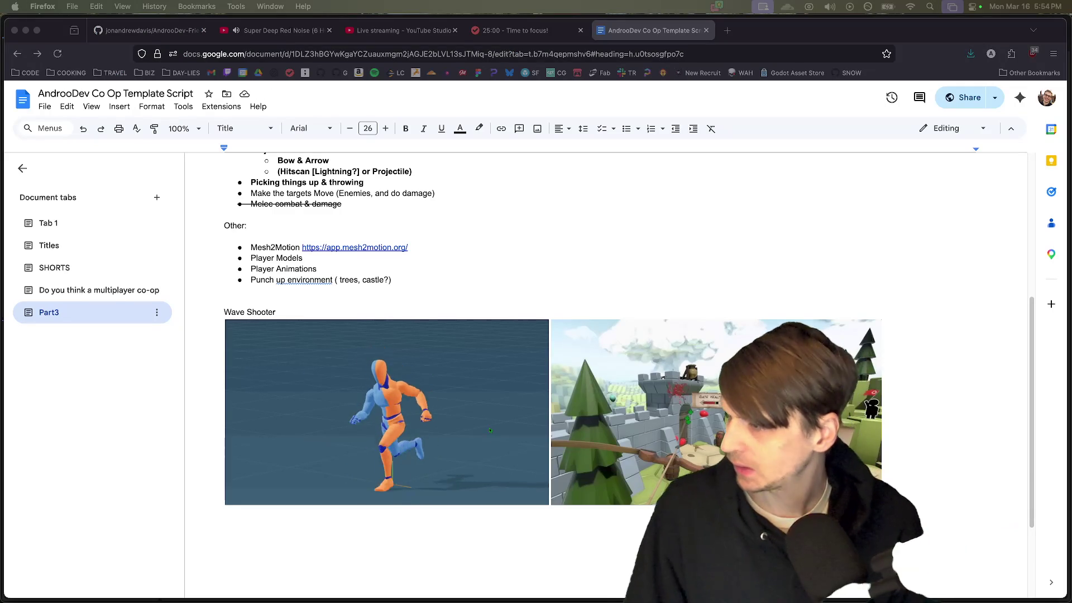
Step: Scroll up the Part3 tab to review the mechanics list around the Projectiles line
{"action": "scroll", "coordinate": [553, 203], "scroll_direction": "up", "scroll_amount": 1}
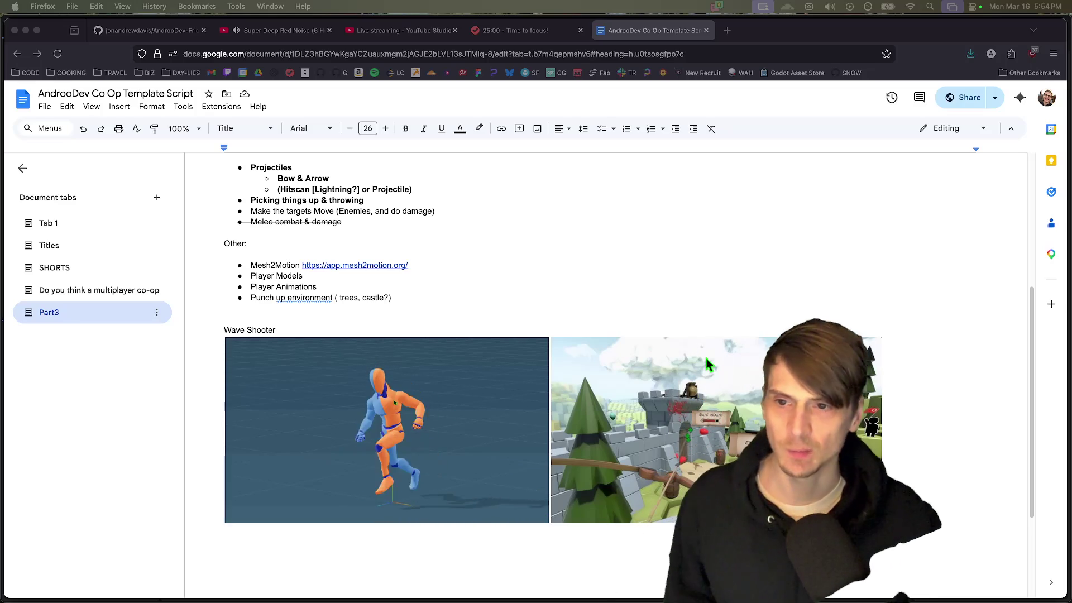
{"action": "left_click", "coordinate": [584, 202]}
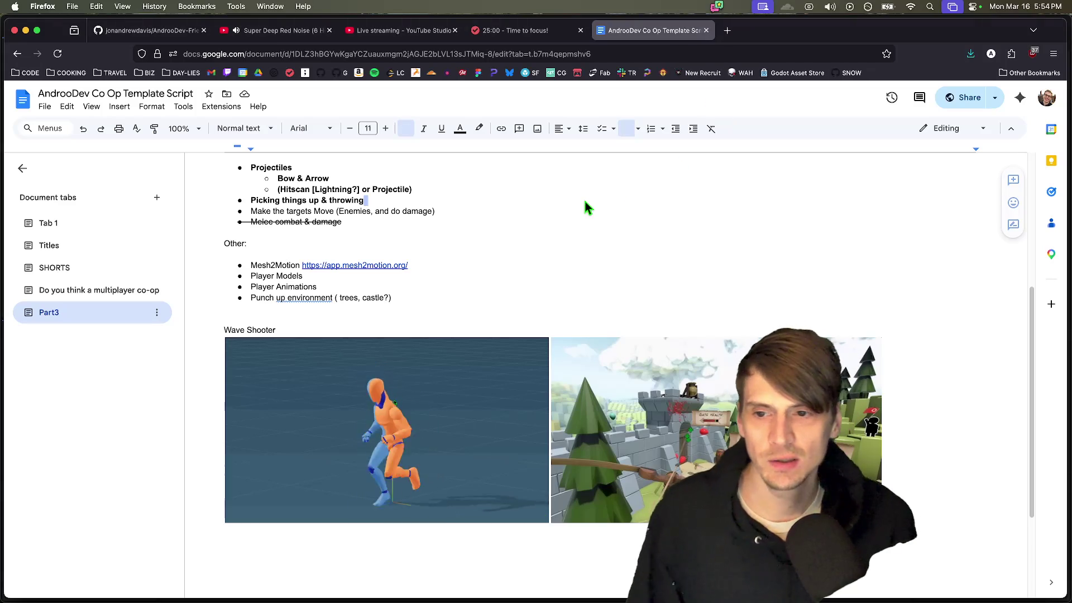
{"action": "key", "text": "Up"}
{"action": "key", "text": "Up"}
{"action": "key", "text": "Up"}
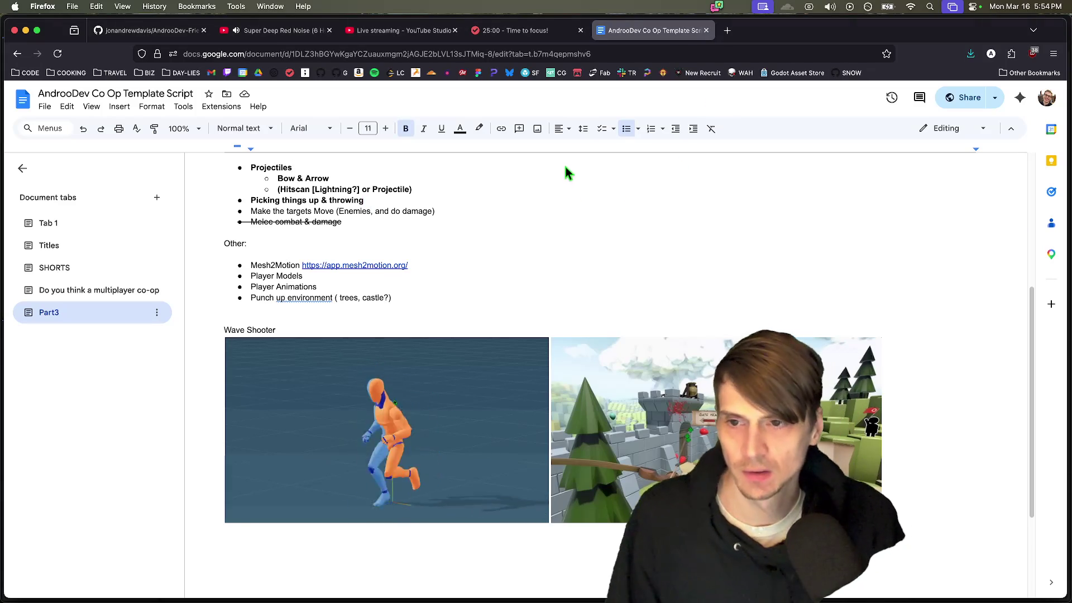
{"action": "scroll", "coordinate": [571, 159], "scroll_direction": "up", "scroll_amount": 1}
{"action": "left_click_drag", "start_coordinate": [572, 177], "coordinate": [580, 258]}
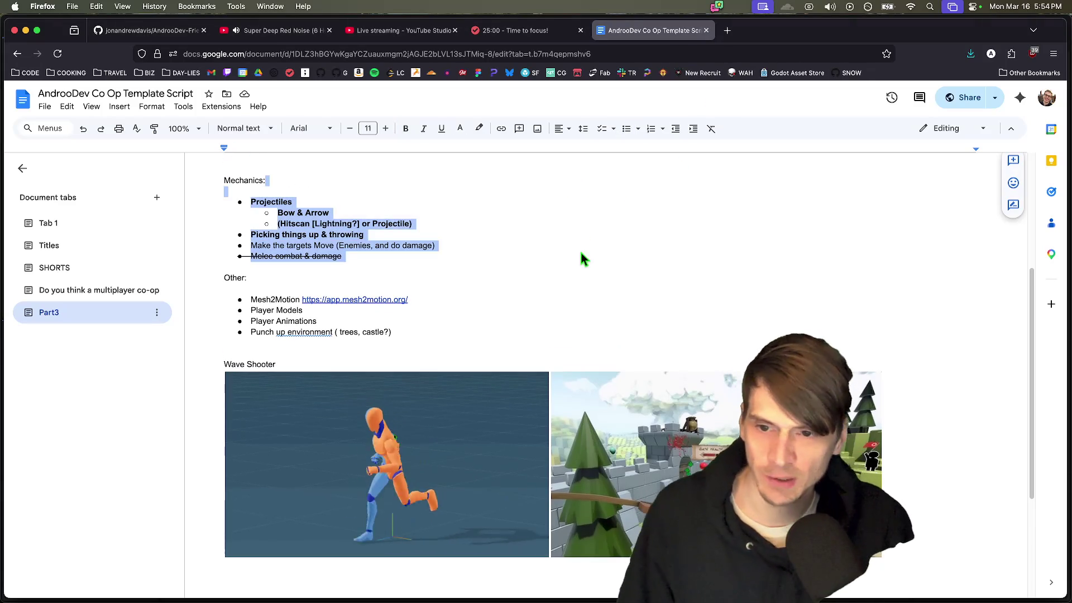
Step: Bold the 'Make the targets Move' and 'Mesh2Motion' lines
{"action": "triple_click", "coordinate": [588, 241]}
{"action": "key", "text": "super+b"}
{"action": "left_click", "coordinate": [590, 246]}
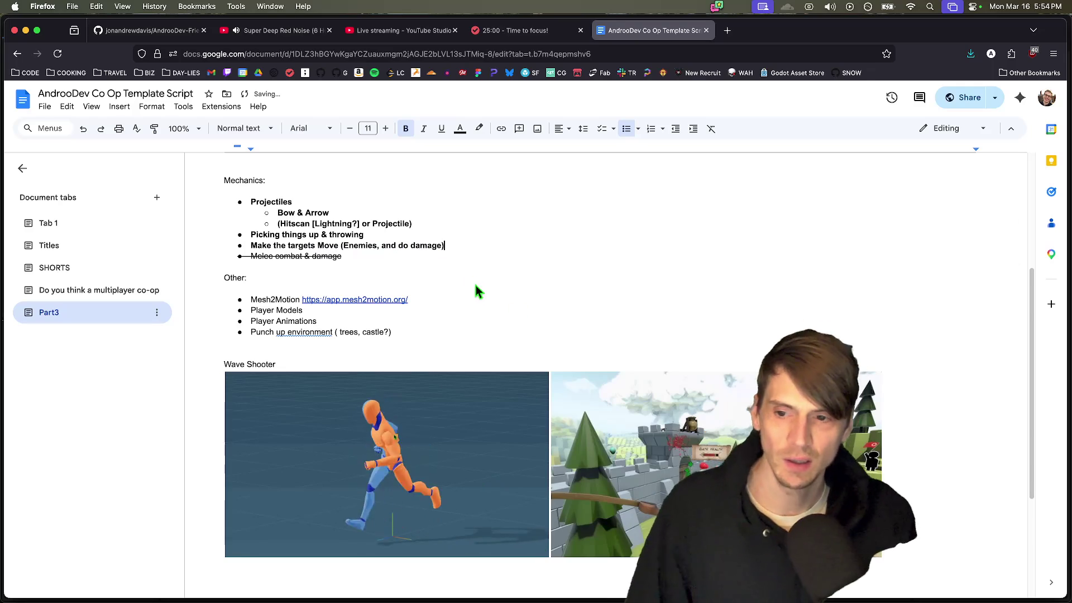
{"action": "scroll", "coordinate": [474, 284], "scroll_direction": "up", "scroll_amount": 1}
{"action": "triple_click", "coordinate": [276, 318]}
{"action": "key", "text": "super+b"}
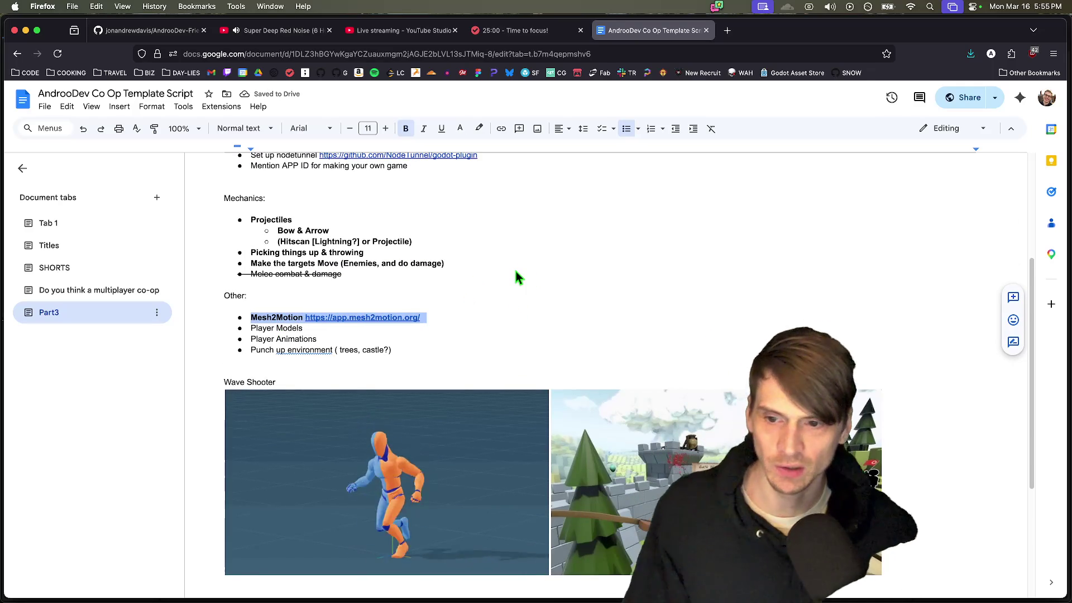
Step: Add a Ragdoll bullet below 'Punch up environment' and end the list
{"action": "left_click", "coordinate": [526, 366]}
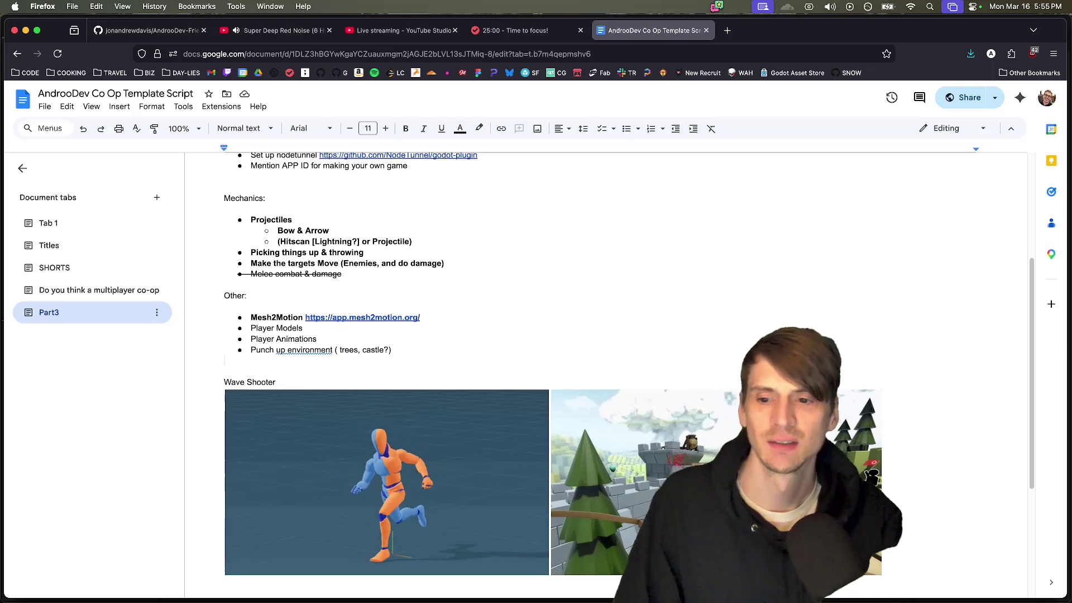
{"action": "key", "text": "Return"}
{"action": "type", "text": "Ragdoll"}
{"action": "key", "text": "Return"}
{"action": "key", "text": "Return"}
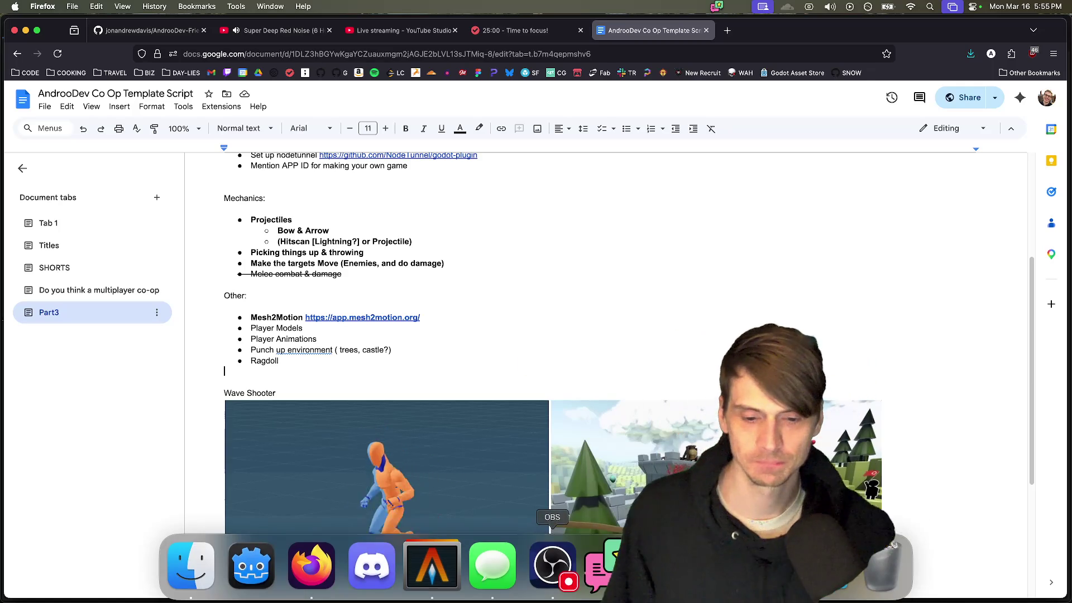
{"action": "scroll", "coordinate": [658, 453], "scroll_direction": "up", "scroll_amount": 3}
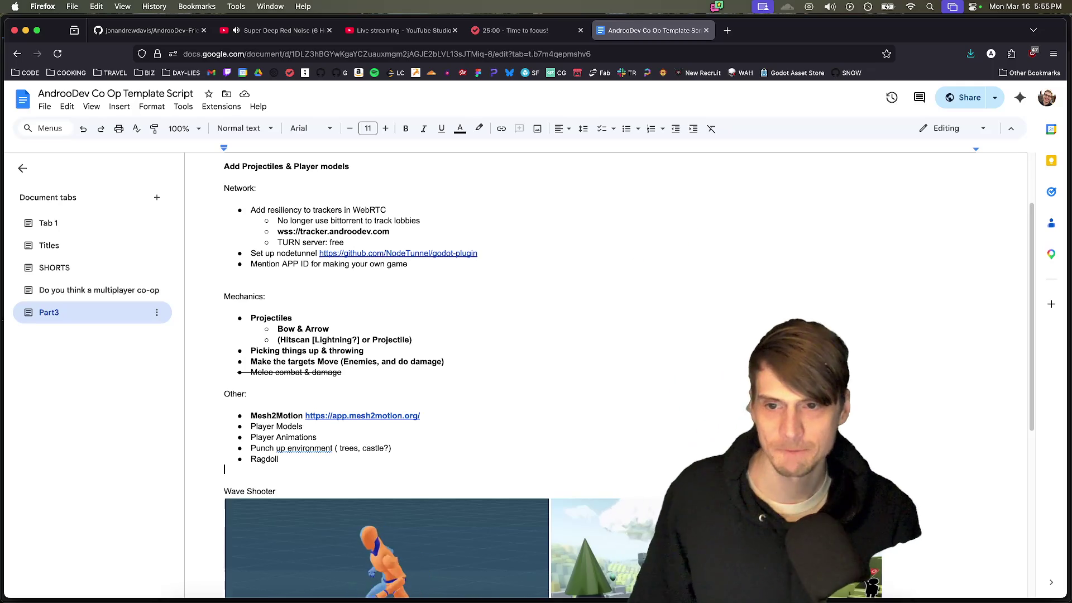
Step: Create and switch to a new branch named part-3-in-progress
{"action": "mouse_move", "coordinate": [669, 584]}
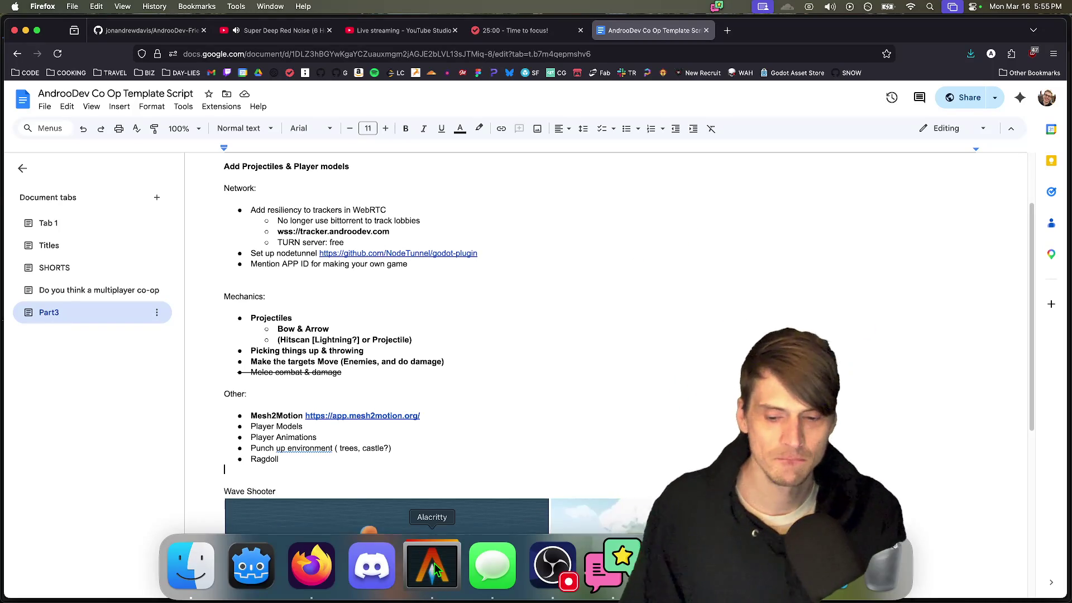
{"action": "left_click", "coordinate": [433, 580]}
{"action": "type", "text": "gco -b part-3-com"}
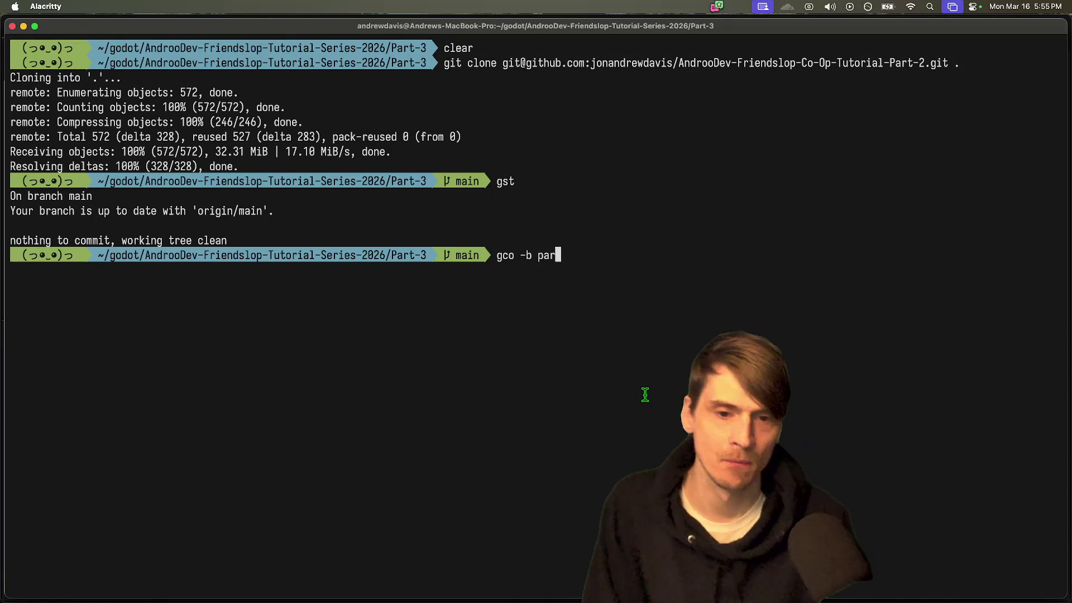
{"action": "type", "text": "plete"}
{"action": "key", "text": "BackSpace"}
{"action": "key", "text": "BackSpace"}
{"action": "key", "text": "BackSpace"}
{"action": "key", "text": "BackSpace"}
{"action": "key", "text": "BackSpace"}
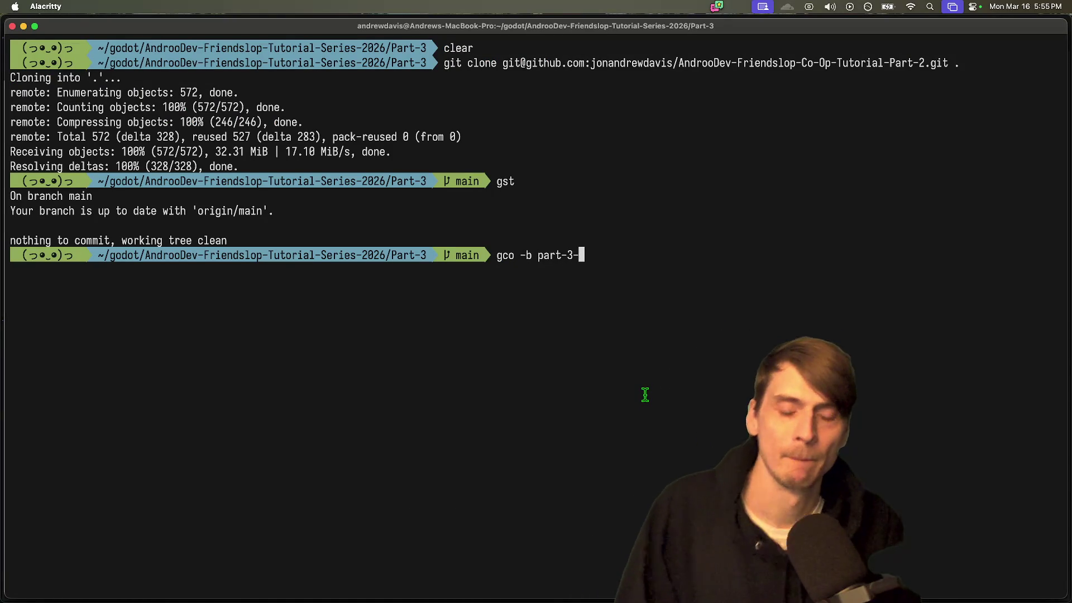
{"action": "type", "text": "in-progress"}
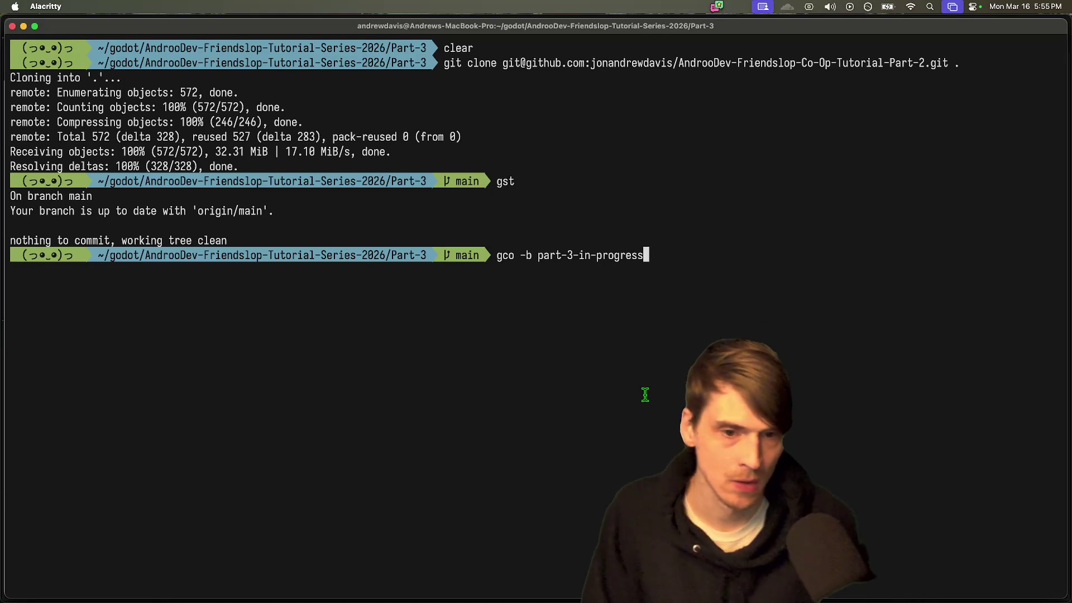
{"action": "key", "text": "Return"}
Step: Check git status, delete the stray assets/docs/androodev.png~ backup, and recheck with gst
{"action": "type", "text": "git"}
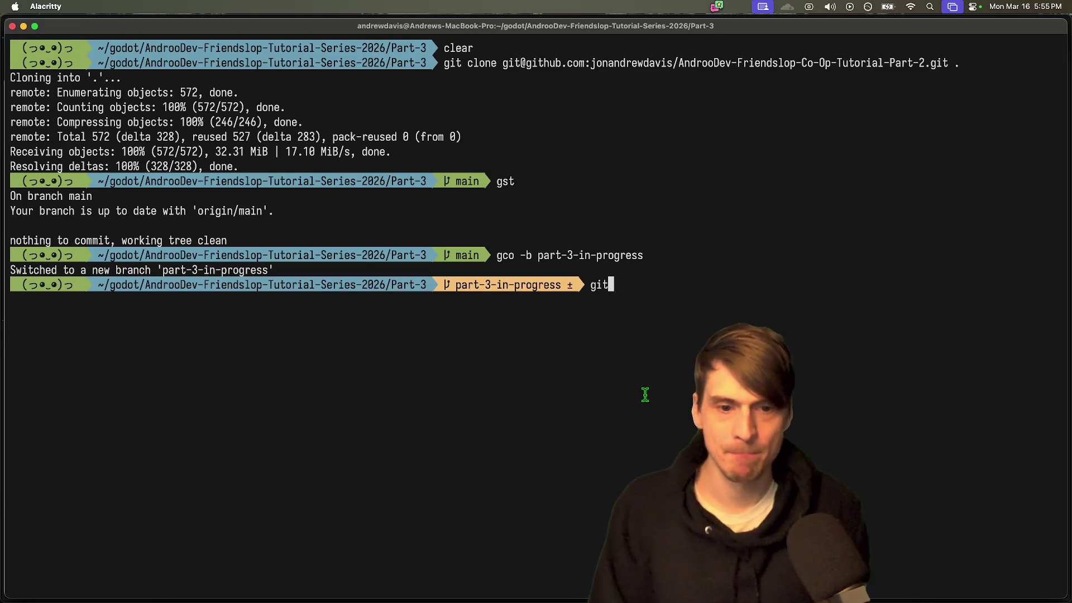
{"action": "type", "text": "st"}
{"action": "key", "text": "Return"}
{"action": "type", "text": "git a"}
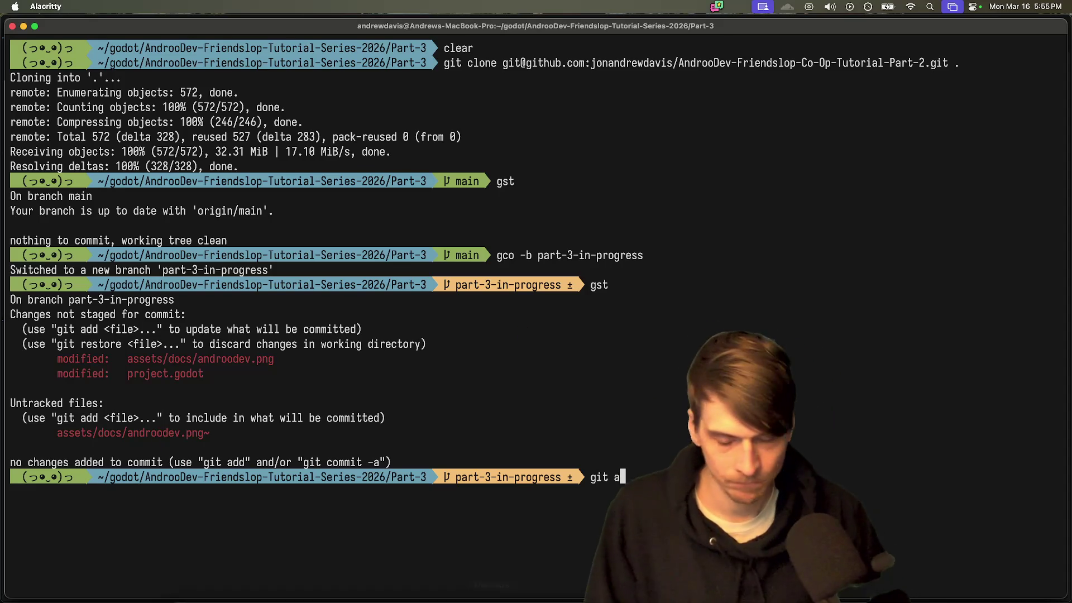
{"action": "double_click", "coordinate": [130, 433]}
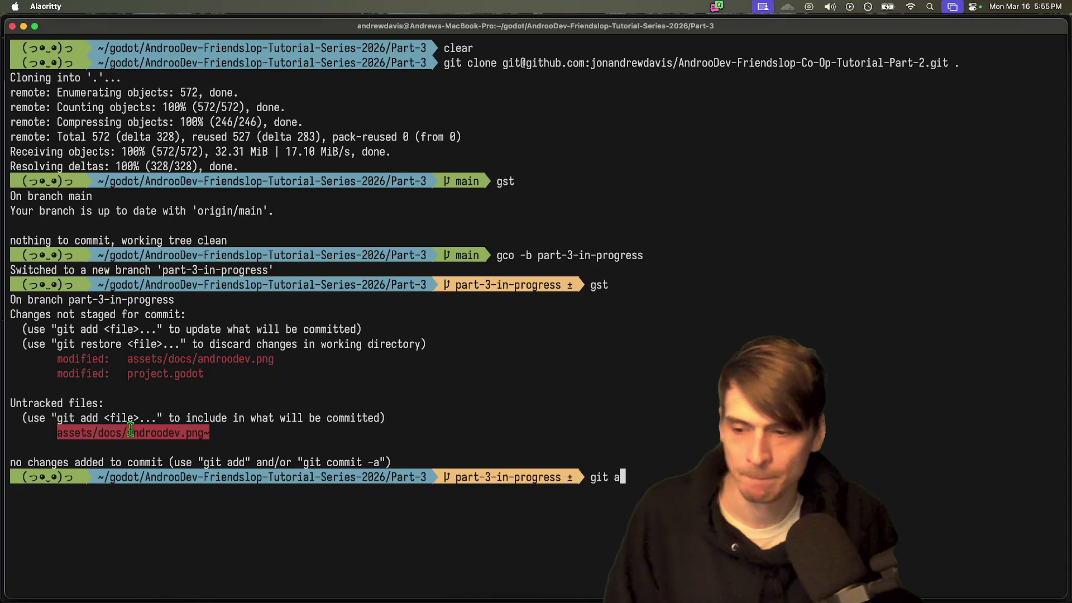
{"action": "key", "text": "BackSpace"}
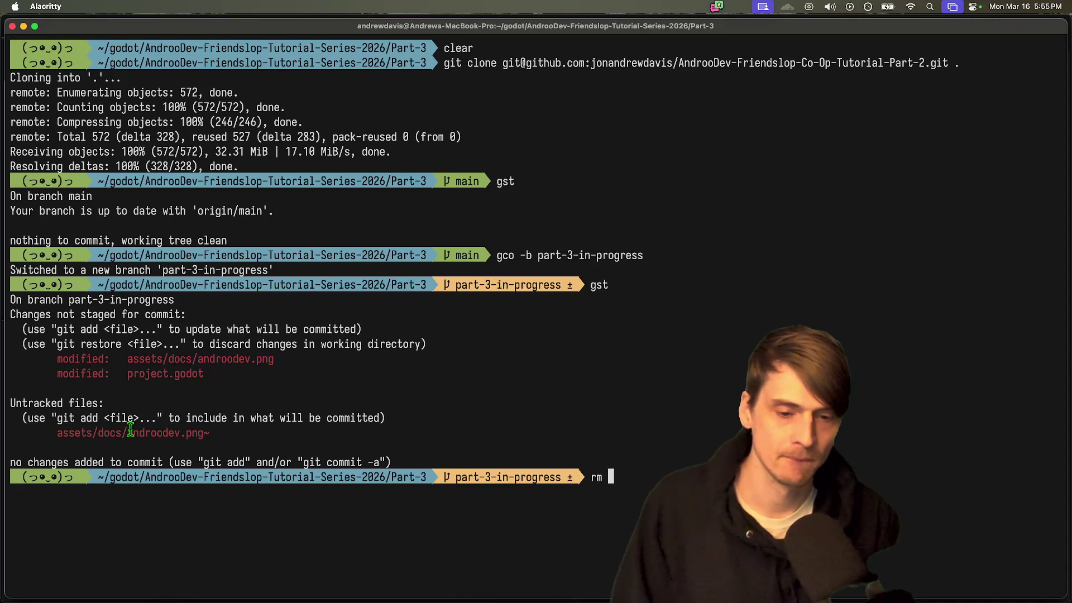
{"action": "type", "text": "gst"}
{"action": "key", "text": "Return"}
Step: Commit the icon changes as 'feat: update icon for part' and push part-3-in-progress upstream to origin
{"action": "type", "text": "gi"}
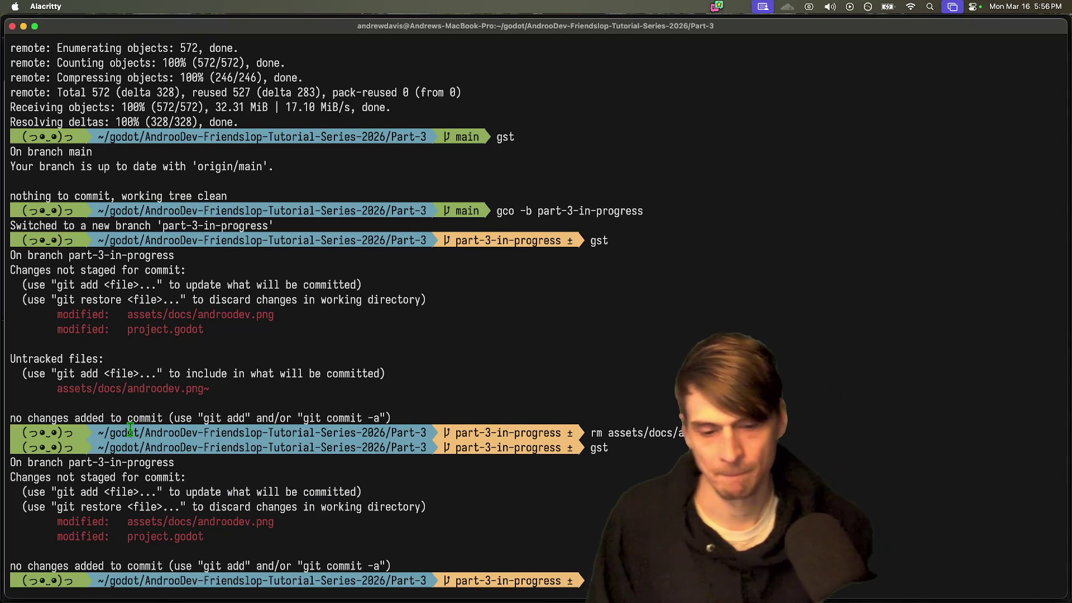
{"action": "key", "text": "Return"}
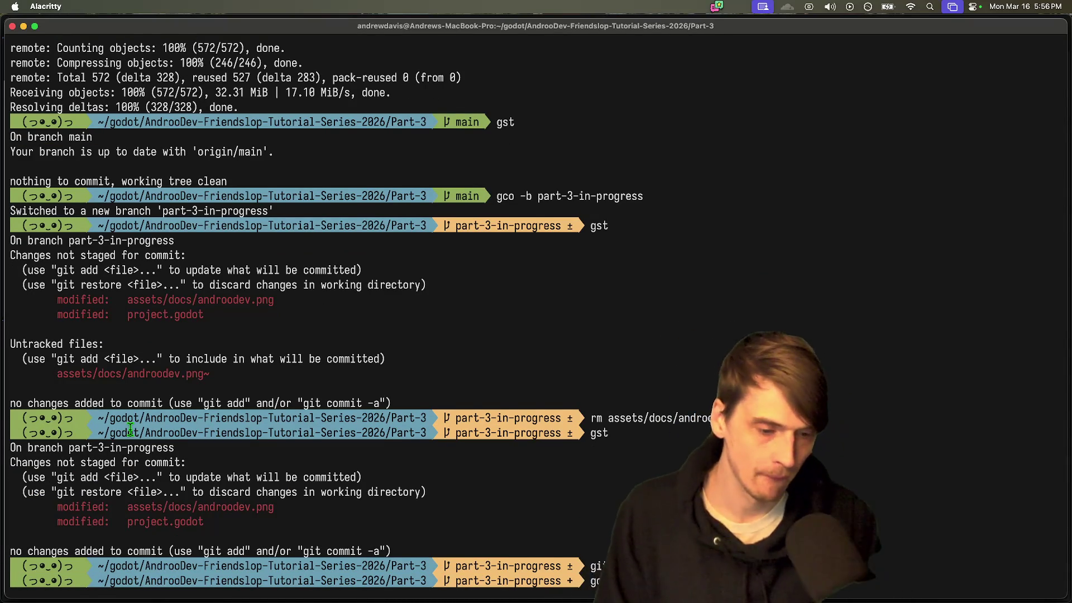
{"action": "key", "text": "Return"}
{"action": "type", "text": "git push"}
{"action": "key", "text": "Return"}
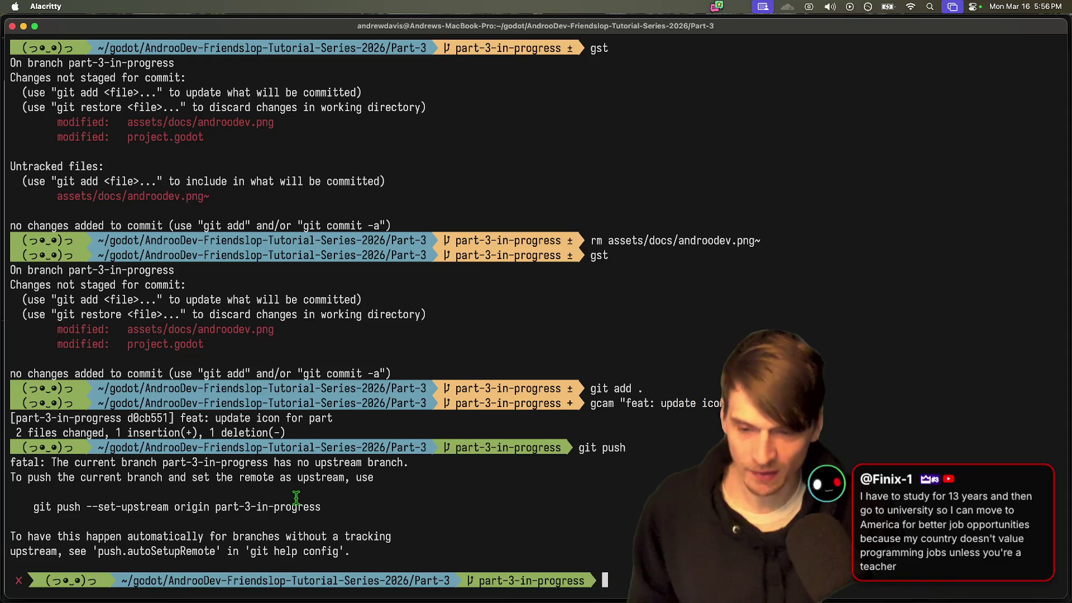
{"action": "left_click_drag", "start_coordinate": [319, 507], "coordinate": [50, 503]}
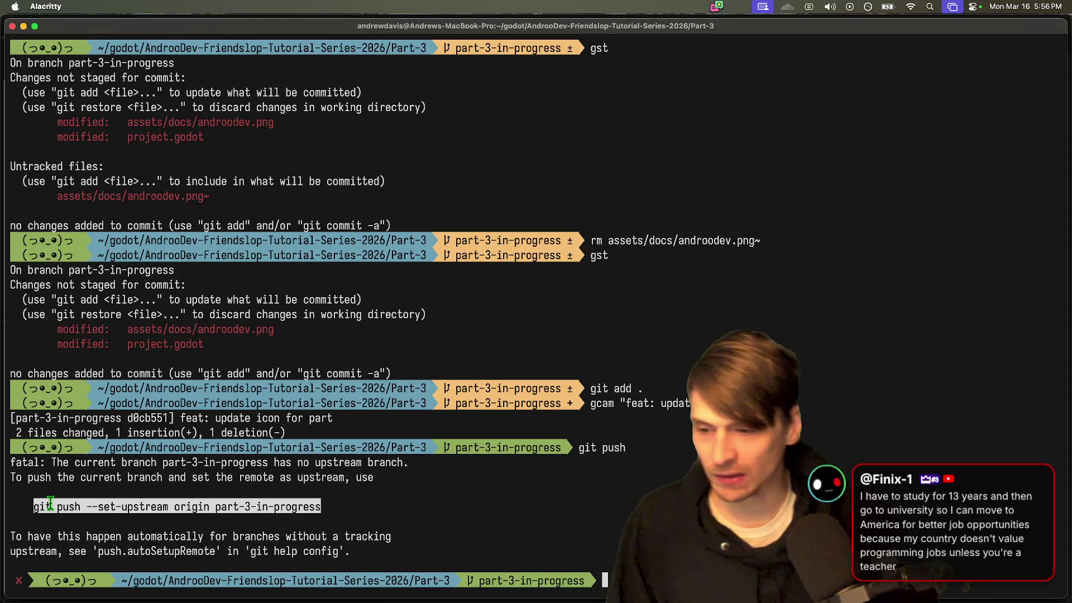
{"action": "key", "text": "super+c"}
{"action": "key", "text": "super+v"}
{"action": "key", "text": "Return"}
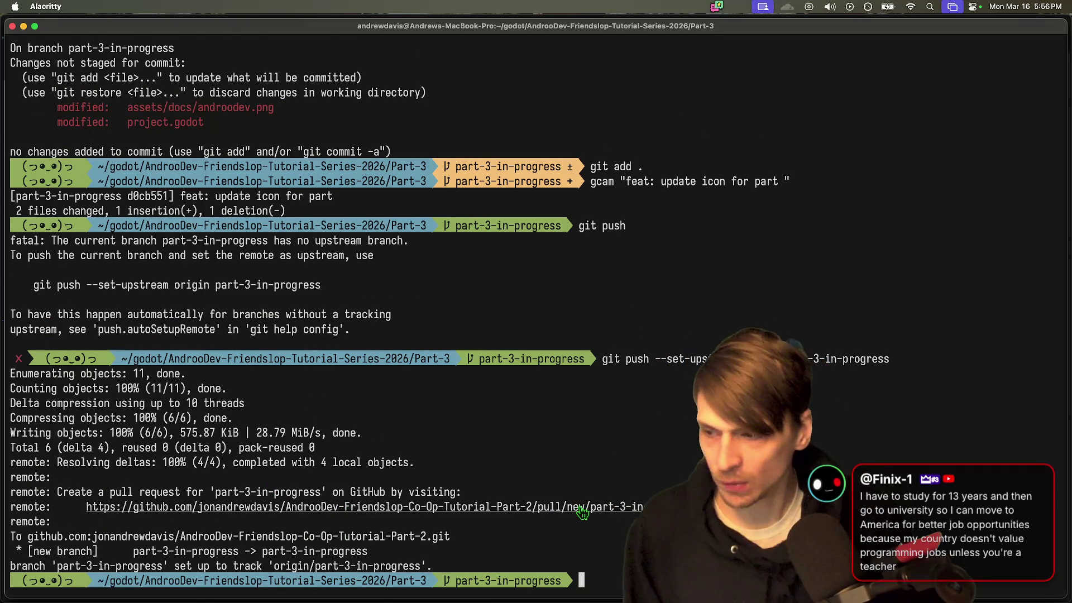
Step: Open the pull-request link, then bring Godot forward and orbit around the world_forest scene
{"action": "left_click", "coordinate": [645, 506]}
{"action": "key", "text": "super+Tab"}
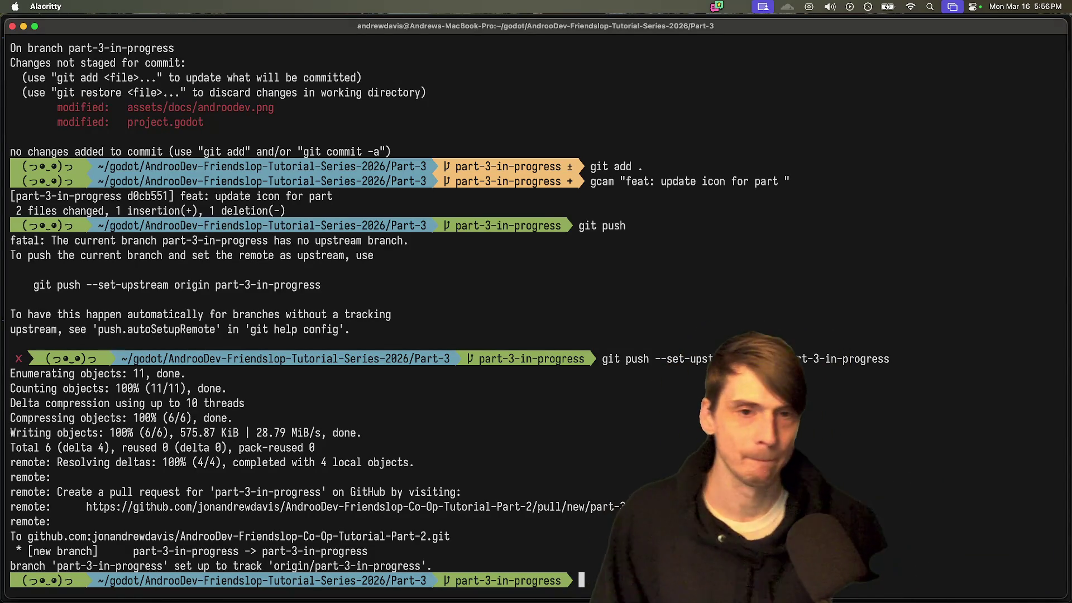
{"action": "key", "text": "super+Tab"}
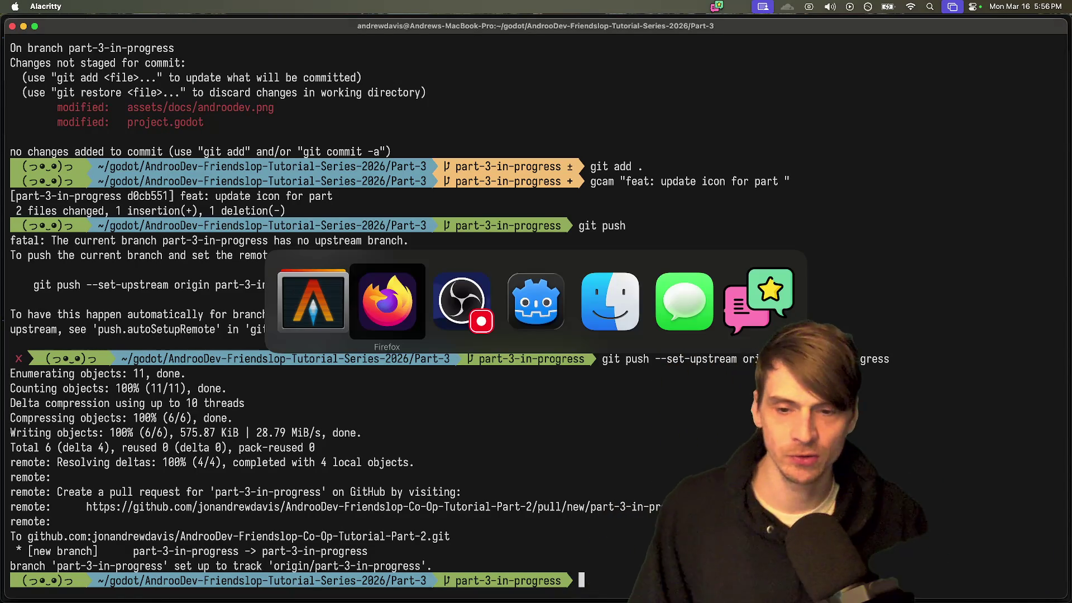
{"action": "mouse_move", "coordinate": [527, 561]}
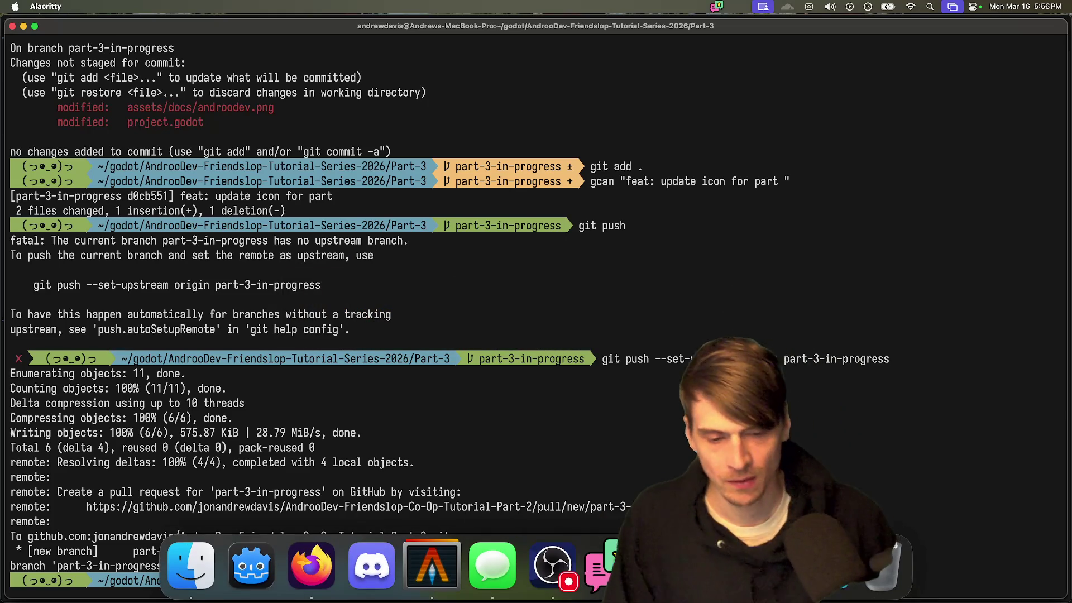
{"action": "left_click", "coordinate": [252, 565]}
{"action": "scroll", "coordinate": [536, 376], "scroll_direction": "up", "scroll_amount": 10}
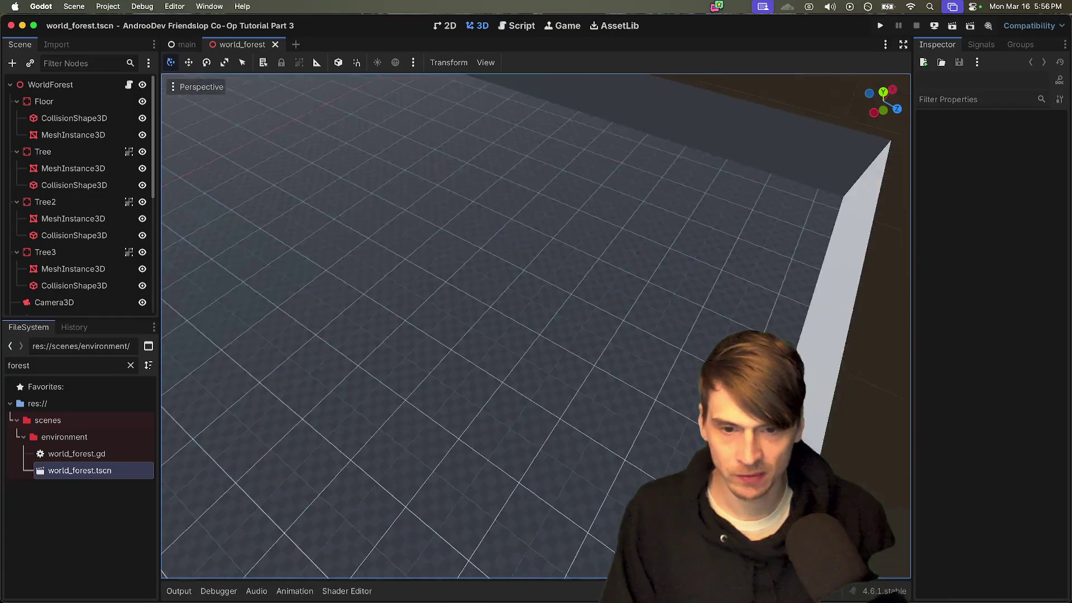
{"action": "scroll", "coordinate": [536, 324], "scroll_direction": "down", "scroll_amount": 10}
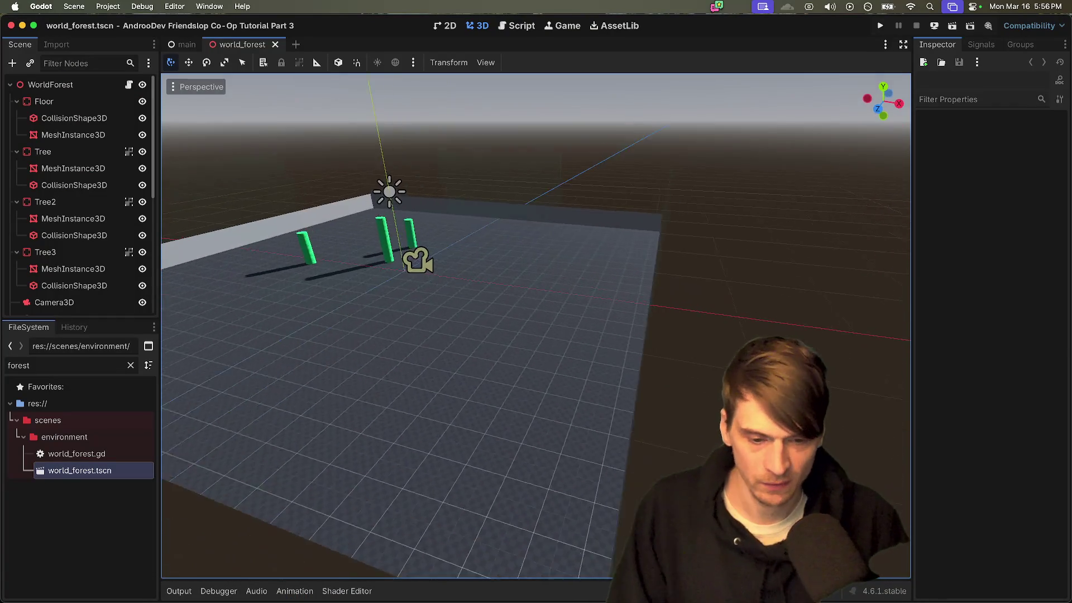
{"action": "mouse_move", "coordinate": [536, 324]}
{"action": "left_mouse_down"}
{"action": "mouse_move", "coordinate": [525, 335]}
{"action": "mouse_move", "coordinate": [458, 335]}
{"action": "left_mouse_up"}
{"action": "scroll", "coordinate": [536, 326], "scroll_direction": "down", "scroll_amount": 5}
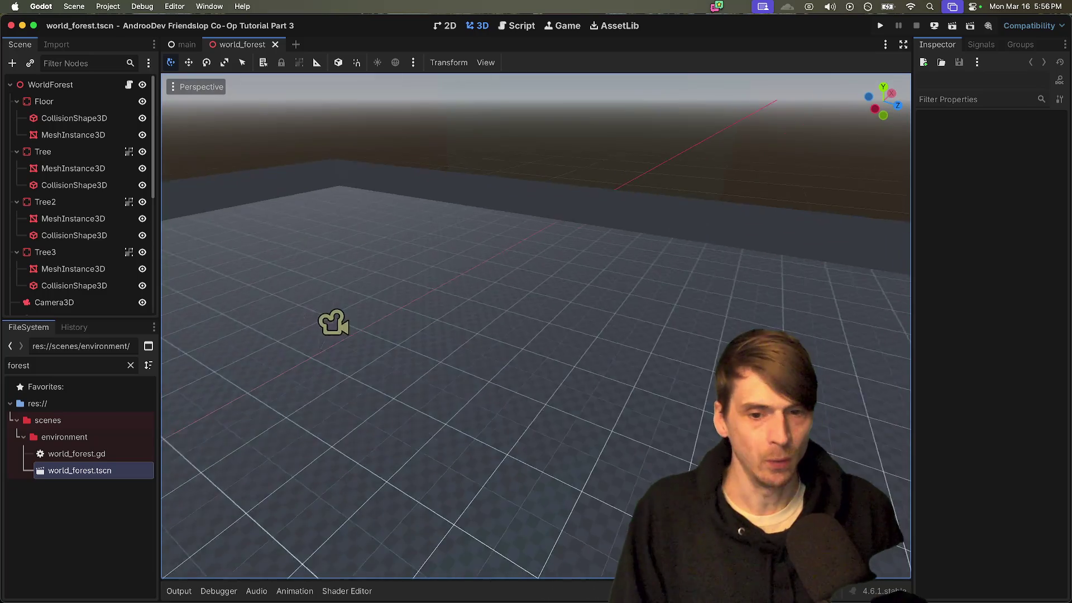
{"action": "left_click_drag", "start_coordinate": [536, 324], "coordinate": [528, 366]}
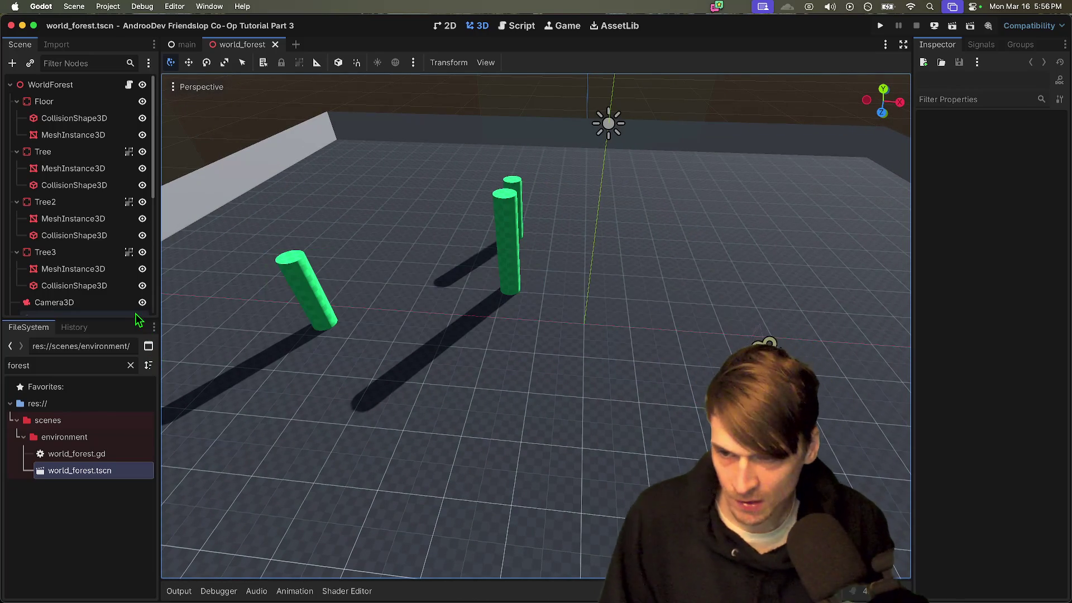
{"action": "key", "text": "super+Tab"}
{"action": "key", "text": "super+Tab"}
Step: Create pull request #3 'feat: add part 3 (in progress)' with a 'Do not merge' description
{"action": "left_click", "coordinate": [581, 385]}
{"action": "left_click", "coordinate": [463, 254]}
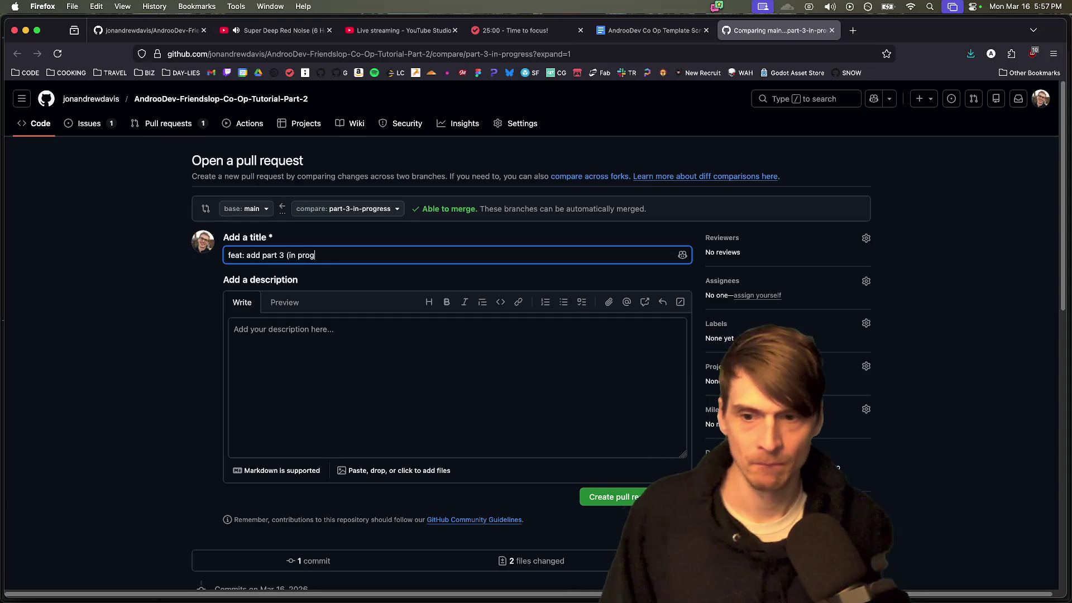
{"action": "key", "text": "Tab"}
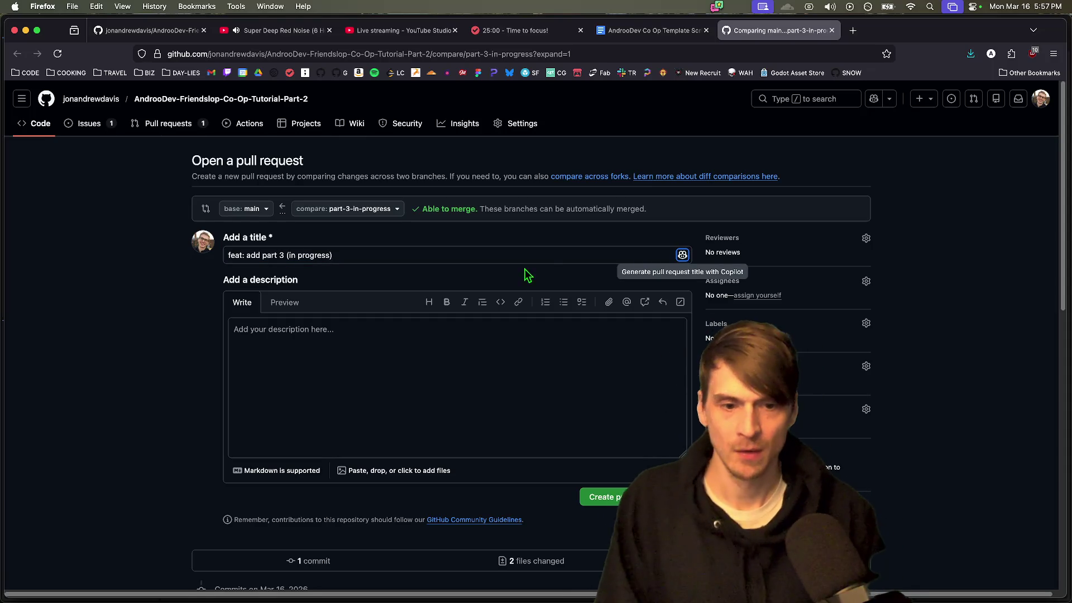
{"action": "left_click", "coordinate": [442, 375]}
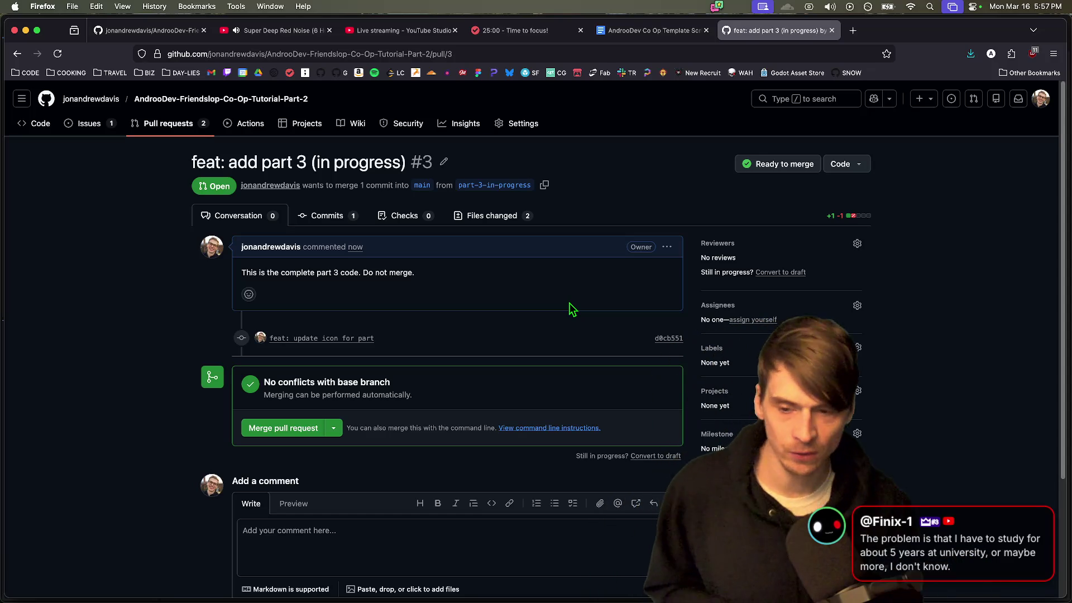
{"action": "key", "text": "super+Tab"}
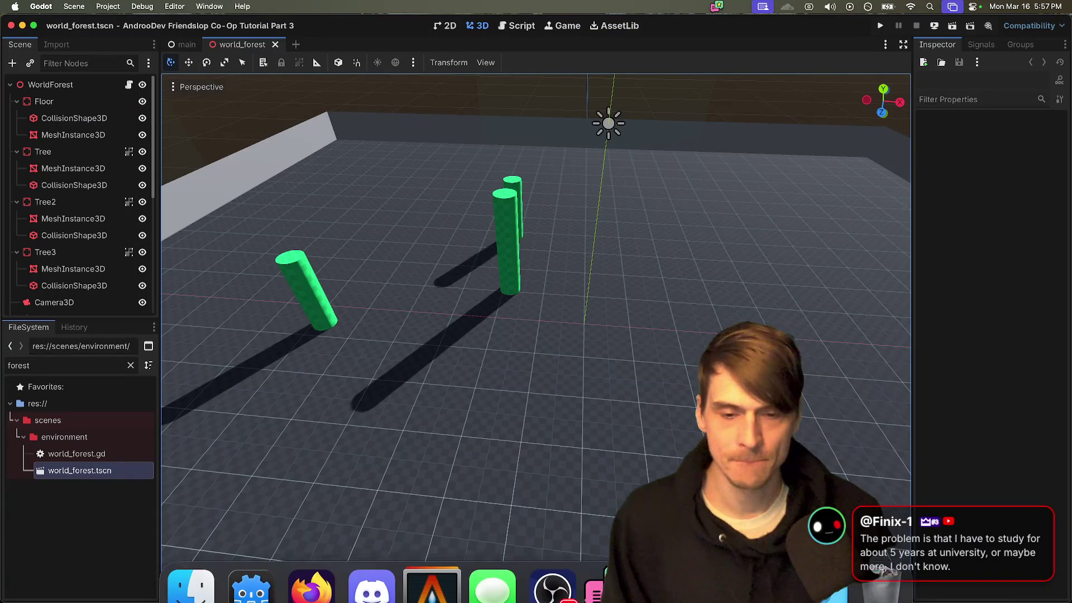
Step: Save the 'Add player mesh & animations' and 'Add a bow' tasks, making Add a bow current
{"action": "left_click", "coordinate": [311, 570]}
{"action": "key", "text": "ctrl+shift+Tab"}
{"action": "key", "text": "ctrl+shift+Tab"}
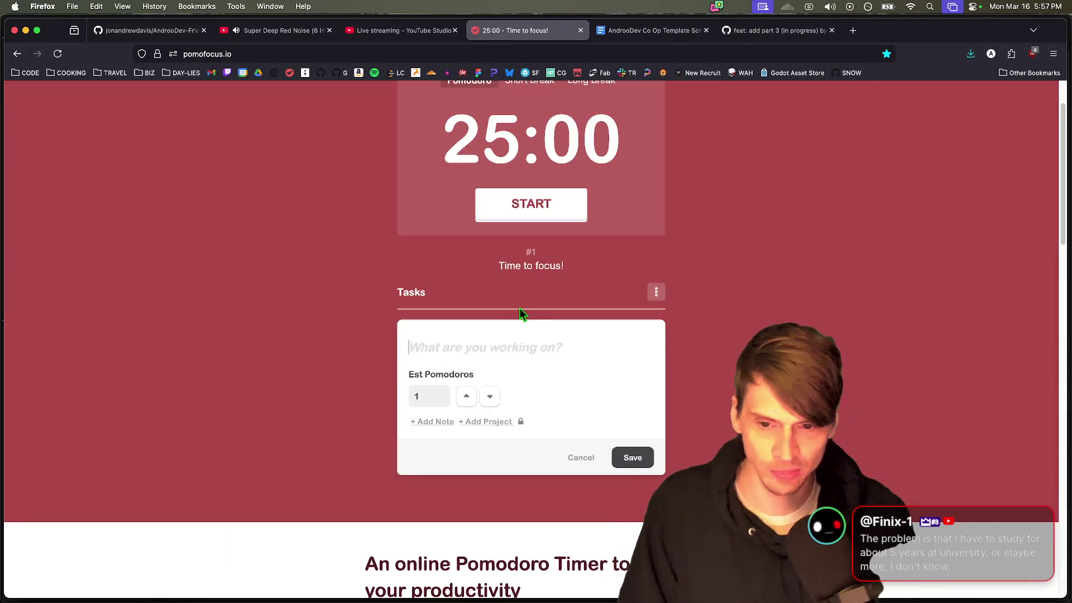
{"action": "type", "text": "Add player mesh & animations"}
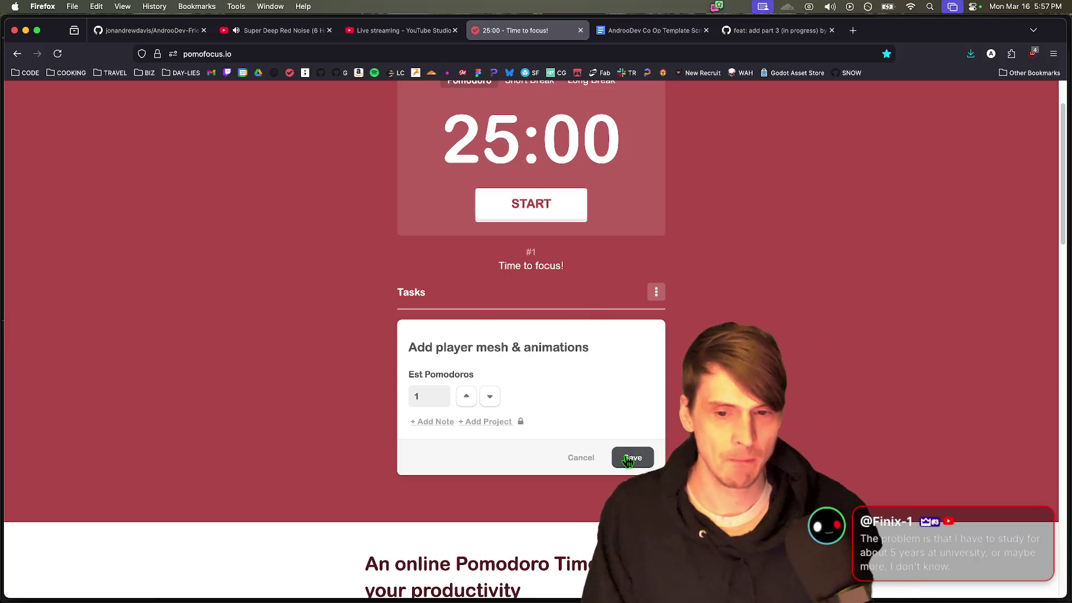
{"action": "left_click", "coordinate": [633, 457]}
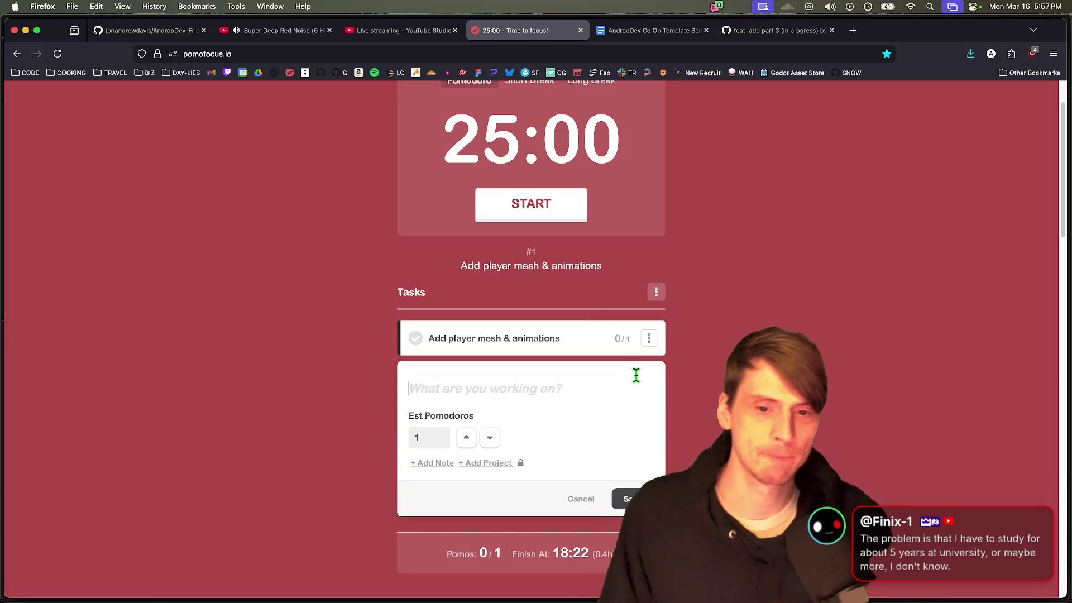
{"action": "type", "text": "A"}
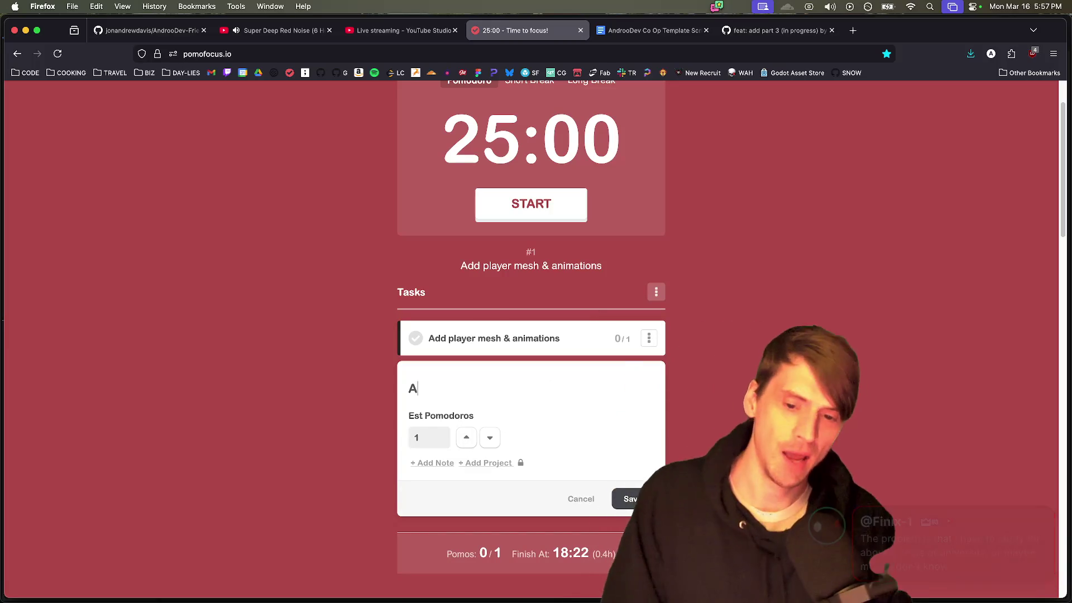
{"action": "type", "text": "dd a bow"}
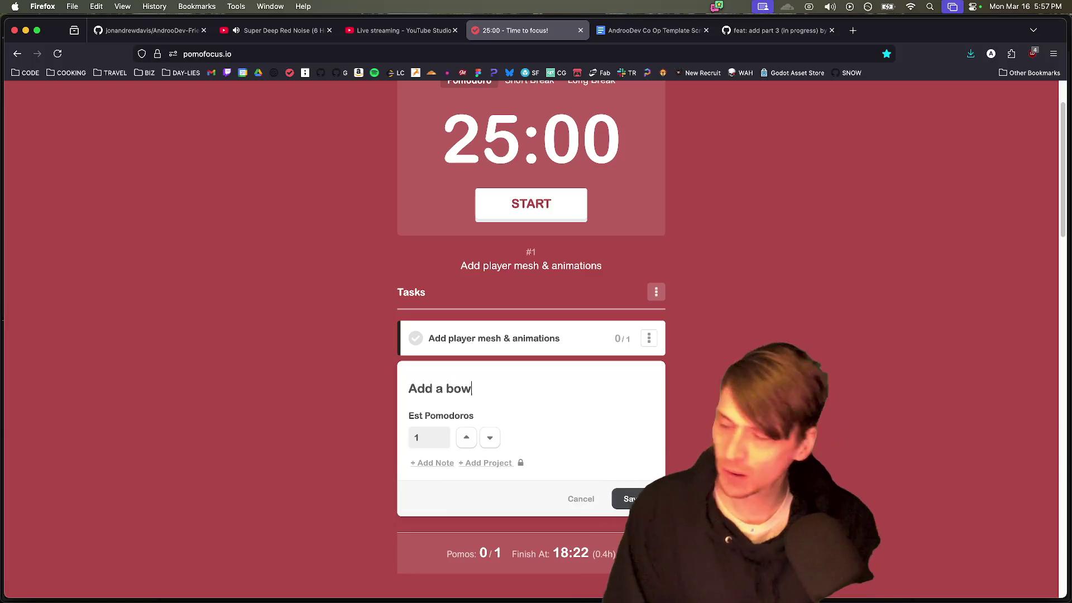
{"action": "left_click", "coordinate": [624, 498]}
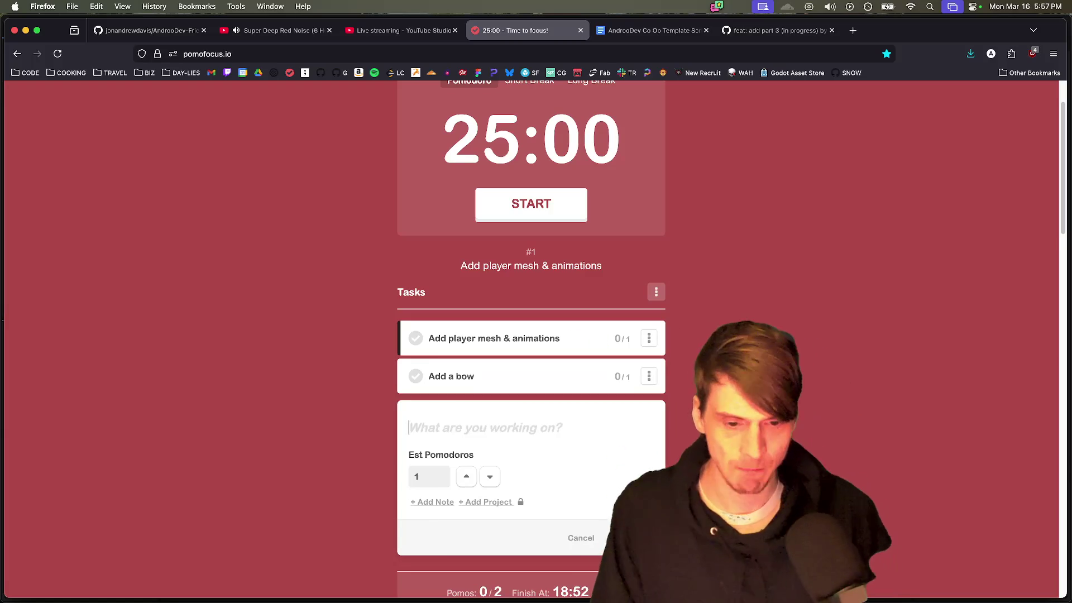
{"action": "left_click", "coordinate": [581, 377]}
Step: Add the 'Add an arrow' and 'Improve the arena' tasks to the Pomofocus list
{"action": "left_click", "coordinate": [574, 413]}
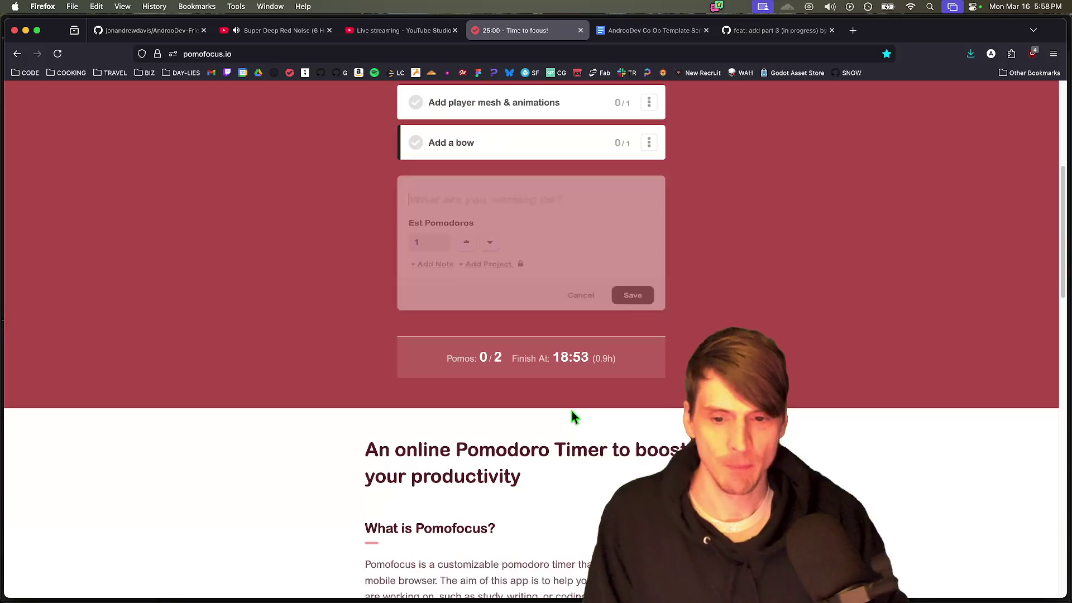
{"action": "type", "text": "Add an arrow"}
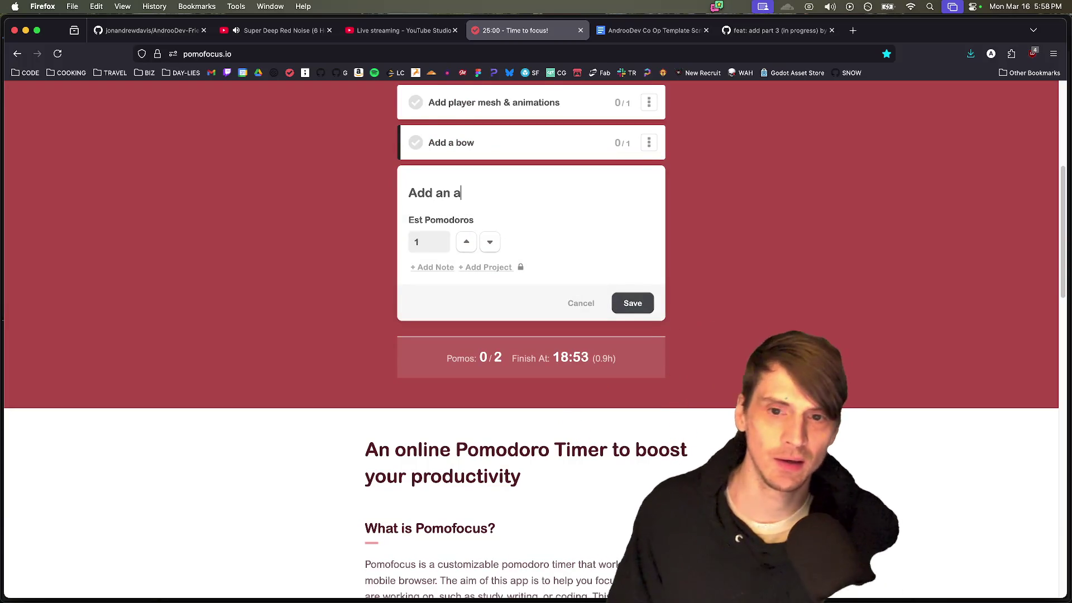
{"action": "left_click", "coordinate": [634, 303]}
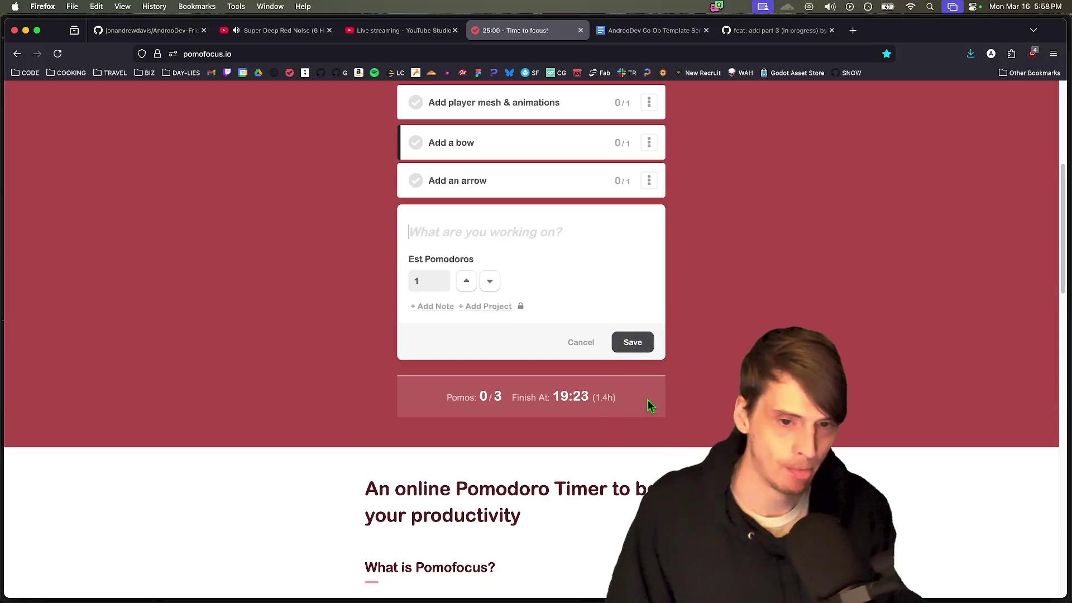
{"action": "type", "text": "Improve the arena"}
{"action": "key", "text": "Tab"}
{"action": "left_click", "coordinate": [630, 344]}
{"action": "scroll", "coordinate": [605, 319], "scroll_direction": "up", "scroll_amount": 2}
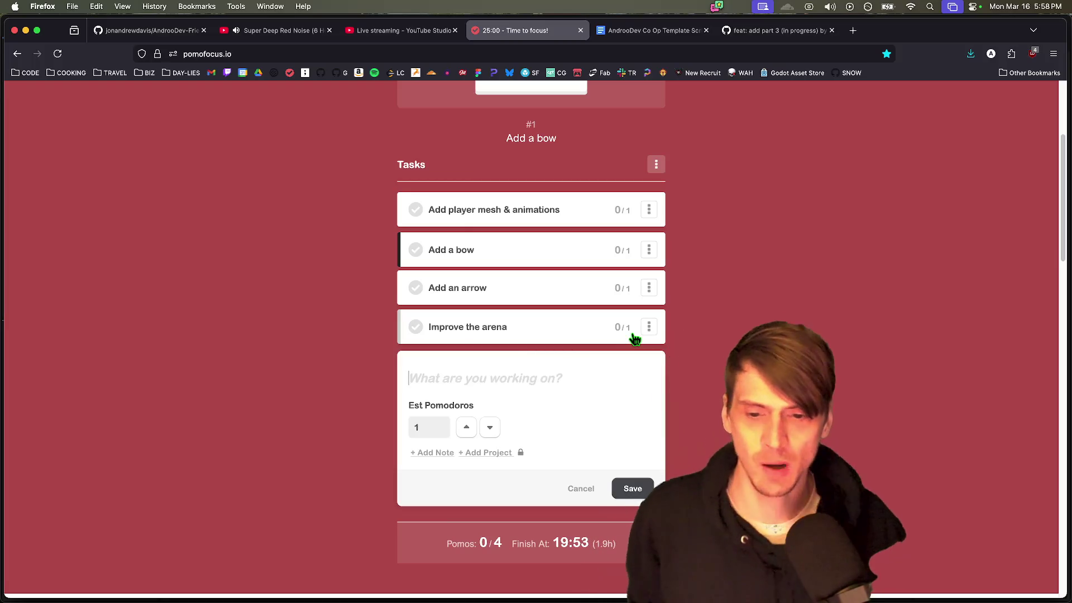
{"action": "scroll", "coordinate": [729, 265], "scroll_direction": "up", "scroll_amount": 5}
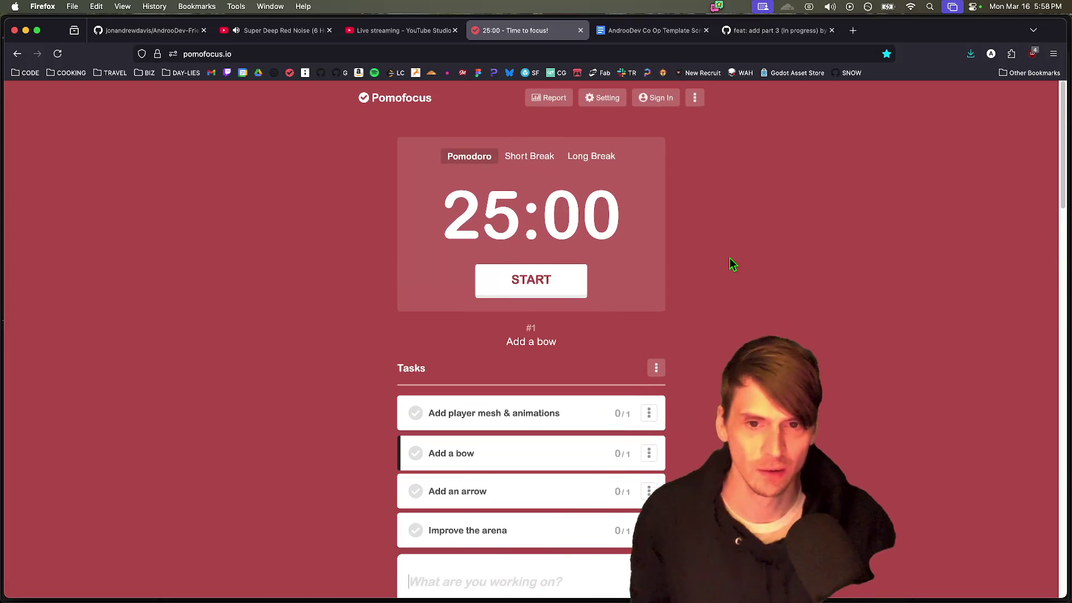
Step: Save 'Improve the targets (walk towards something)' as the fifth Pomofocus task
{"action": "scroll", "coordinate": [693, 296], "scroll_direction": "down", "scroll_amount": 8}
{"action": "scroll", "coordinate": [651, 265], "scroll_direction": "up", "scroll_amount": 4}
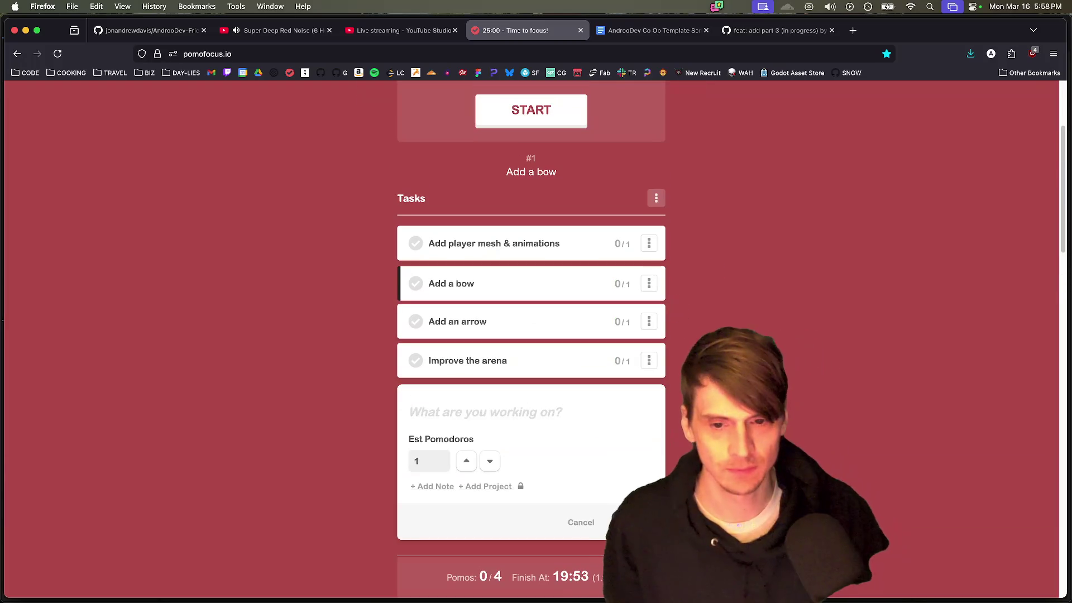
{"action": "type", "text": "Im"}
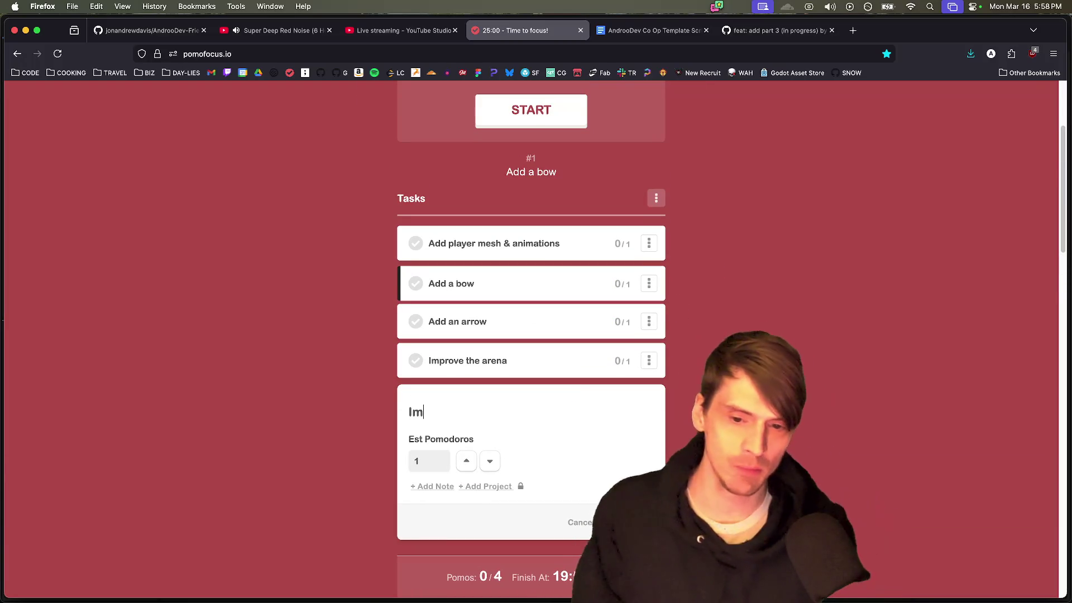
{"action": "type", "text": "prove the targets"}
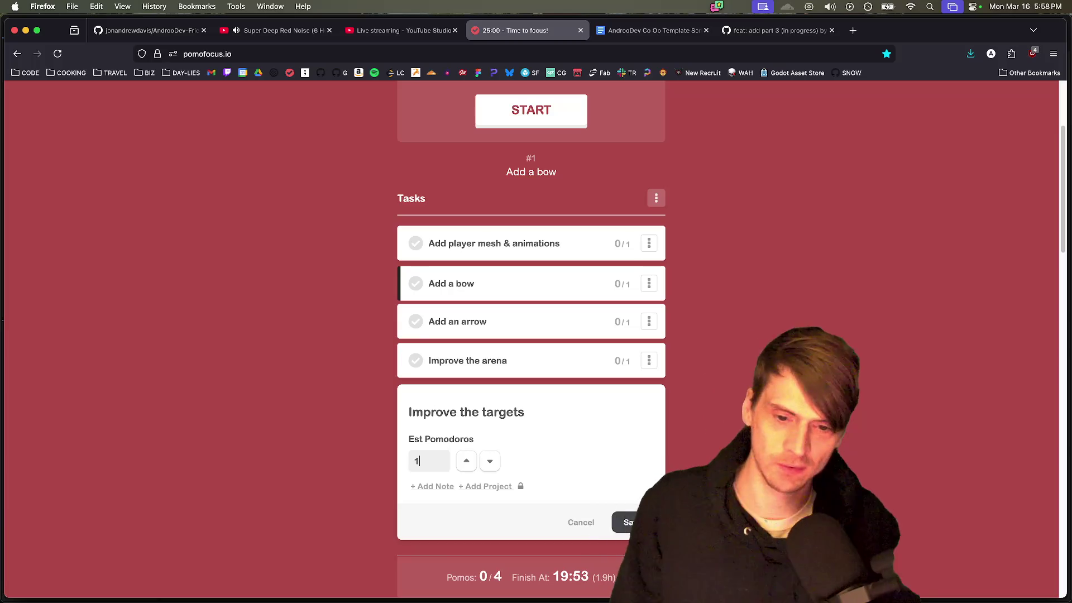
{"action": "type", "text": " ("}
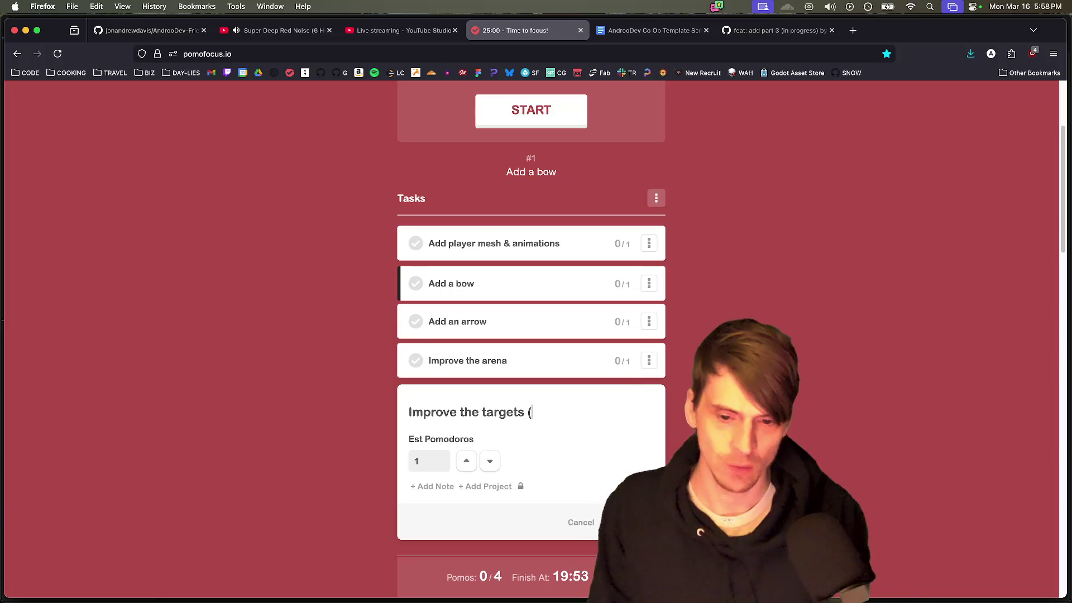
{"action": "type", "text": "walk towa"}
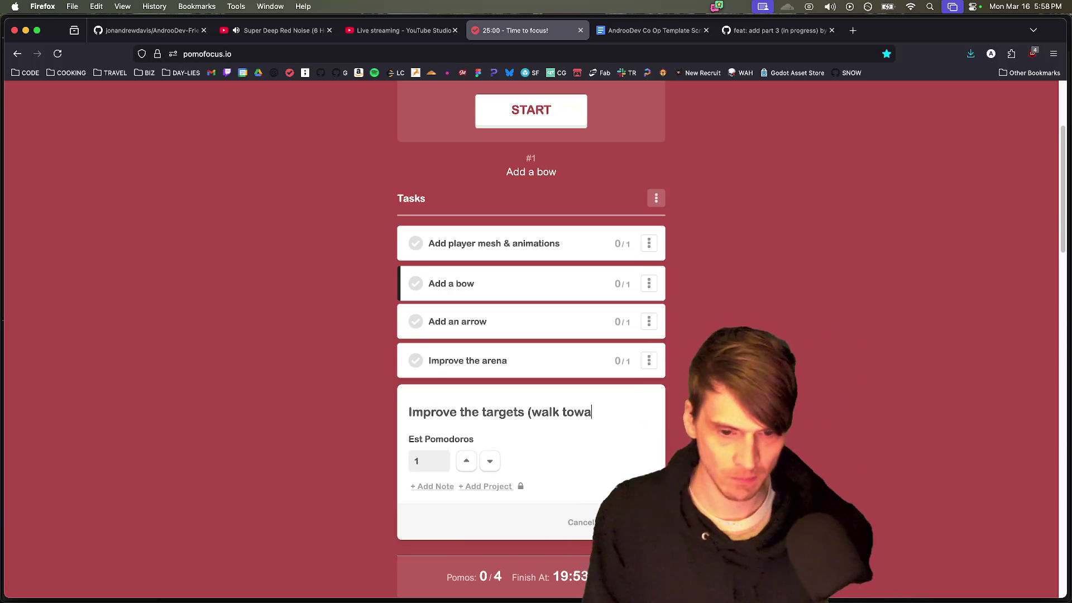
{"action": "type", "text": "rds something)"}
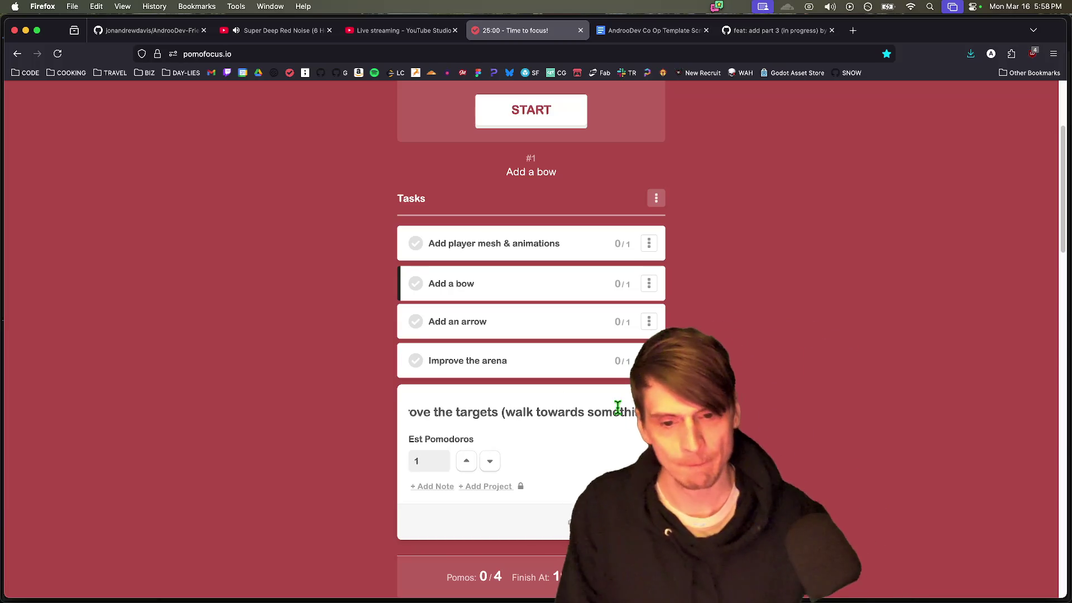
{"action": "key", "text": "Return"}
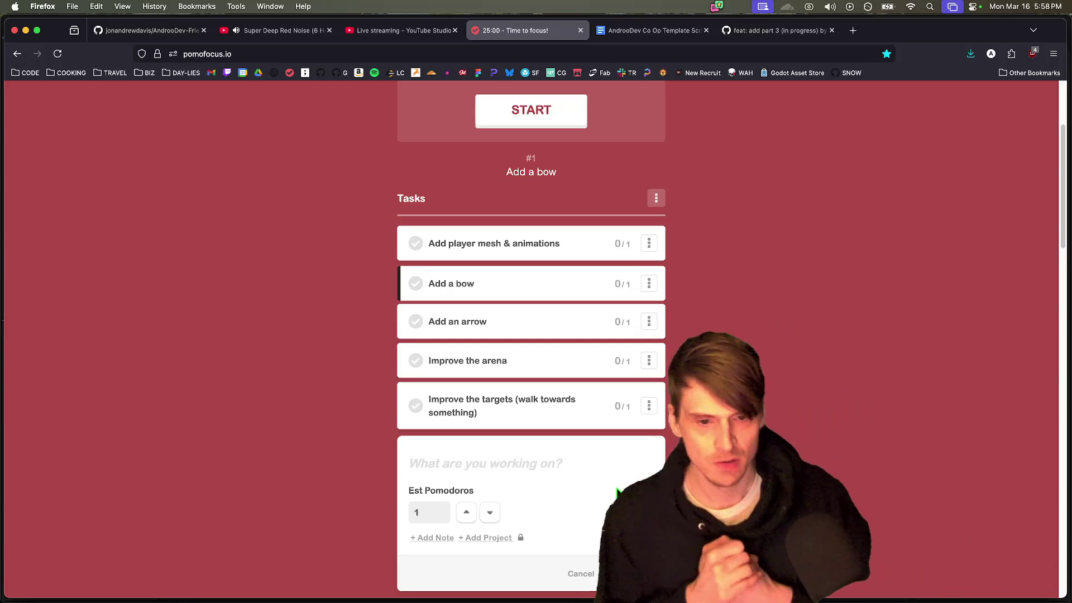
{"action": "mouse_move", "coordinate": [545, 404]}
{"action": "left_mouse_down"}
{"action": "mouse_move", "coordinate": [555, 360]}
{"action": "mouse_move", "coordinate": [545, 406]}
{"action": "left_mouse_up"}
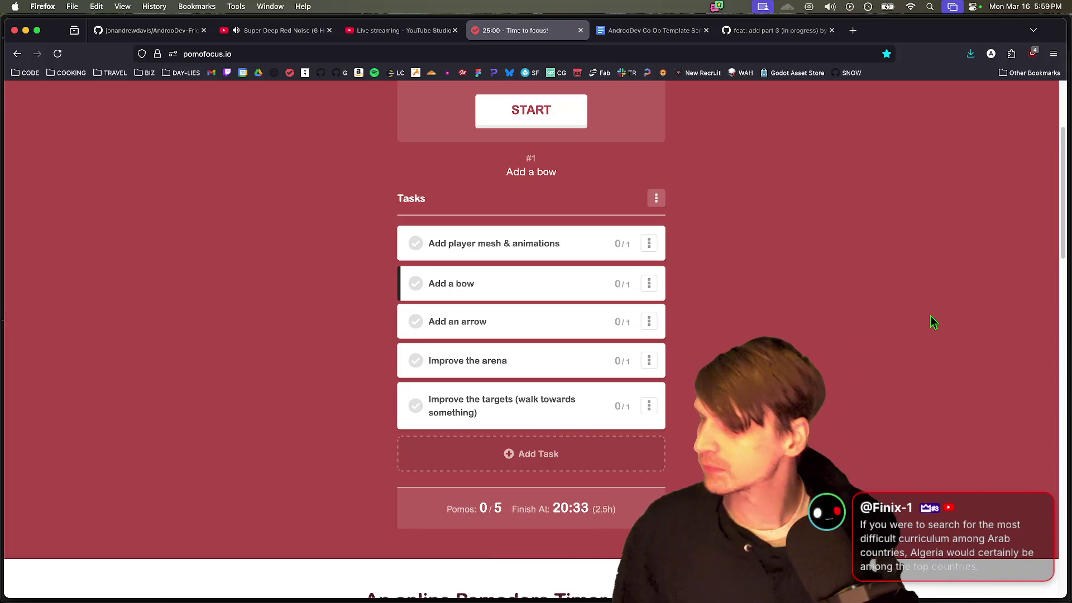
{"action": "key", "text": "super+Tab"}
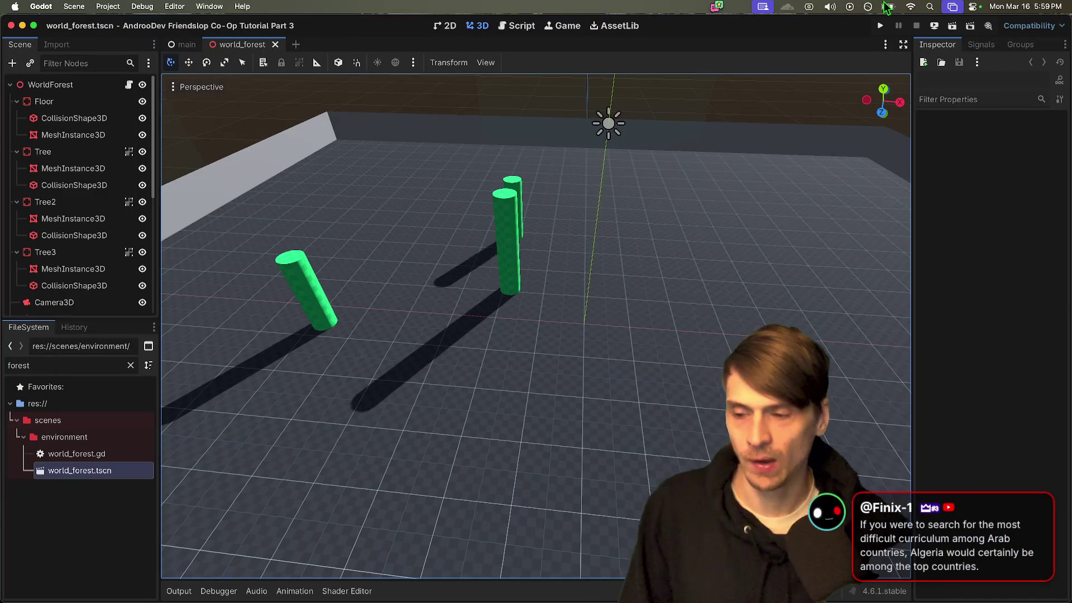
{"action": "mouse_move", "coordinate": [770, 349]}
{"action": "left_mouse_down"}
{"action": "mouse_move", "coordinate": [613, 234]}
{"action": "mouse_move", "coordinate": [366, 390]}
{"action": "mouse_move", "coordinate": [363, 458]}
{"action": "mouse_move", "coordinate": [486, 527]}
{"action": "mouse_move", "coordinate": [183, 475]}
{"action": "left_mouse_up"}
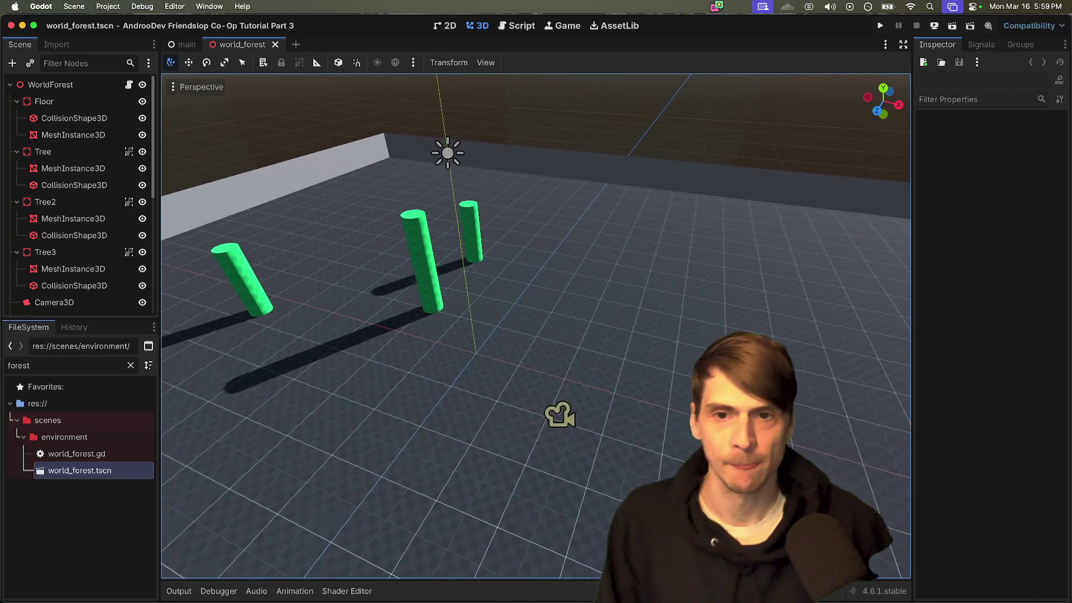
{"action": "mouse_move", "coordinate": [536, 323]}
{"action": "left_mouse_down"}
{"action": "mouse_move", "coordinate": [425, 313]}
{"action": "mouse_move", "coordinate": [447, 346]}
{"action": "mouse_move", "coordinate": [558, 335]}
{"action": "mouse_move", "coordinate": [542, 329]}
{"action": "left_mouse_up"}
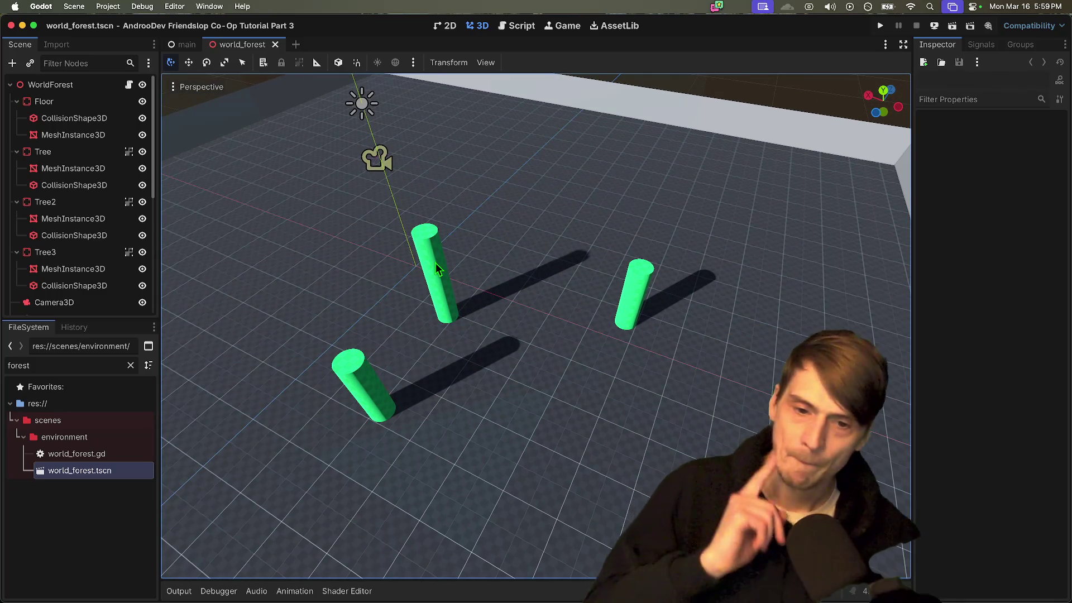
{"action": "mouse_move", "coordinate": [370, 592]}
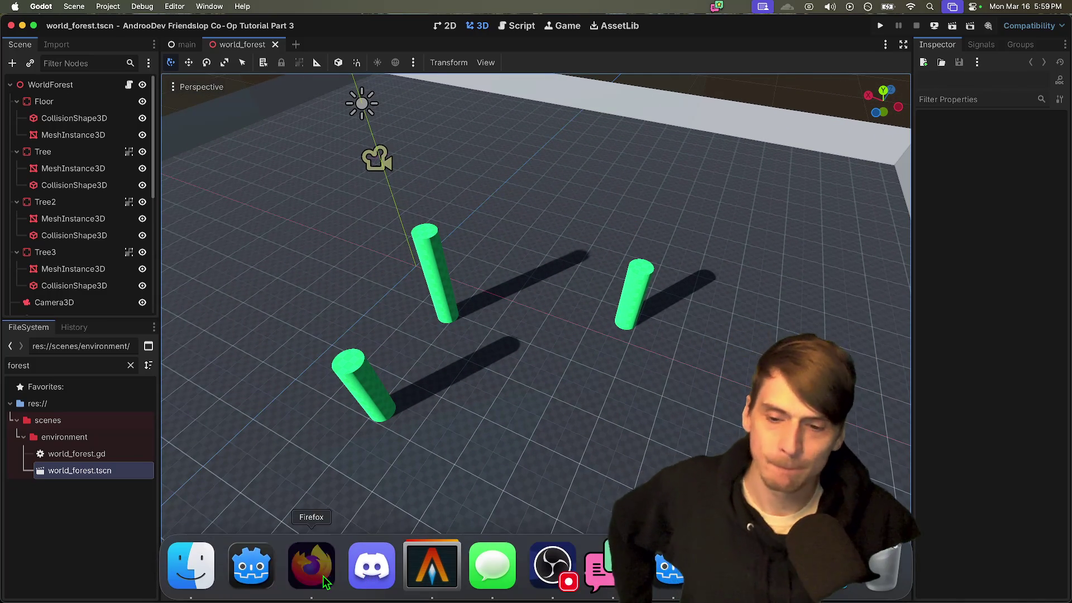
Step: In the co-op script doc, add a blank line below the 'Mention APP ID' bullet
{"action": "left_click", "coordinate": [311, 568]}
{"action": "left_click", "coordinate": [651, 30]}
{"action": "scroll", "coordinate": [754, 274], "scroll_direction": "up", "scroll_amount": 1}
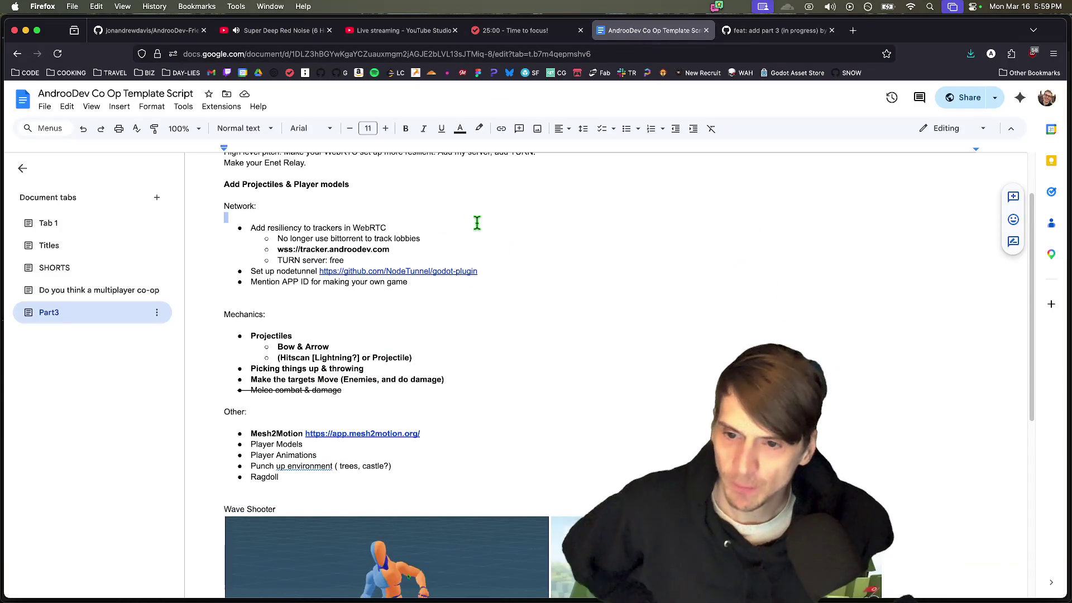
{"action": "scroll", "coordinate": [511, 254], "scroll_direction": "down", "scroll_amount": 1}
{"action": "left_click", "coordinate": [522, 273]}
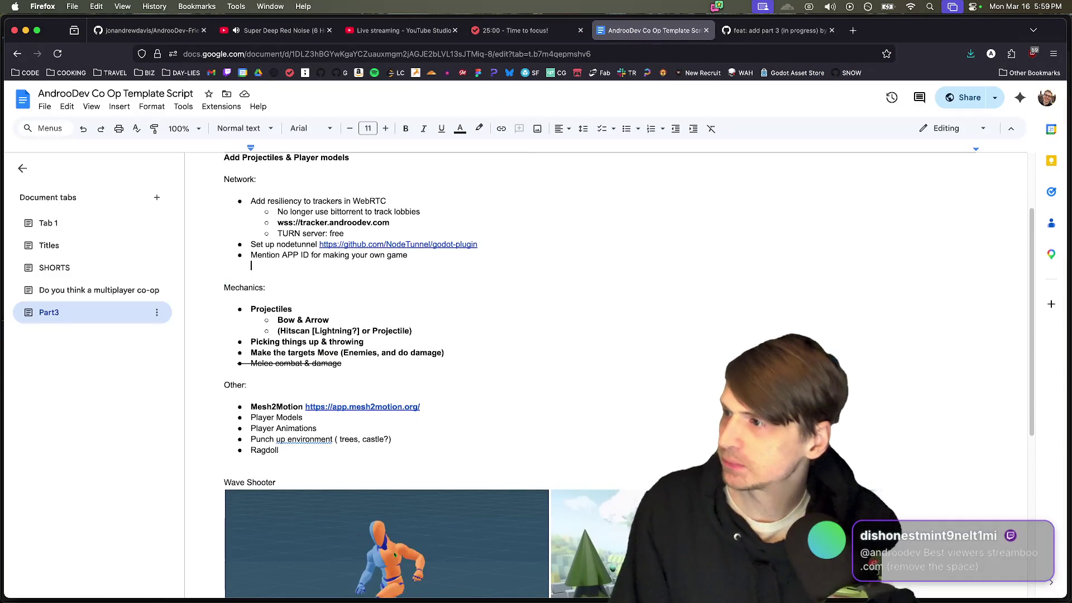
{"action": "key", "text": "Return"}
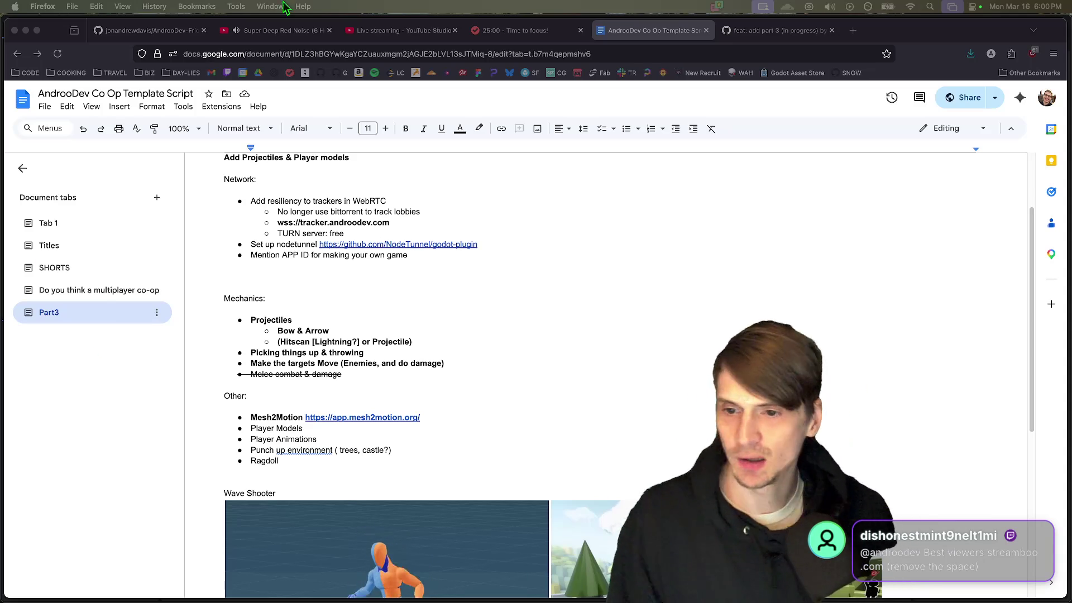
Step: Look over the Other list and place the cursor at the Hitscan sub-bullet
{"action": "right_click", "coordinate": [790, 399]}
{"action": "key", "text": "Escape"}
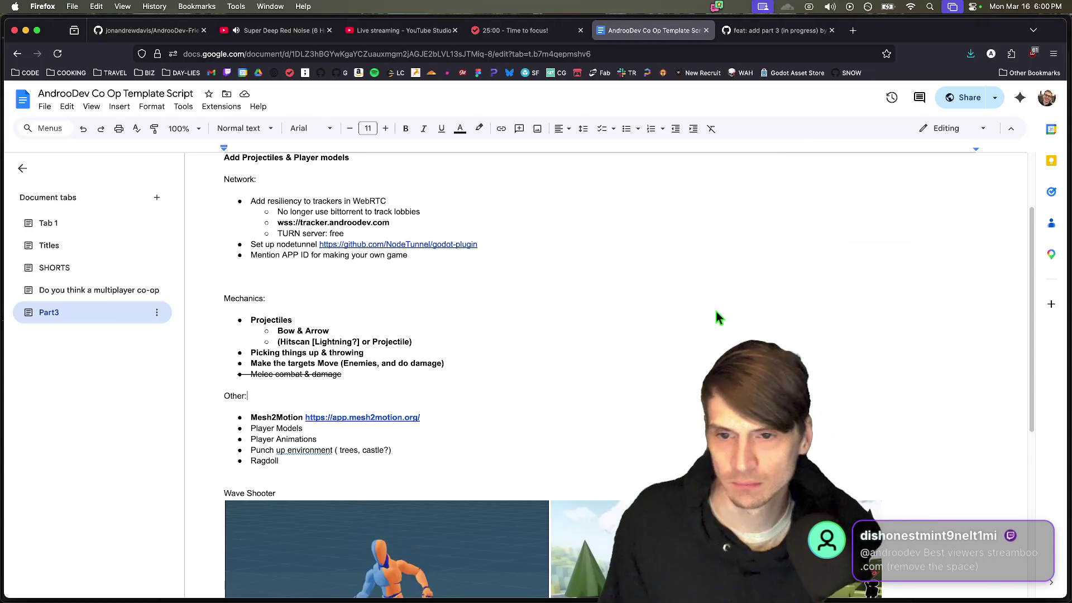
{"action": "scroll", "coordinate": [718, 316], "scroll_direction": "down", "scroll_amount": 5}
{"action": "left_click", "coordinate": [651, 233]}
{"action": "scroll", "coordinate": [652, 233], "scroll_direction": "down", "scroll_amount": 5}
{"action": "scroll", "coordinate": [649, 237], "scroll_direction": "up", "scroll_amount": 4}
{"action": "scroll", "coordinate": [659, 313], "scroll_direction": "down", "scroll_amount": 4}
{"action": "key", "text": "super+Tab"}
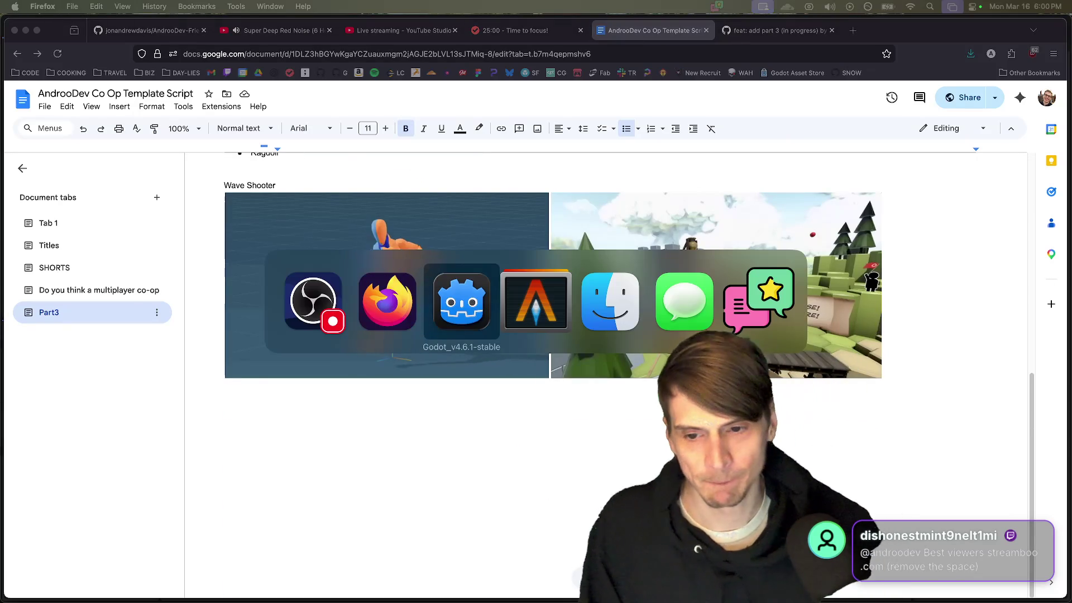
Step: Load poly.pizza in a new tab and search for bow models
{"action": "key", "text": "super+t"}
{"action": "type", "text": "poly.pizza/"}
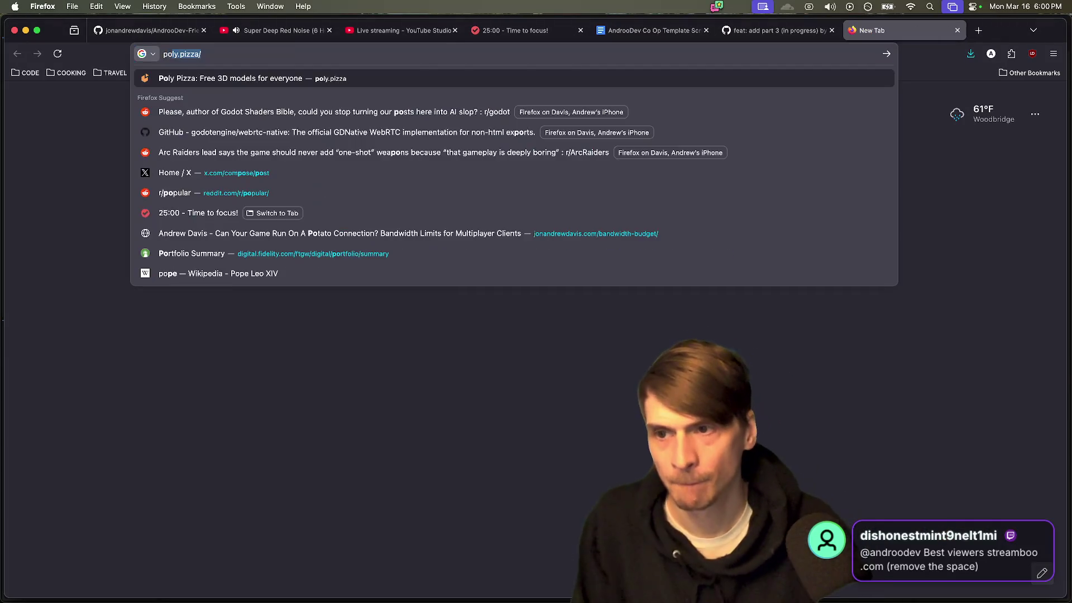
{"action": "key", "text": "Return"}
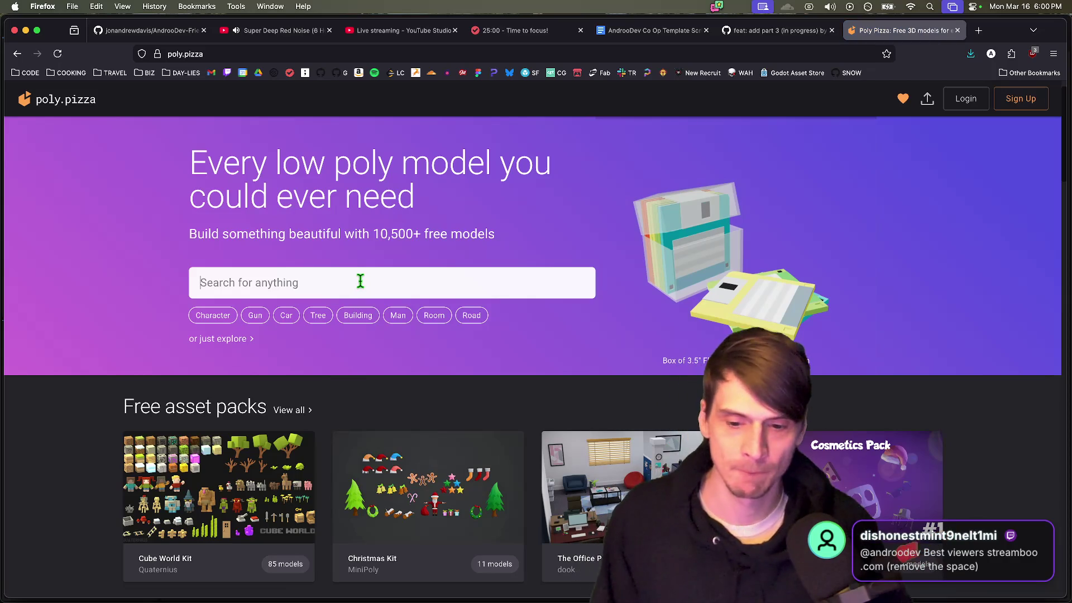
{"action": "left_click", "coordinate": [359, 281]}
{"action": "type", "text": "bow"}
{"action": "key", "text": "Return"}
{"action": "scroll", "coordinate": [464, 358], "scroll_direction": "down", "scroll_amount": 5}
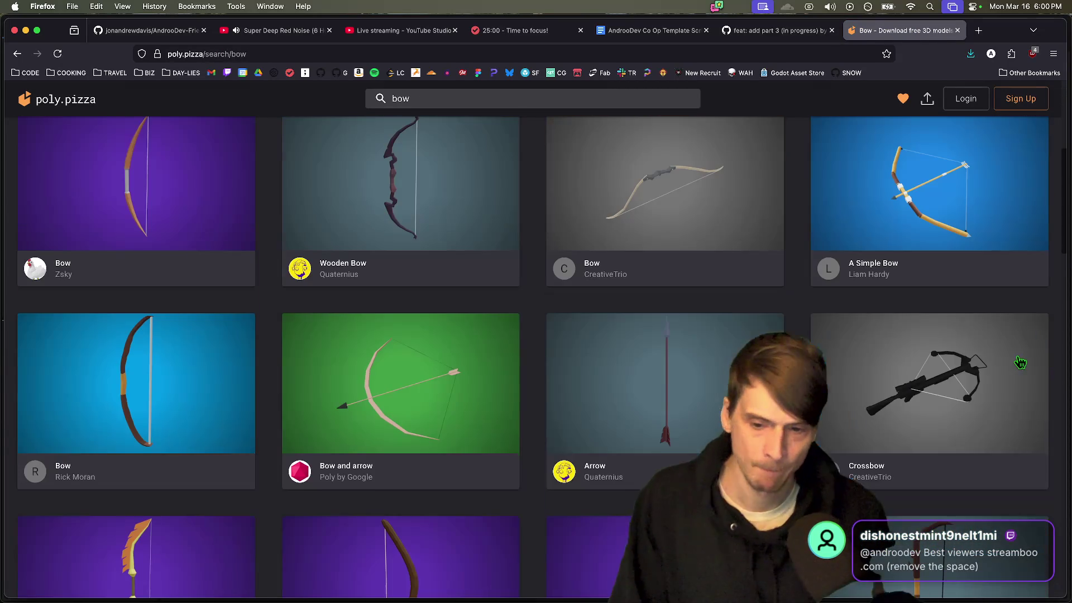
{"action": "scroll", "coordinate": [1025, 390], "scroll_direction": "up", "scroll_amount": 1}
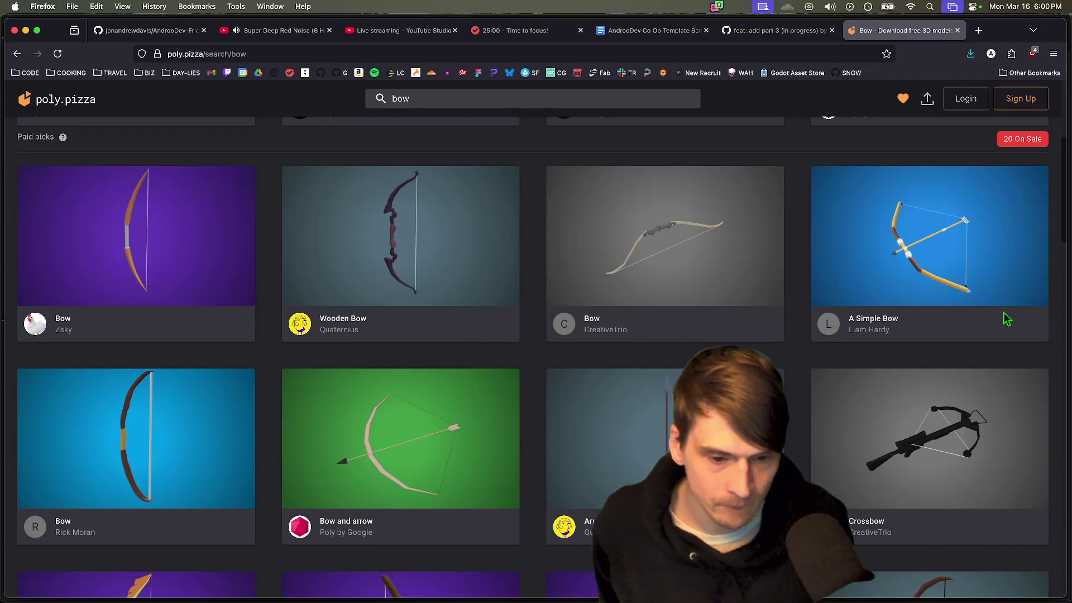
{"action": "scroll", "coordinate": [1003, 335], "scroll_direction": "down", "scroll_amount": 5}
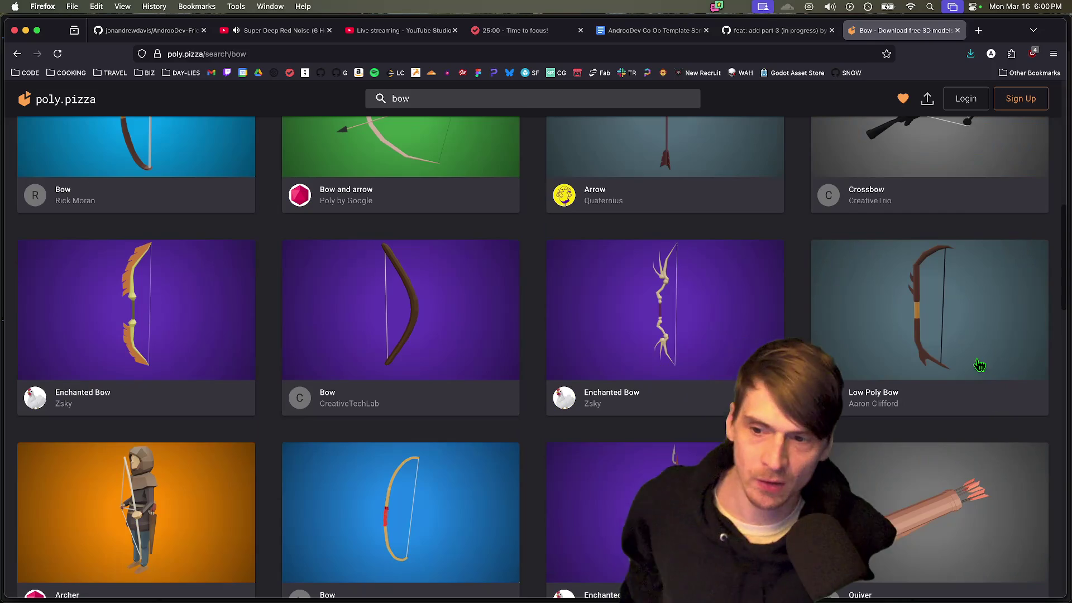
{"action": "scroll", "coordinate": [987, 434], "scroll_direction": "down", "scroll_amount": 3}
{"action": "scroll", "coordinate": [974, 436], "scroll_direction": "up", "scroll_amount": 9}
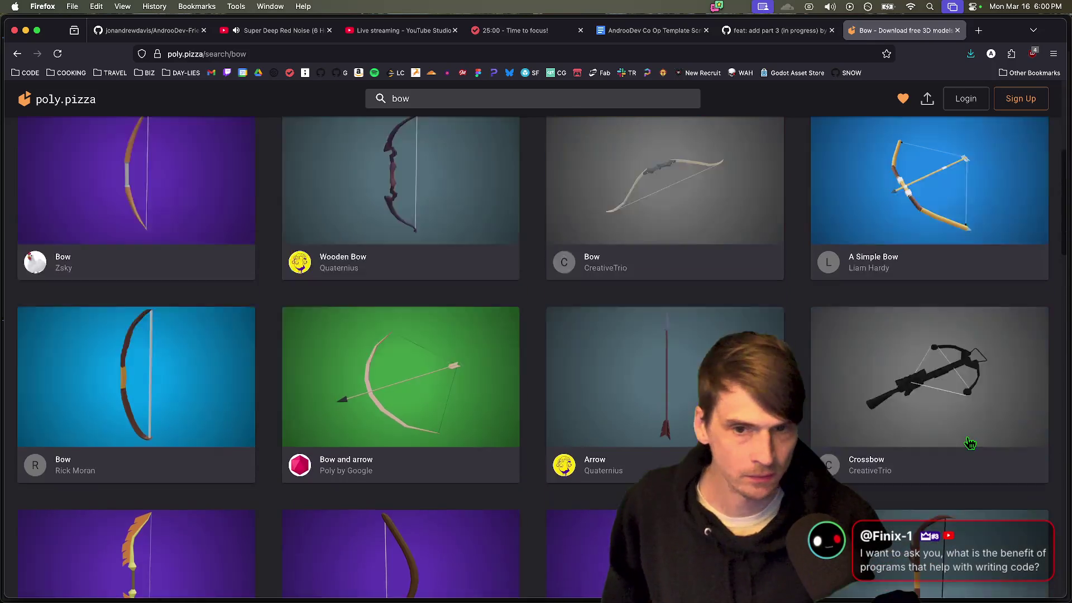
Step: Open the Wooden Bow model and orbit its 3D preview to inspect it
{"action": "left_click", "coordinate": [420, 249]}
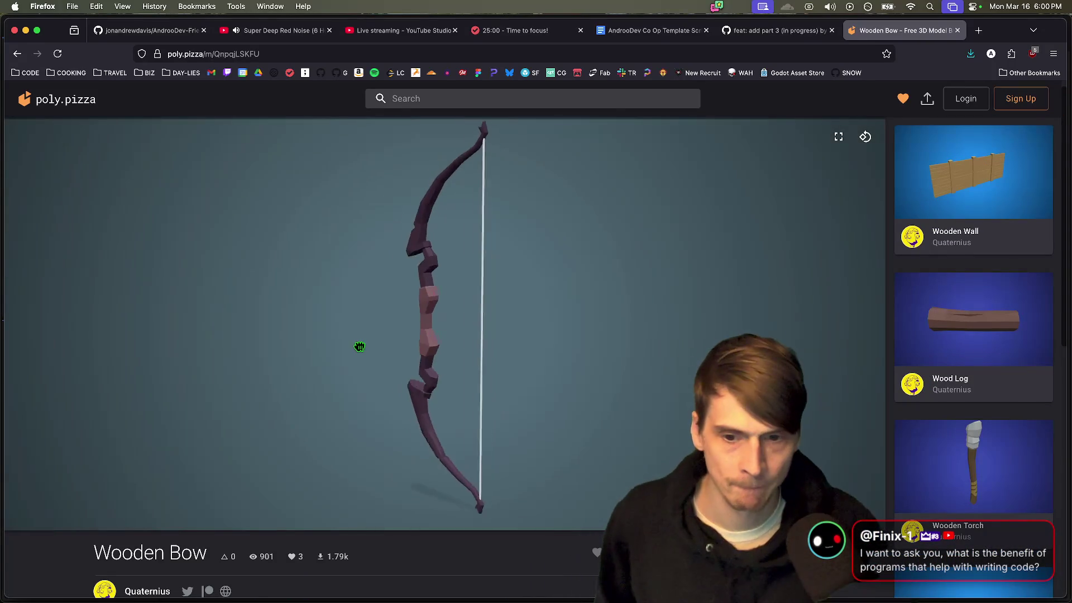
{"action": "mouse_move", "coordinate": [359, 347]}
{"action": "left_mouse_down"}
{"action": "mouse_move", "coordinate": [373, 270]}
{"action": "mouse_move", "coordinate": [531, 257]}
{"action": "mouse_move", "coordinate": [593, 235]}
{"action": "mouse_move", "coordinate": [530, 278]}
{"action": "left_mouse_up"}
{"action": "left_click_drag", "start_coordinate": [520, 351], "coordinate": [467, 307]}
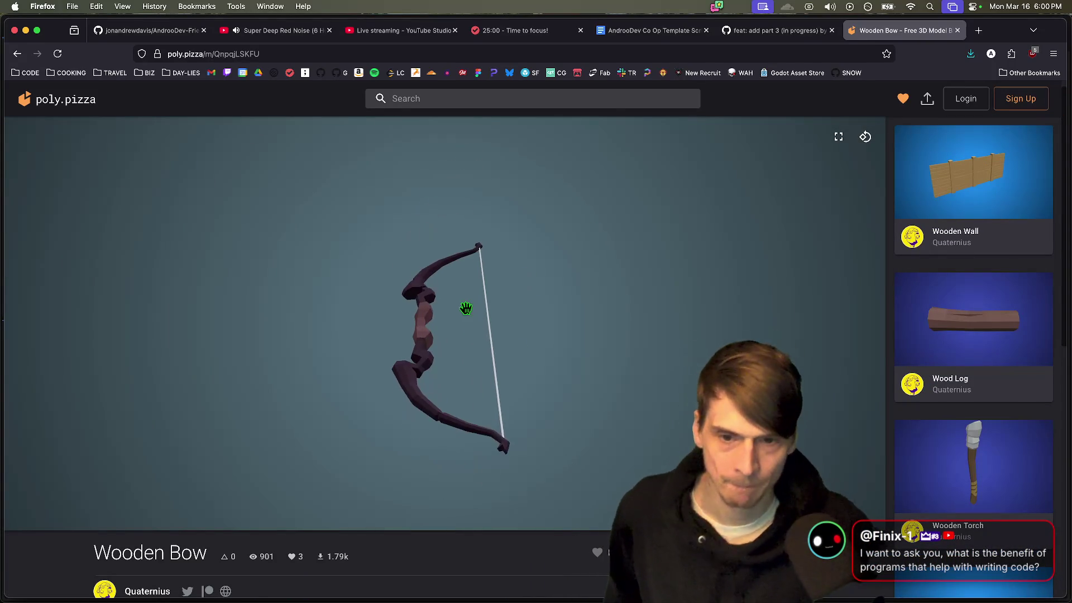
{"action": "left_click_drag", "start_coordinate": [500, 346], "coordinate": [497, 321]}
{"action": "left_click_drag", "start_coordinate": [493, 408], "coordinate": [464, 425]}
Step: Return to the bow results, then start a new tab with 'mesh' in the address bar
{"action": "key", "text": "super+Left"}
{"action": "scroll", "coordinate": [469, 439], "scroll_direction": "down", "scroll_amount": 10}
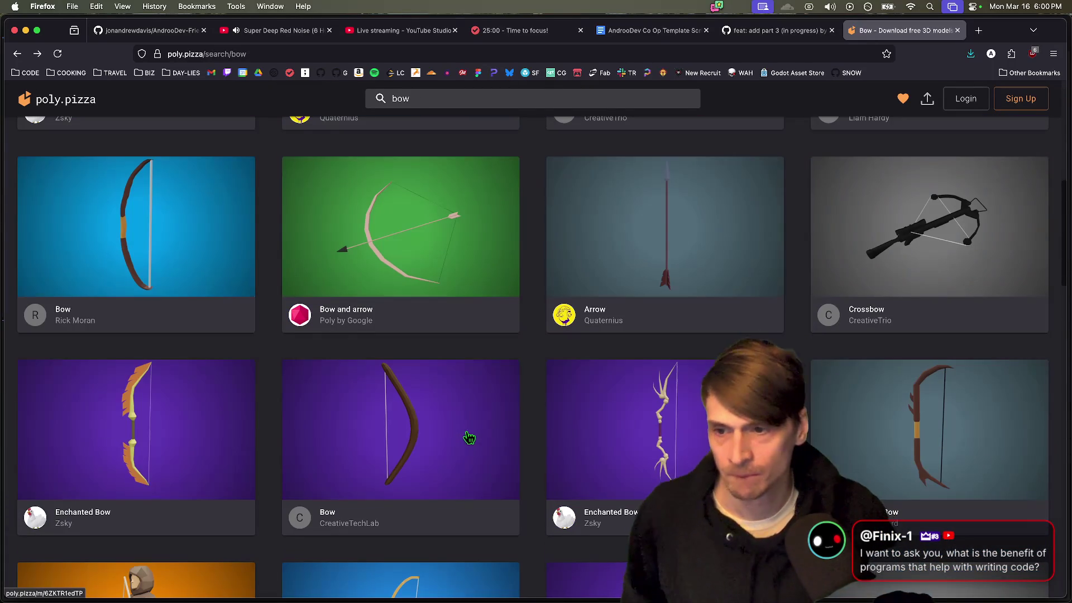
{"action": "scroll", "coordinate": [515, 438], "scroll_direction": "down", "scroll_amount": 6}
{"action": "scroll", "coordinate": [491, 448], "scroll_direction": "up", "scroll_amount": 4}
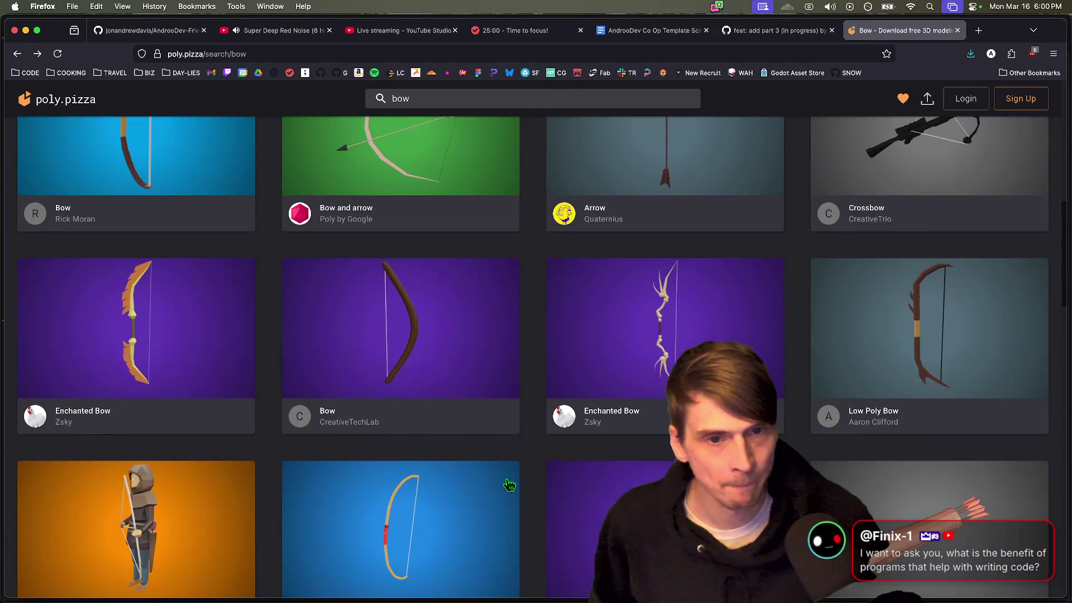
{"action": "scroll", "coordinate": [683, 305], "scroll_direction": "down", "scroll_amount": 8}
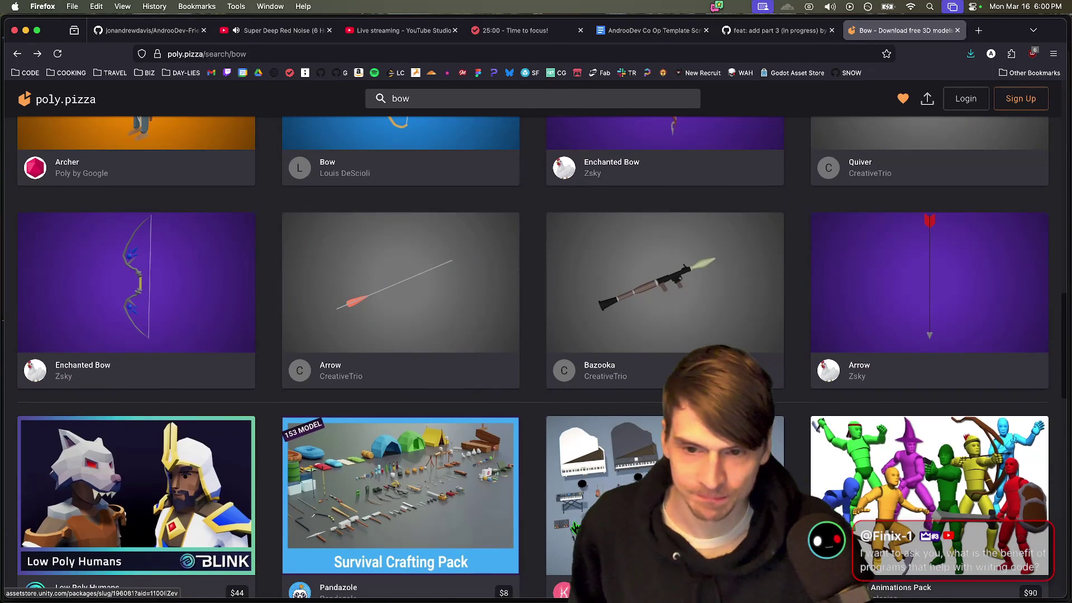
{"action": "scroll", "coordinate": [578, 518], "scroll_direction": "up", "scroll_amount": 10}
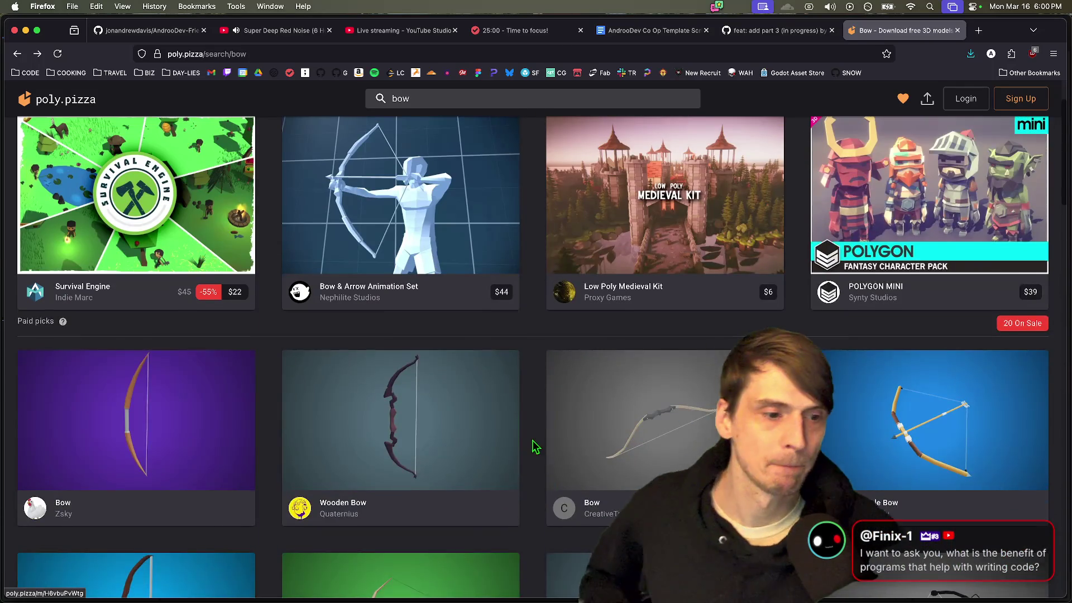
{"action": "scroll", "coordinate": [549, 369], "scroll_direction": "down", "scroll_amount": 3}
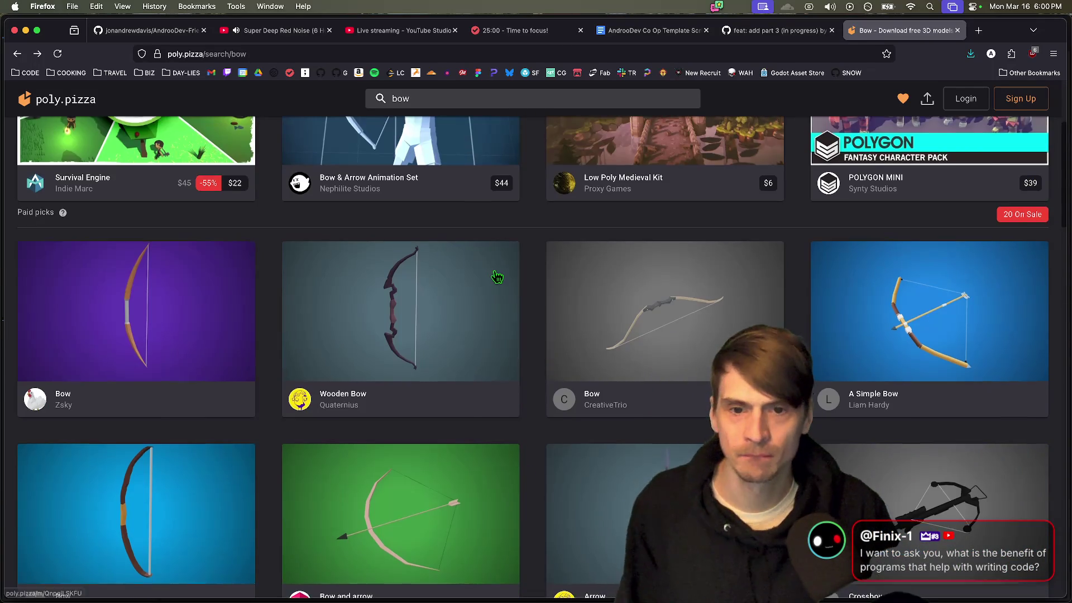
{"action": "scroll", "coordinate": [496, 278], "scroll_direction": "up", "scroll_amount": 3}
{"action": "key", "text": "cmd+t"}
{"action": "type", "text": "mesh"}
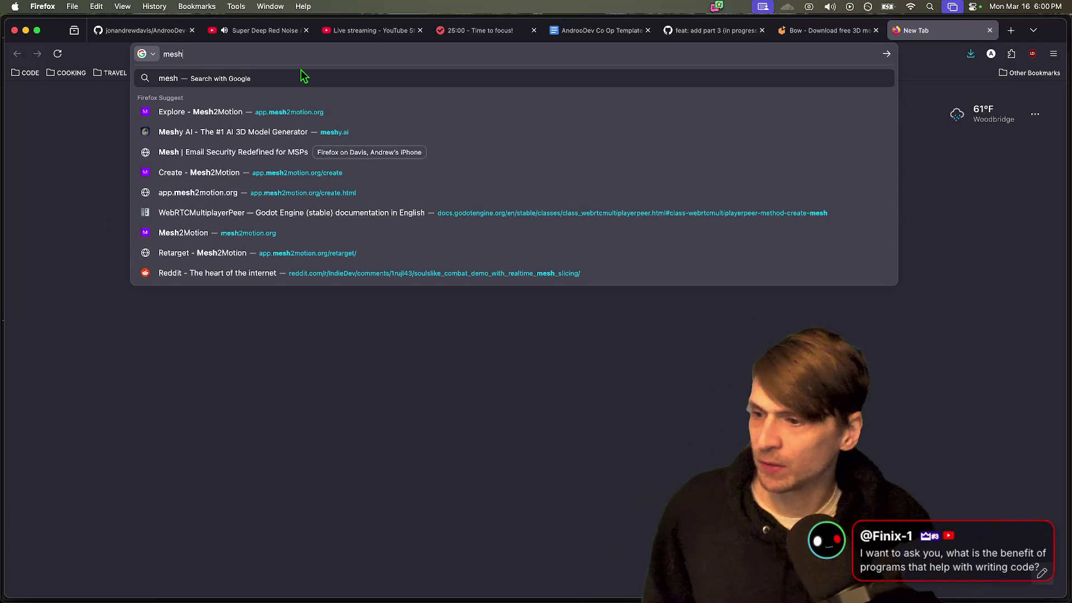
Step: Filter Mesh2Motion's animation library for 'bow' and 'arro', then clear the filter
{"action": "left_click", "coordinate": [313, 115]}
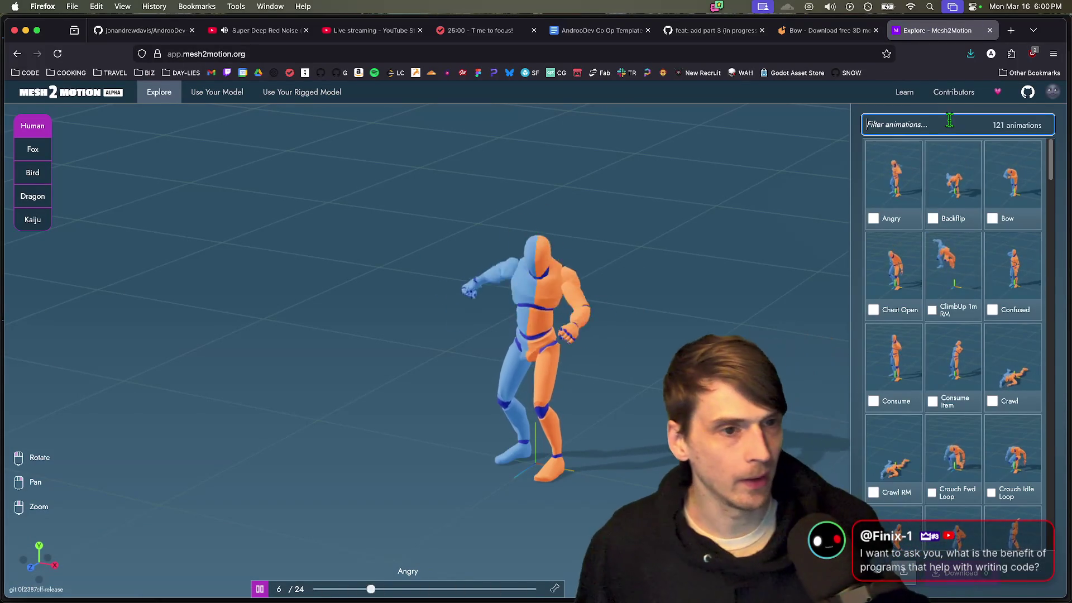
{"action": "left_click", "coordinate": [948, 124]}
{"action": "type", "text": "bow"}
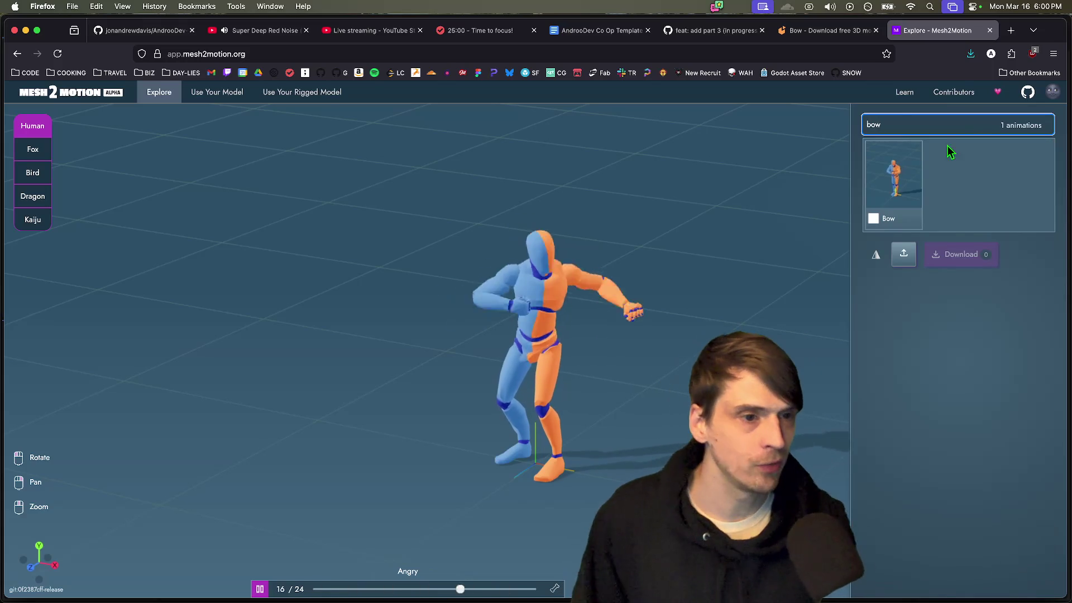
{"action": "key", "text": "BackSpace"}
{"action": "type", "text": "arro"}
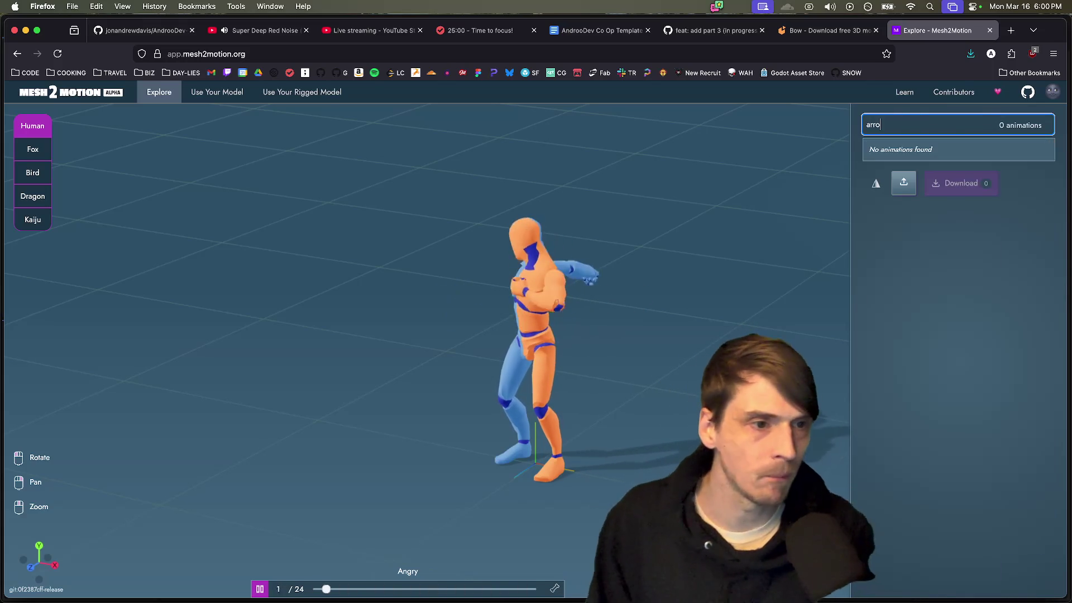
{"action": "key", "text": "BackSpace"}
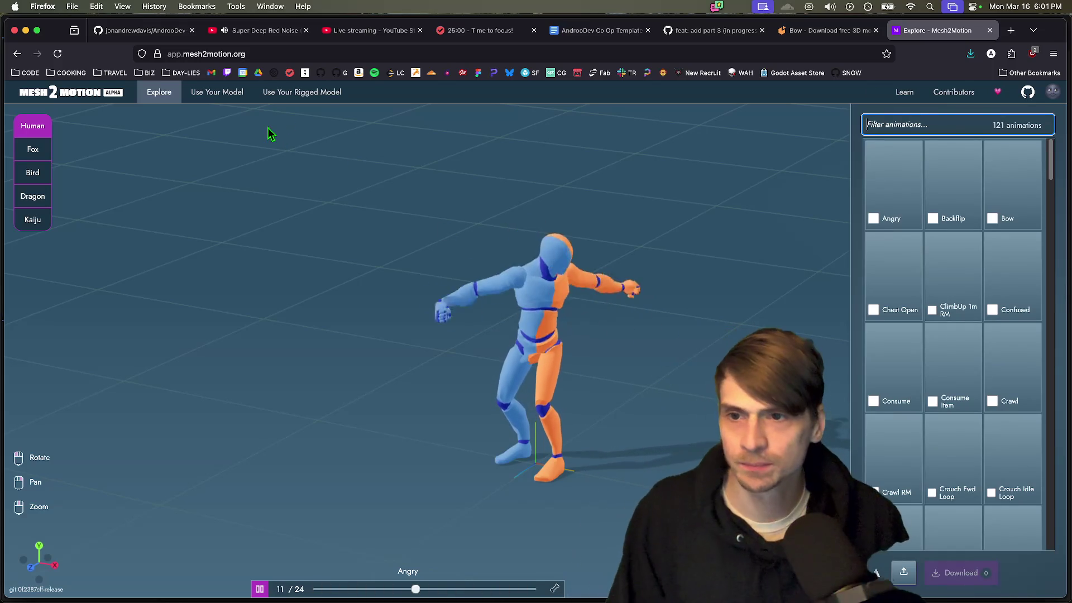
Step: Browse the Mesh2Motion home page and follow its link to the Quaternius website
{"action": "left_click", "coordinate": [71, 92], "text": "super"}
{"action": "key", "text": "ctrl+Tab"}
{"action": "scroll", "coordinate": [1036, 438], "scroll_direction": "down", "scroll_amount": 20}
{"action": "scroll", "coordinate": [879, 427], "scroll_direction": "down", "scroll_amount": 10}
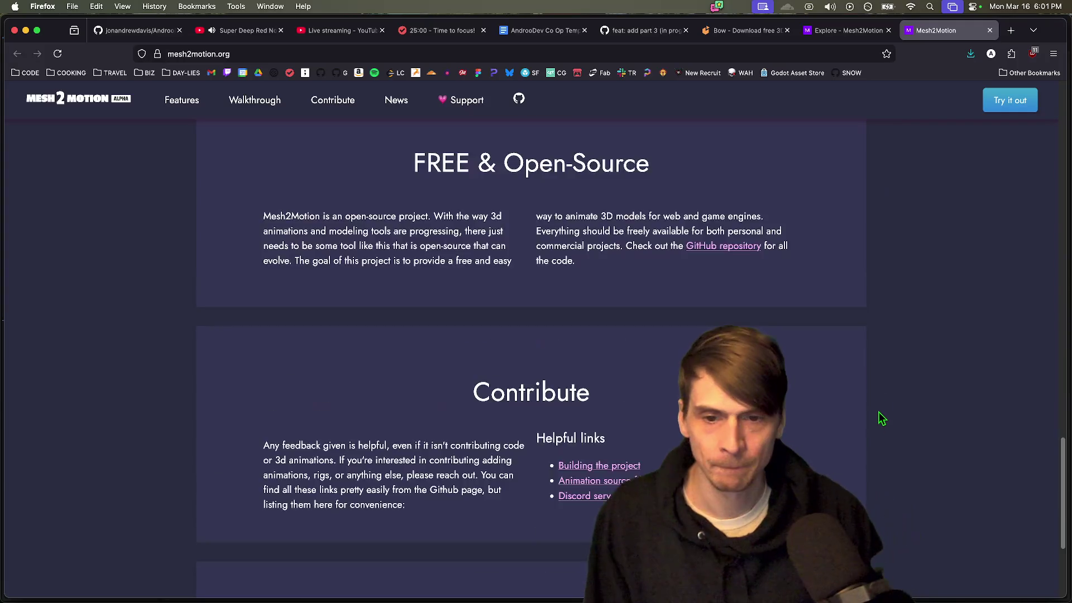
{"action": "scroll", "coordinate": [881, 407], "scroll_direction": "up", "scroll_amount": 4}
{"action": "scroll", "coordinate": [862, 376], "scroll_direction": "down", "scroll_amount": 5}
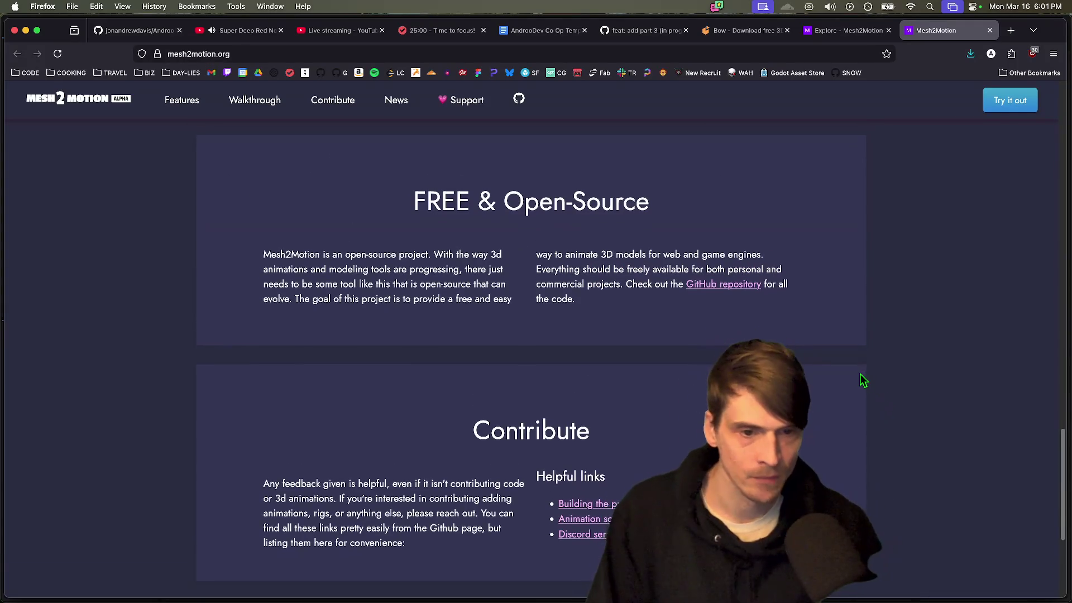
{"action": "scroll", "coordinate": [862, 381], "scroll_direction": "up", "scroll_amount": 12}
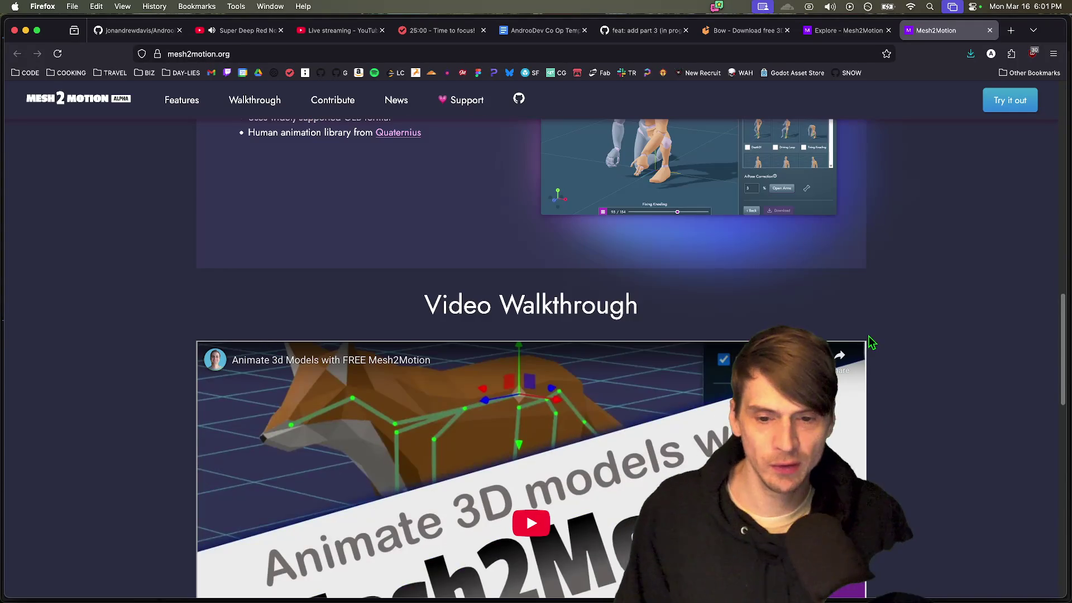
{"action": "scroll", "coordinate": [880, 357], "scroll_direction": "up", "scroll_amount": 5}
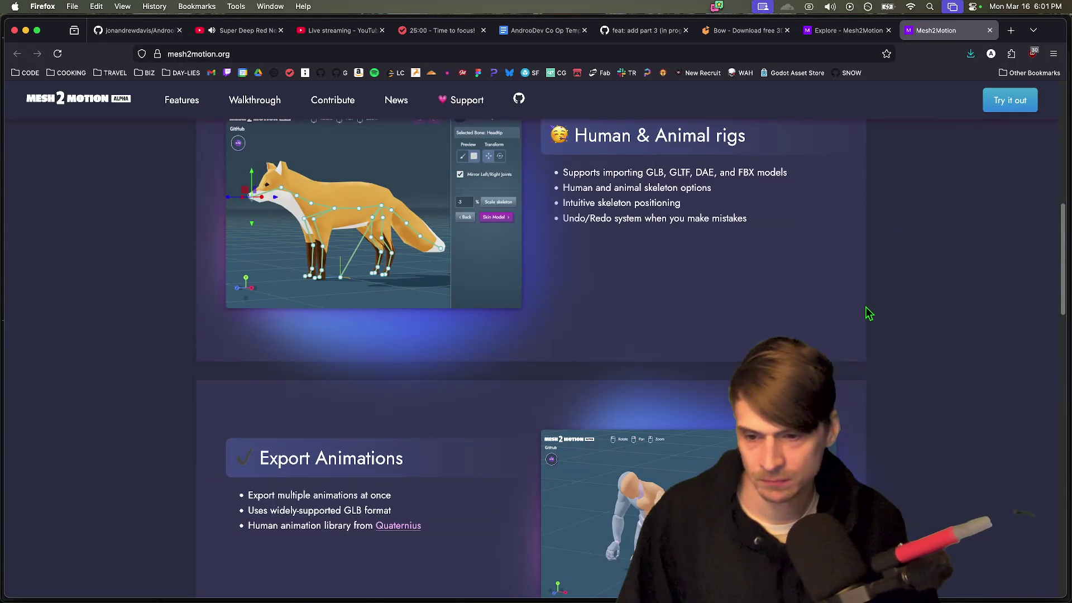
{"action": "scroll", "coordinate": [413, 541], "scroll_direction": "down", "scroll_amount": 4}
{"action": "scroll", "coordinate": [414, 541], "scroll_direction": "down", "scroll_amount": 4}
{"action": "scroll", "coordinate": [414, 298], "scroll_direction": "up", "scroll_amount": 3}
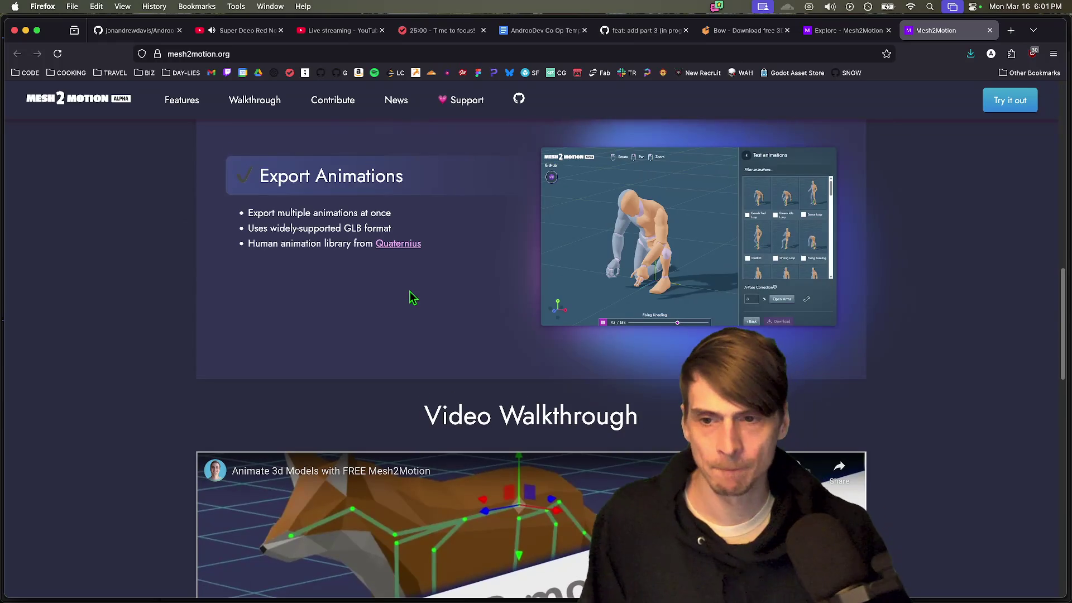
{"action": "left_click", "coordinate": [399, 247]}
{"action": "scroll", "coordinate": [824, 299], "scroll_direction": "down", "scroll_amount": 6}
{"action": "scroll", "coordinate": [921, 366], "scroll_direction": "up", "scroll_amount": 2}
{"action": "scroll", "coordinate": [920, 365], "scroll_direction": "up", "scroll_amount": 5}
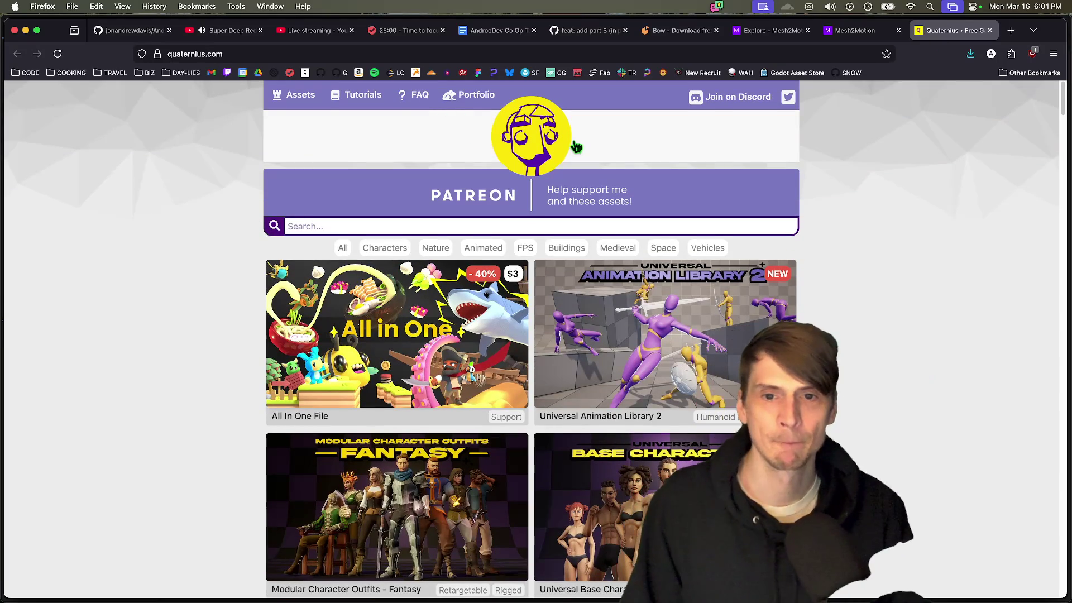
Step: Open the Universal Animation Library 2 page in a new tab and browse it
{"action": "scroll", "coordinate": [826, 218], "scroll_direction": "down", "scroll_amount": 2}
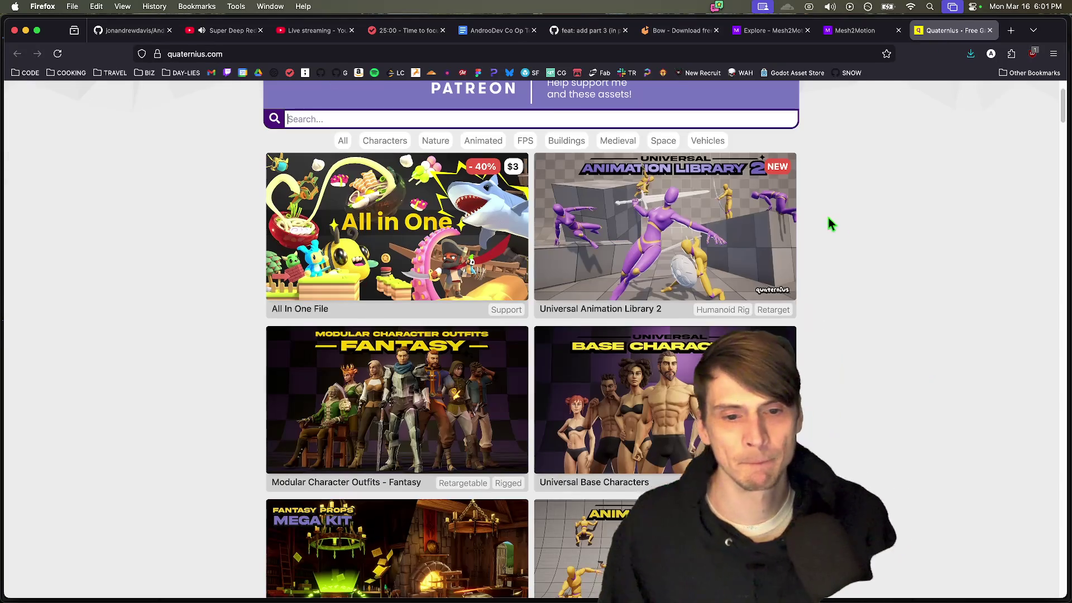
{"action": "left_click", "coordinate": [701, 276], "text": "super"}
{"action": "scroll", "coordinate": [838, 251], "scroll_direction": "down", "scroll_amount": 2}
{"action": "scroll", "coordinate": [863, 229], "scroll_direction": "down", "scroll_amount": 6}
{"action": "scroll", "coordinate": [864, 231], "scroll_direction": "up", "scroll_amount": 2}
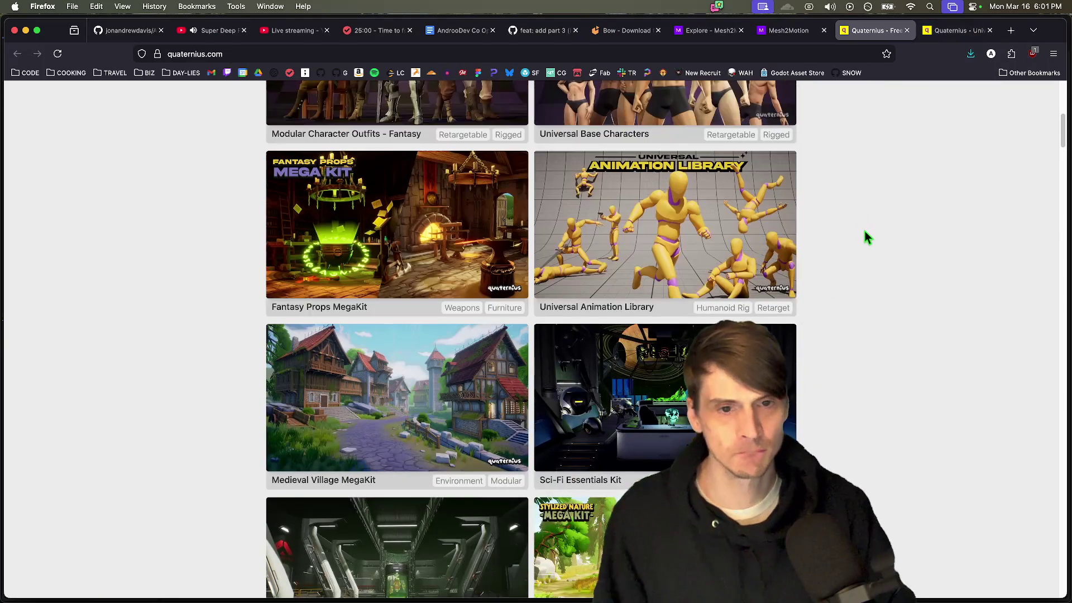
{"action": "key", "text": "ctrl+Tab"}
{"action": "scroll", "coordinate": [941, 388], "scroll_direction": "down", "scroll_amount": 4}
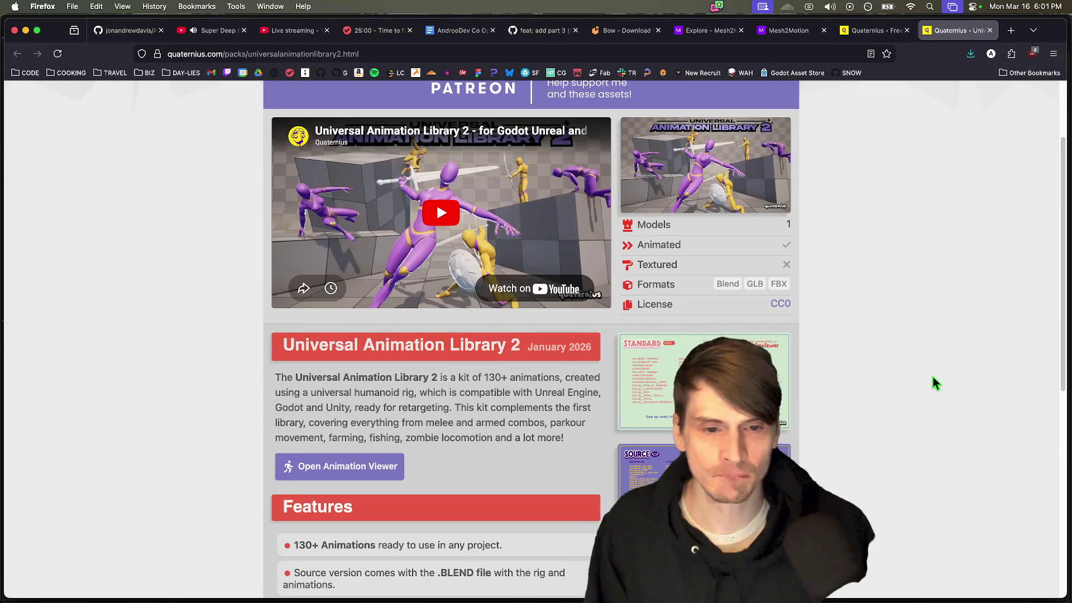
{"action": "scroll", "coordinate": [913, 362], "scroll_direction": "down", "scroll_amount": 5}
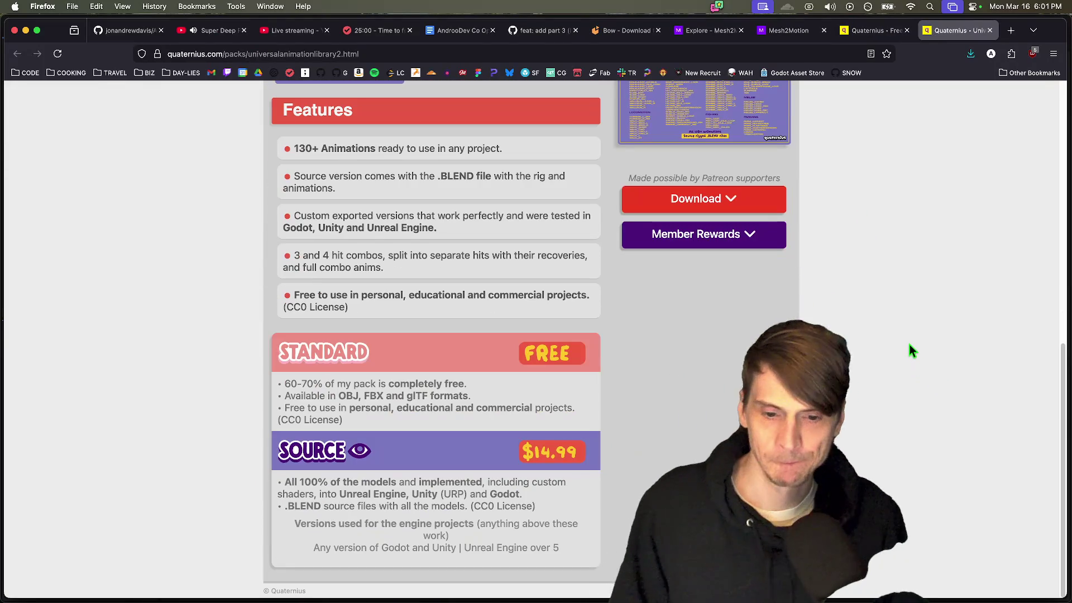
{"action": "left_click_drag", "start_coordinate": [394, 408], "coordinate": [301, 396]}
{"action": "scroll", "coordinate": [857, 341], "scroll_direction": "up", "scroll_amount": 3}
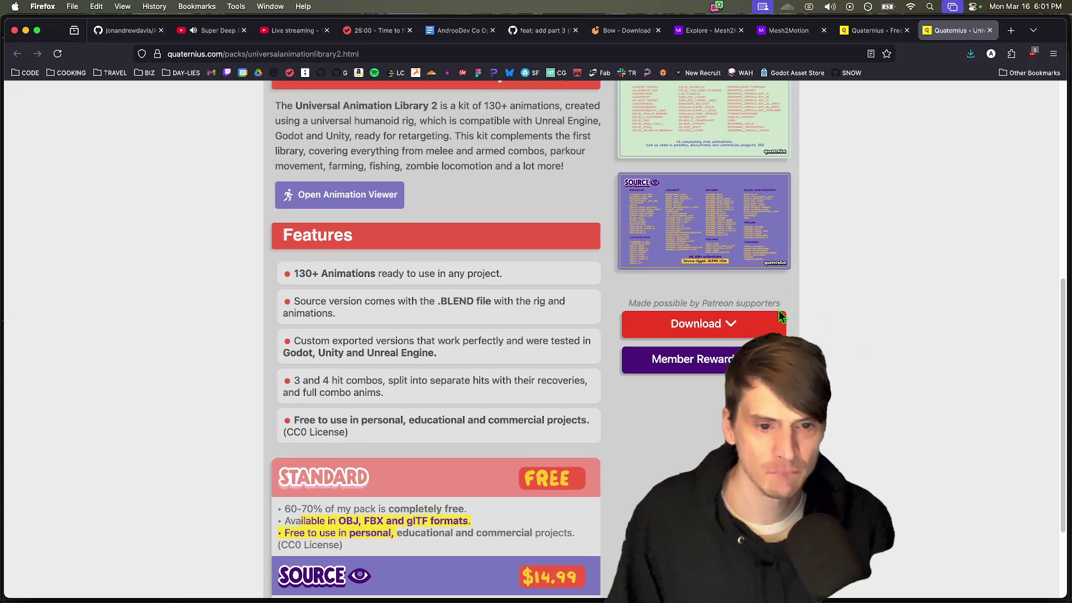
Step: View the enlarged SOURCE pack image, then start the download choosing direct download
{"action": "left_click", "coordinate": [743, 209]}
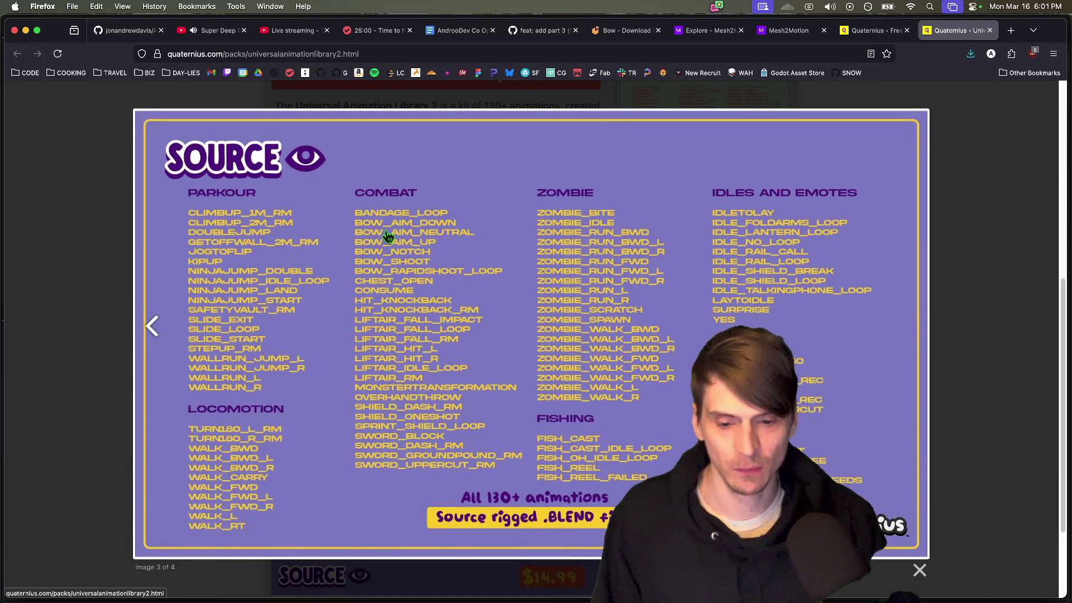
{"action": "key", "text": "Escape"}
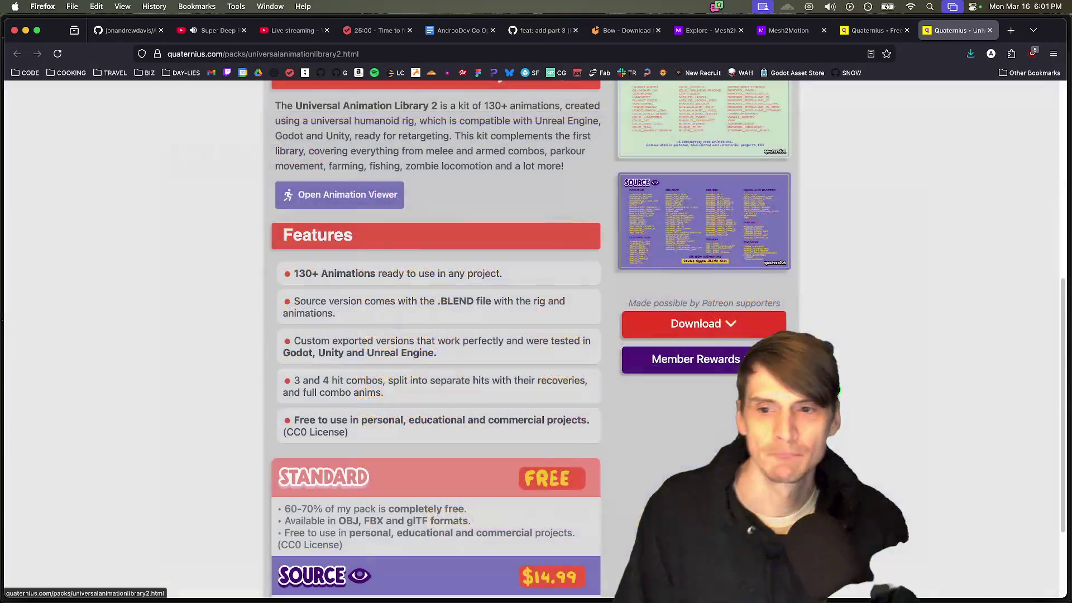
{"action": "left_click", "coordinate": [698, 324]}
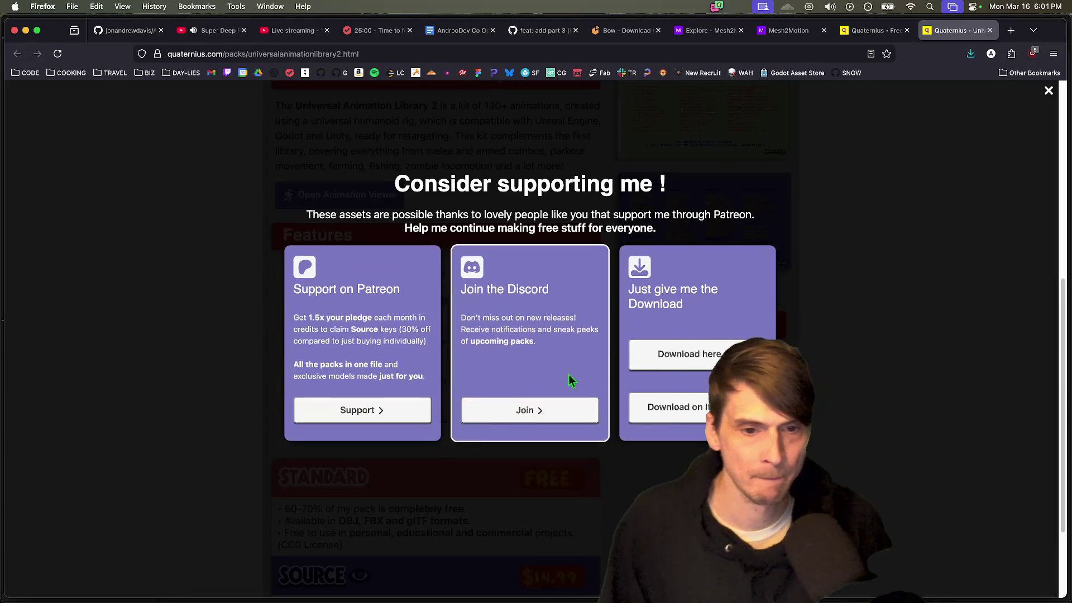
{"action": "left_click", "coordinate": [664, 354]}
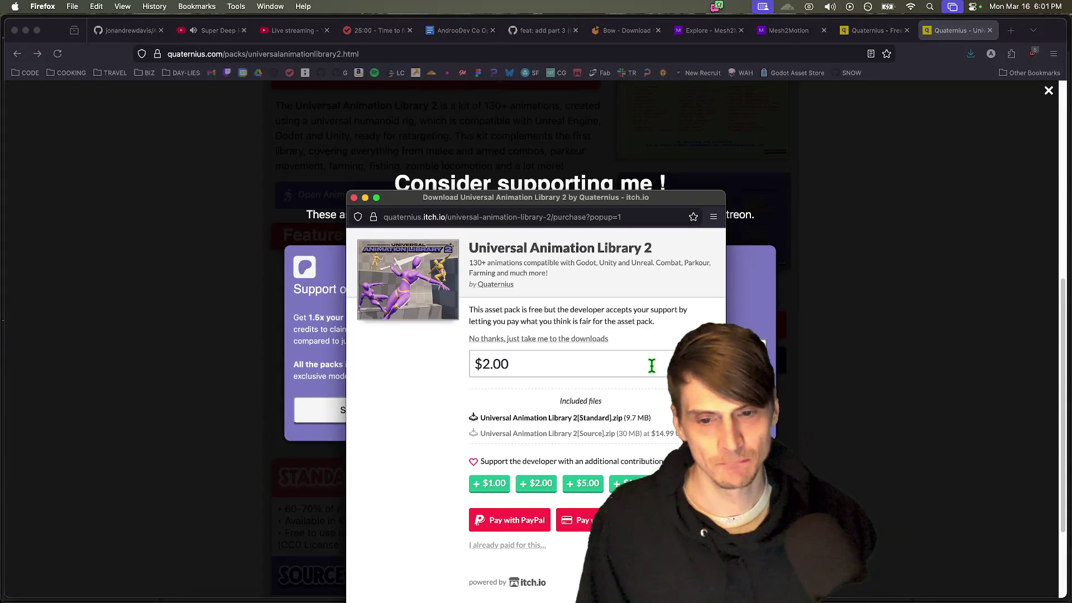
Step: Skip payment and save Universal Animation Library 2[Standard].zip into the animations asset folder
{"action": "left_click", "coordinate": [580, 339]}
{"action": "scroll", "coordinate": [558, 380], "scroll_direction": "down", "scroll_amount": 10}
{"action": "scroll", "coordinate": [536, 391], "scroll_direction": "down", "scroll_amount": 15}
{"action": "scroll", "coordinate": [610, 403], "scroll_direction": "up", "scroll_amount": 10}
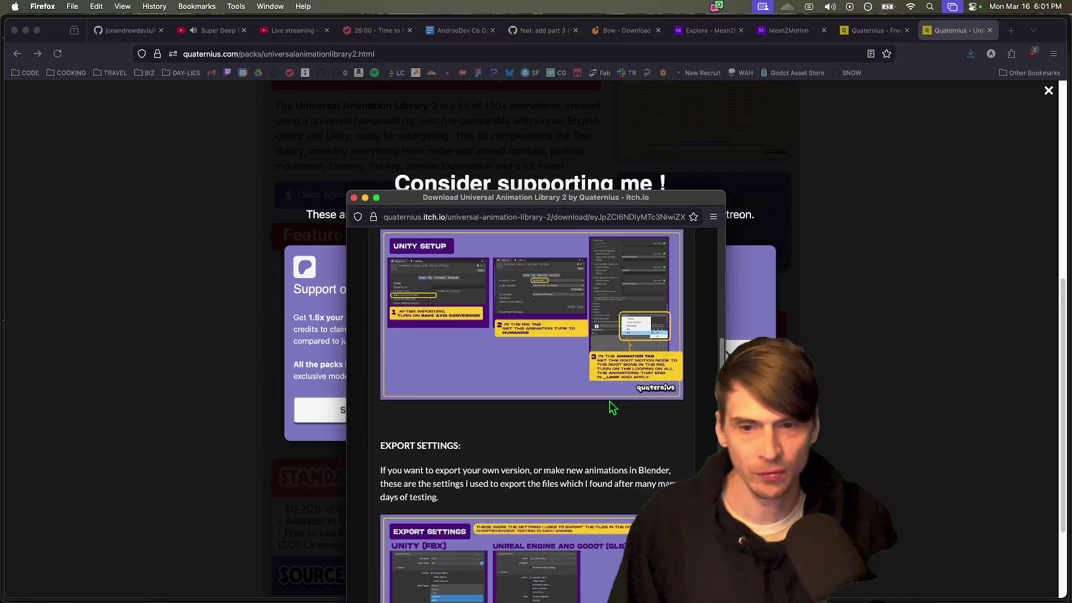
{"action": "scroll", "coordinate": [615, 391], "scroll_direction": "up", "scroll_amount": 15}
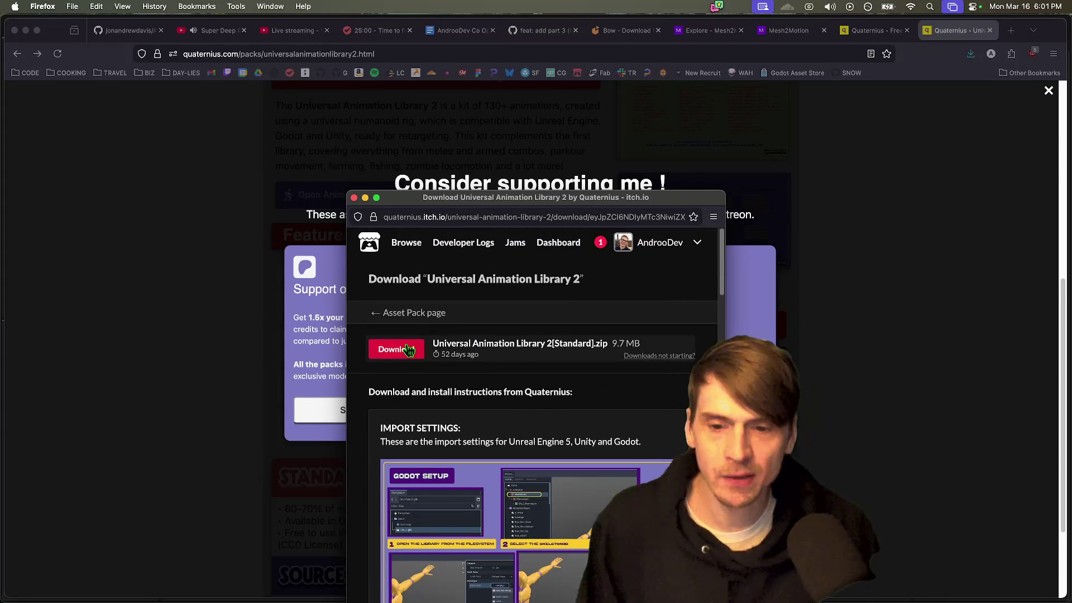
{"action": "left_click", "coordinate": [409, 350]}
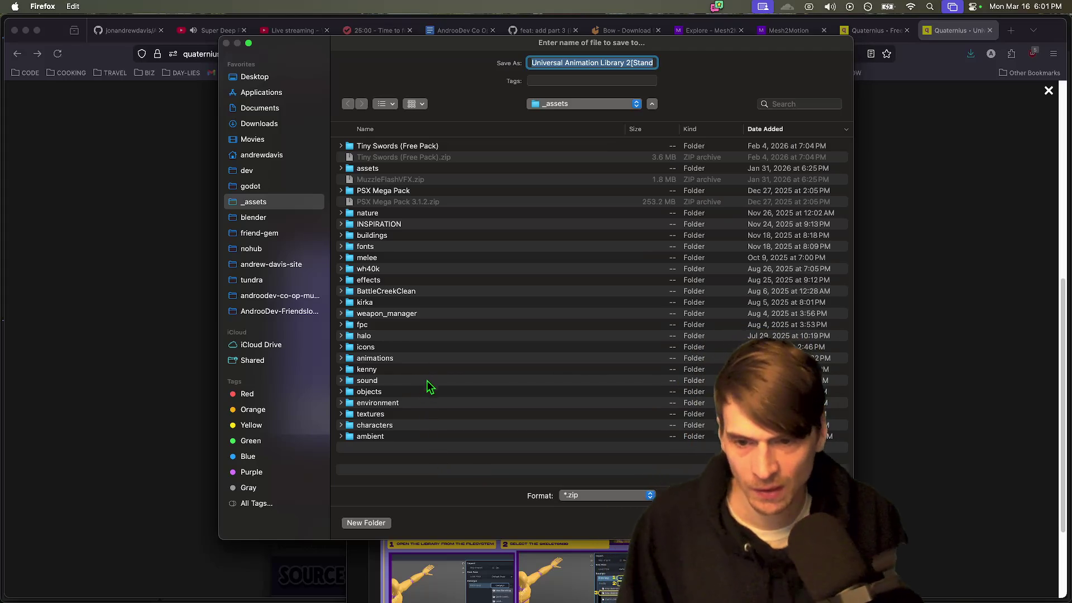
{"action": "double_click", "coordinate": [437, 359]}
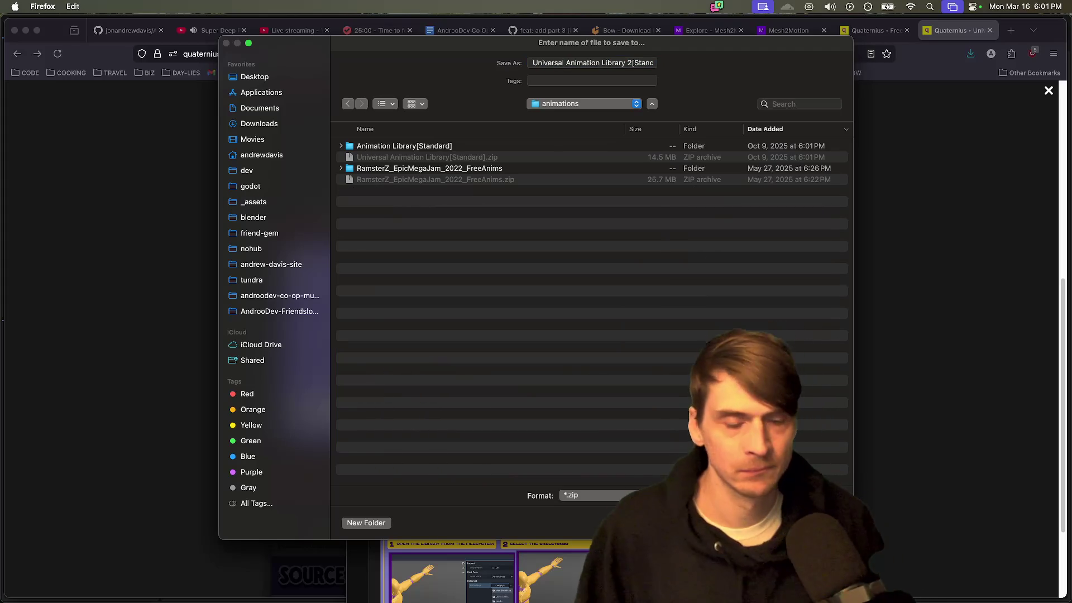
{"action": "key", "text": "Return"}
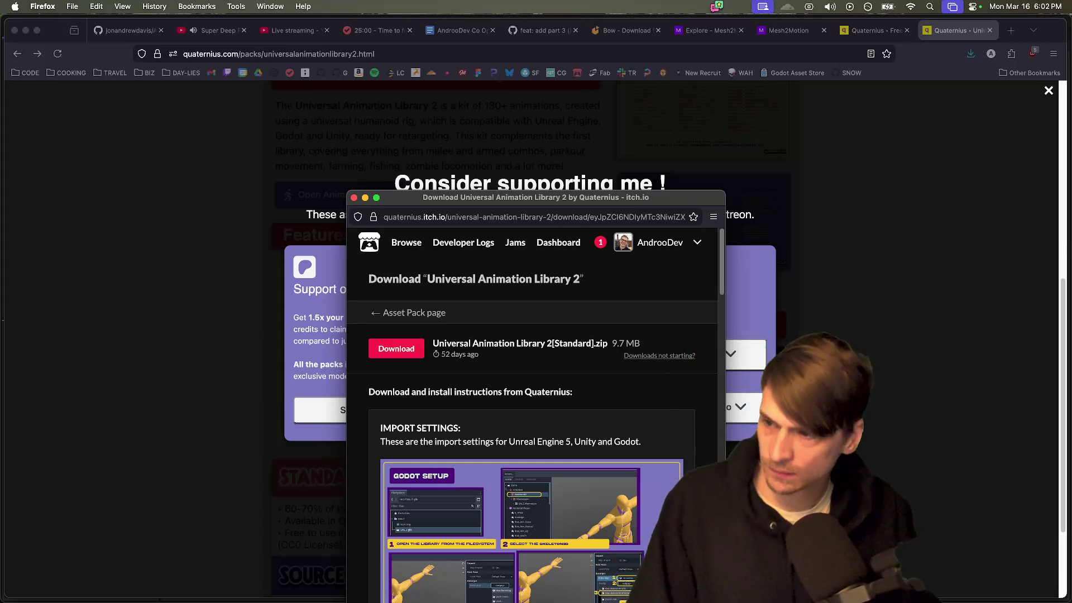
Step: Open the downloaded animation library zip from Firefox's downloads list
{"action": "left_click", "coordinate": [1022, 107]}
{"action": "left_click", "coordinate": [971, 53]}
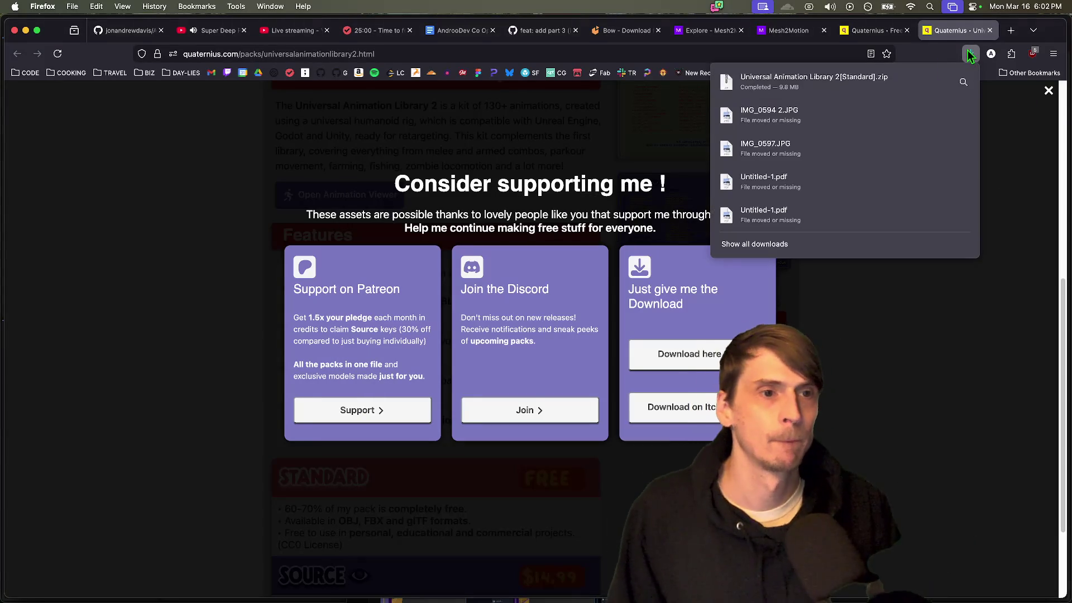
{"action": "left_click", "coordinate": [862, 77]}
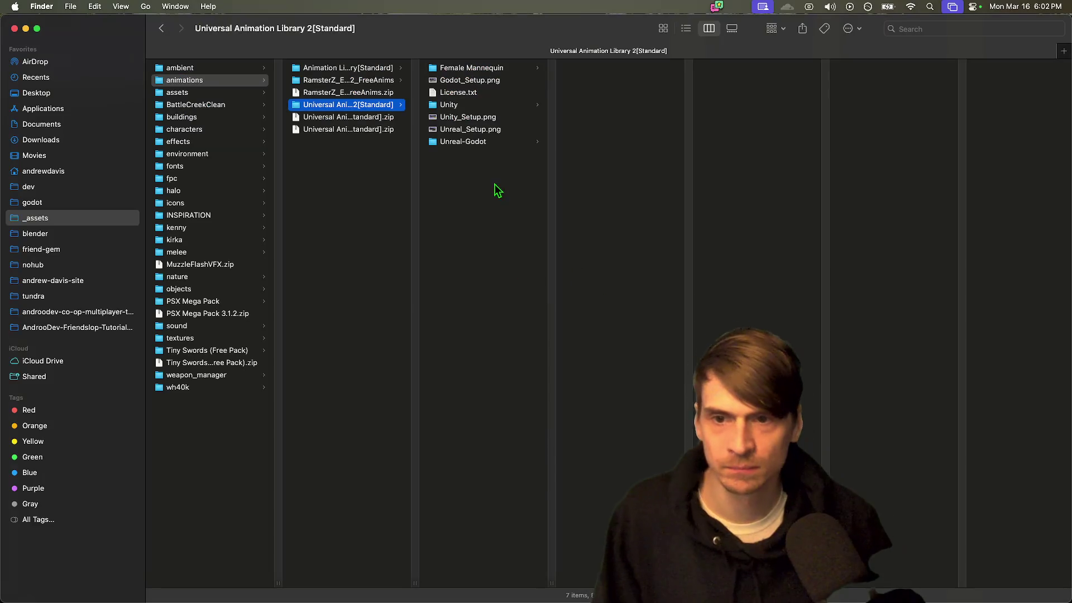
Step: Locate and preview UAL2_Standard.glb in the extracted Unreal-Godot folder
{"action": "key", "text": "Right"}
{"action": "key", "text": "Down"}
{"action": "key", "text": "Down"}
{"action": "key", "text": "Down"}
{"action": "key", "text": "Down"}
{"action": "key", "text": "Down"}
{"action": "key", "text": "Down"}
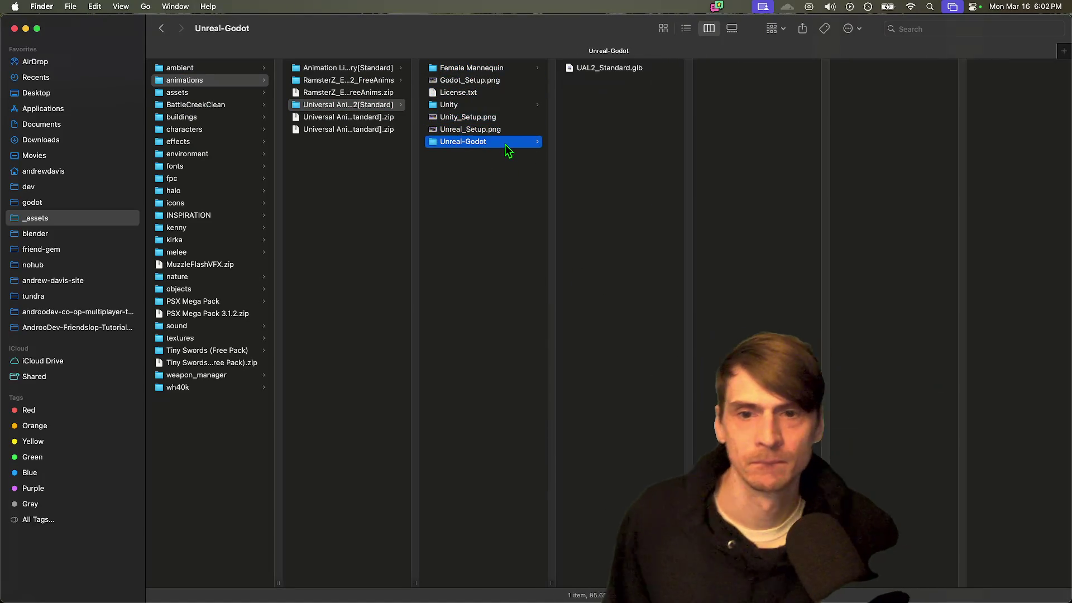
{"action": "key", "text": "Right"}
{"action": "key", "text": "space"}
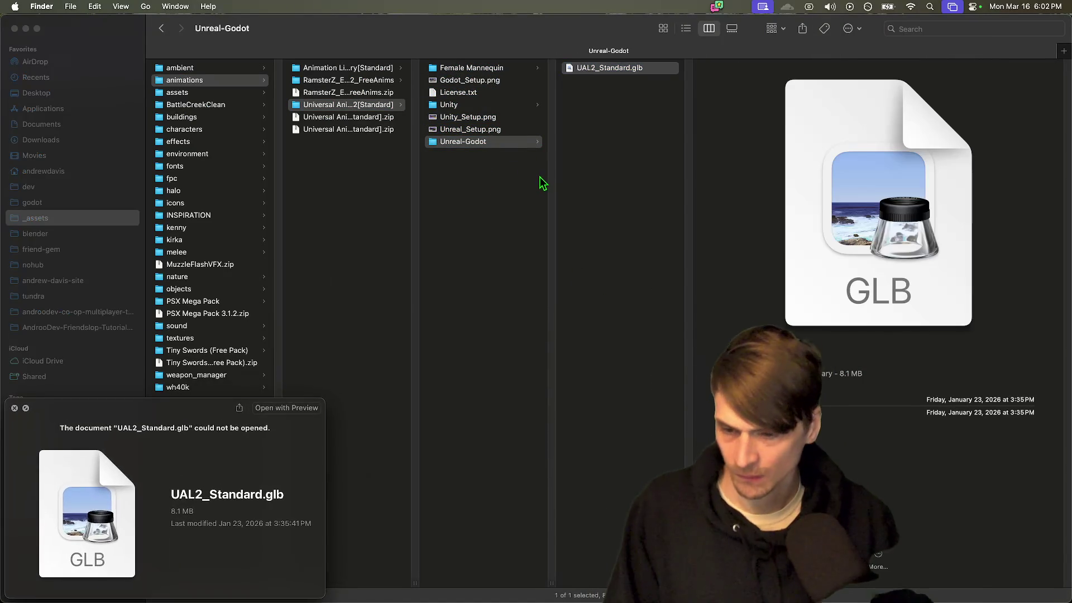
{"action": "key", "text": "space"}
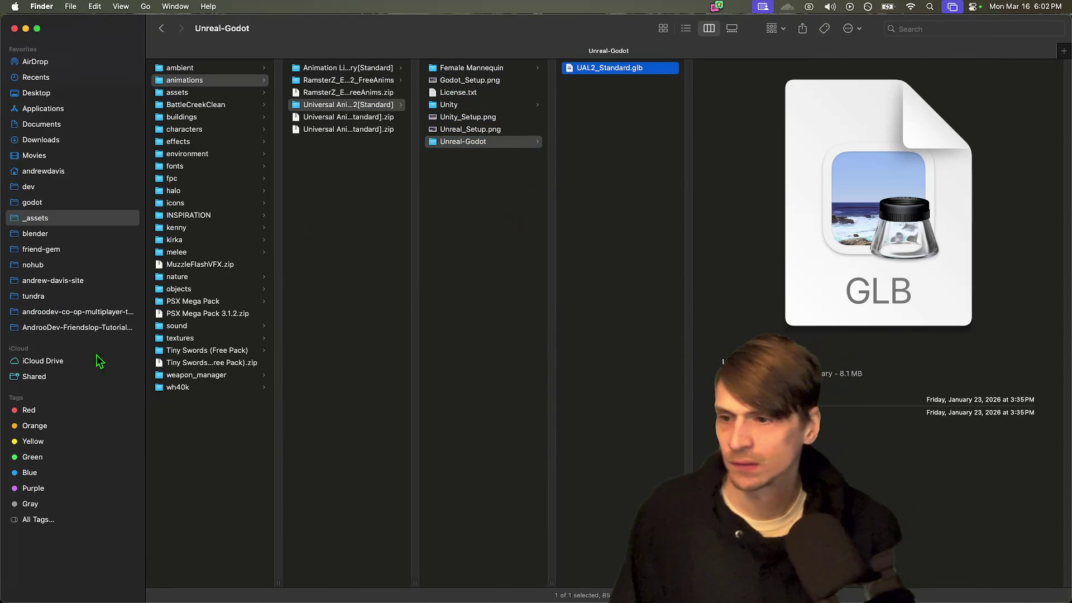
Step: Create an animations folder inside the Part-3 project's assets folder
{"action": "left_click", "coordinate": [105, 331]}
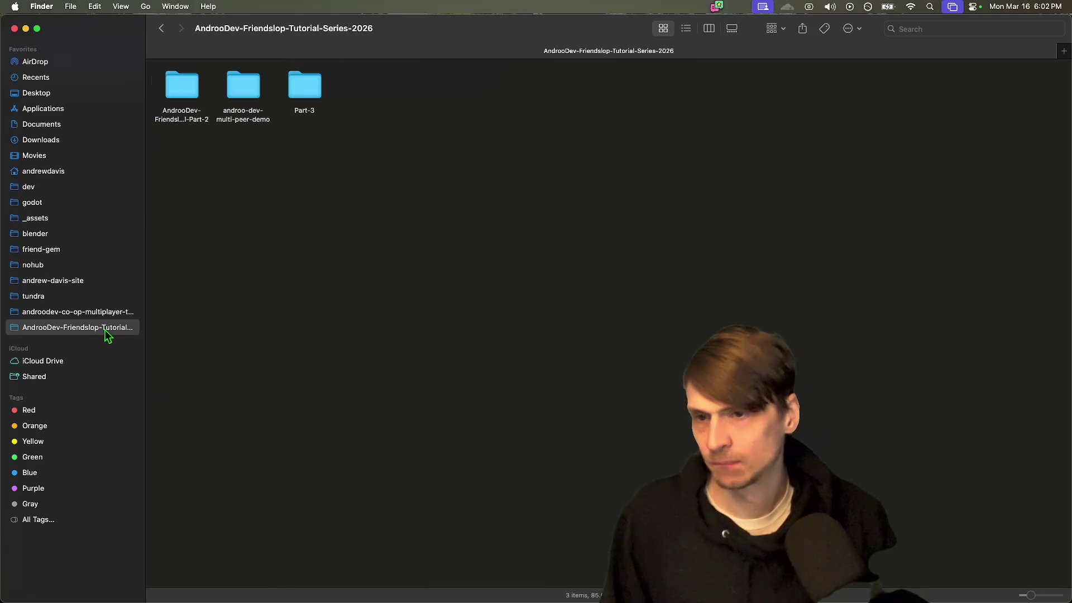
{"action": "double_click", "coordinate": [324, 91]}
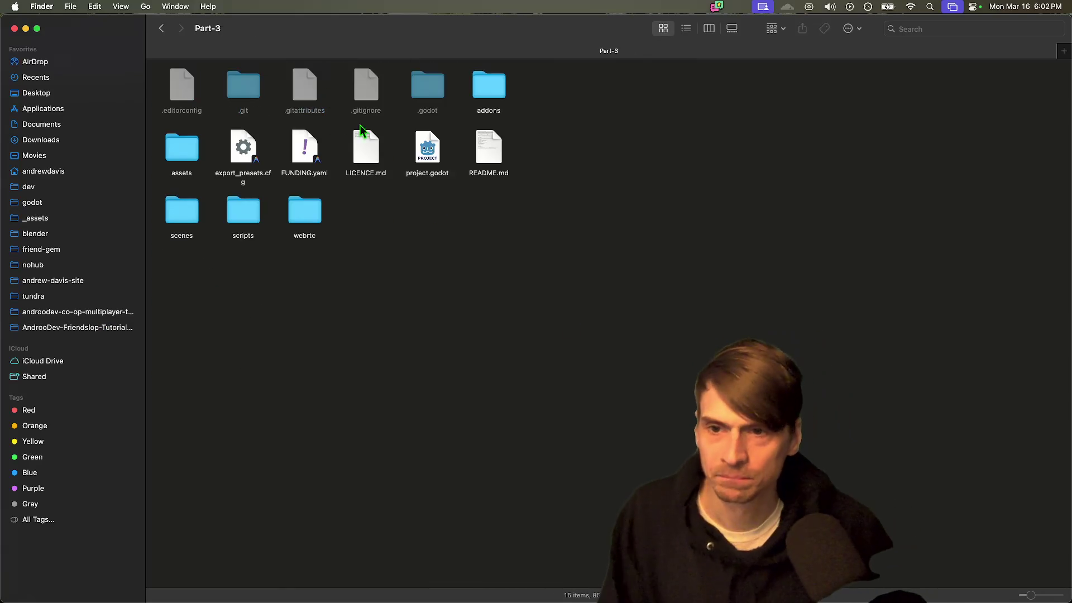
{"action": "double_click", "coordinate": [185, 149]}
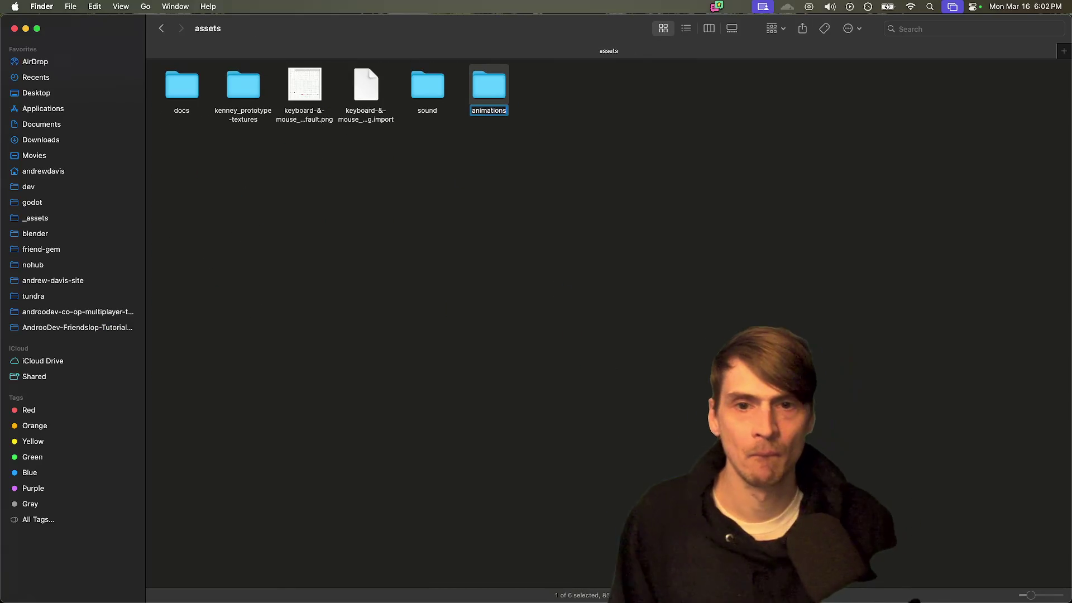
{"action": "key", "text": "Return"}
{"action": "key", "text": "super+Down"}
Step: In Godot, clear the forest filter and expand the assets folder in the project files
{"action": "key", "text": "super+Tab"}
{"action": "key", "text": "super+Tab"}
{"action": "key", "text": "super+Tab"}
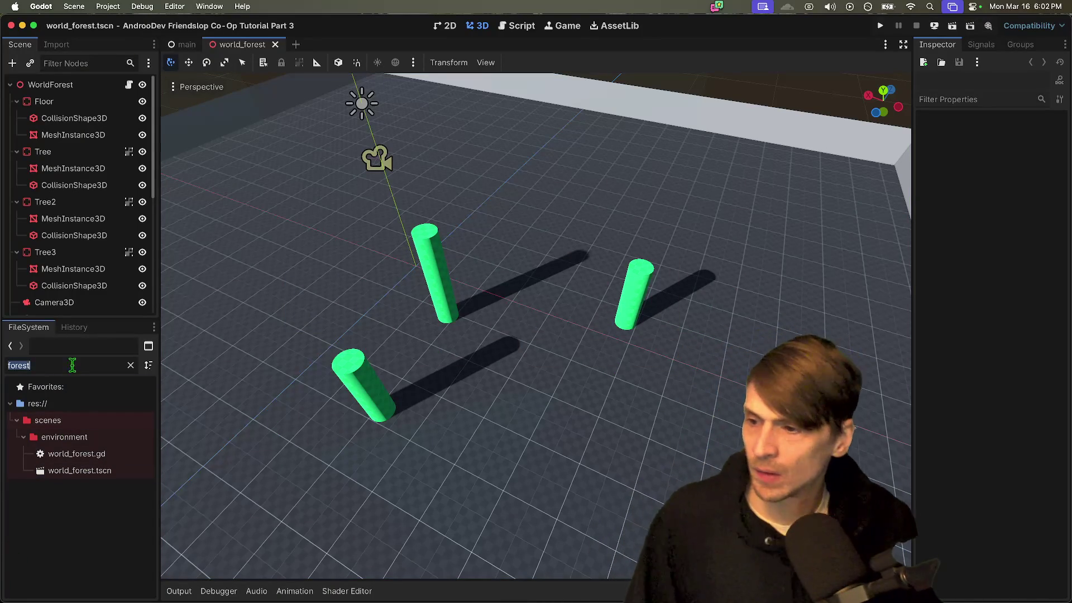
{"action": "key", "text": "BackSpace"}
{"action": "double_click", "coordinate": [76, 439]}
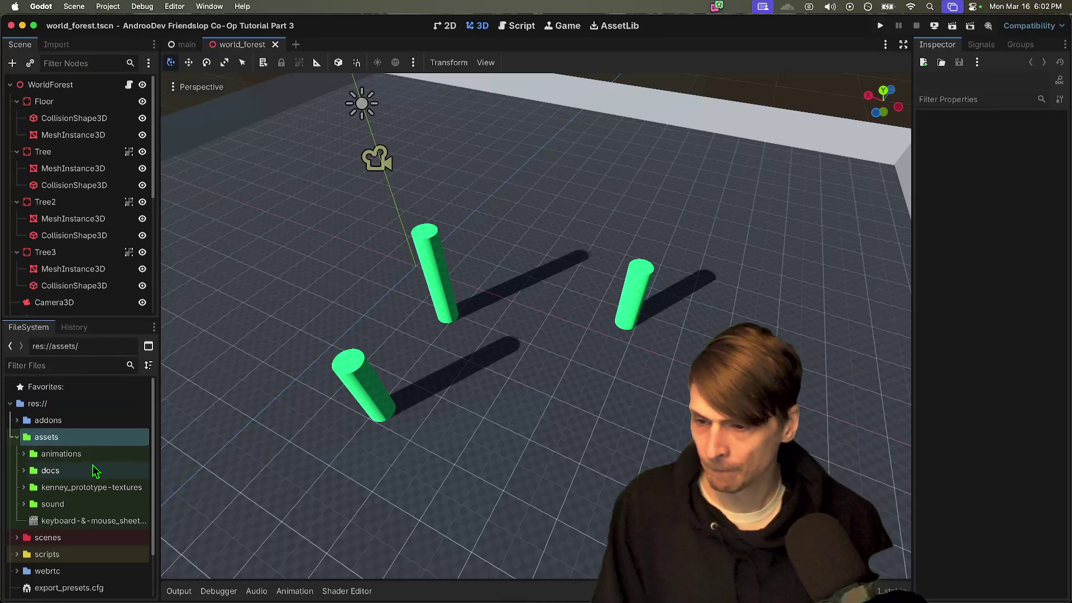
Step: Expand the animations folder and open Advanced Import Settings for UAL2_Standard.glb
{"action": "double_click", "coordinate": [101, 453]}
{"action": "double_click", "coordinate": [101, 462]}
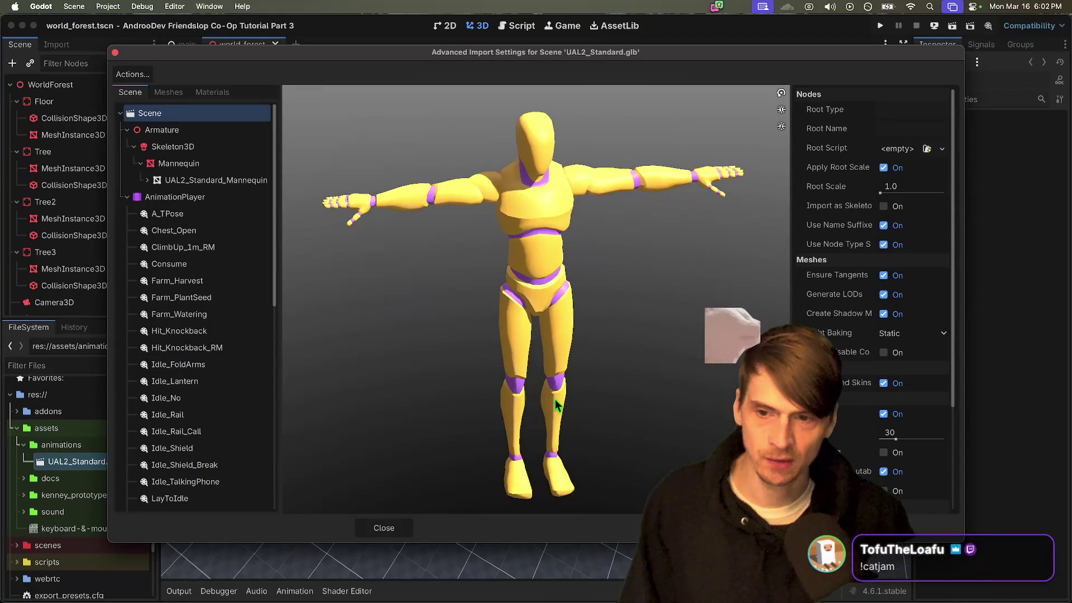
{"action": "scroll", "coordinate": [275, 359], "scroll_direction": "down", "scroll_amount": 15}
{"action": "scroll", "coordinate": [234, 352], "scroll_direction": "up", "scroll_amount": 15}
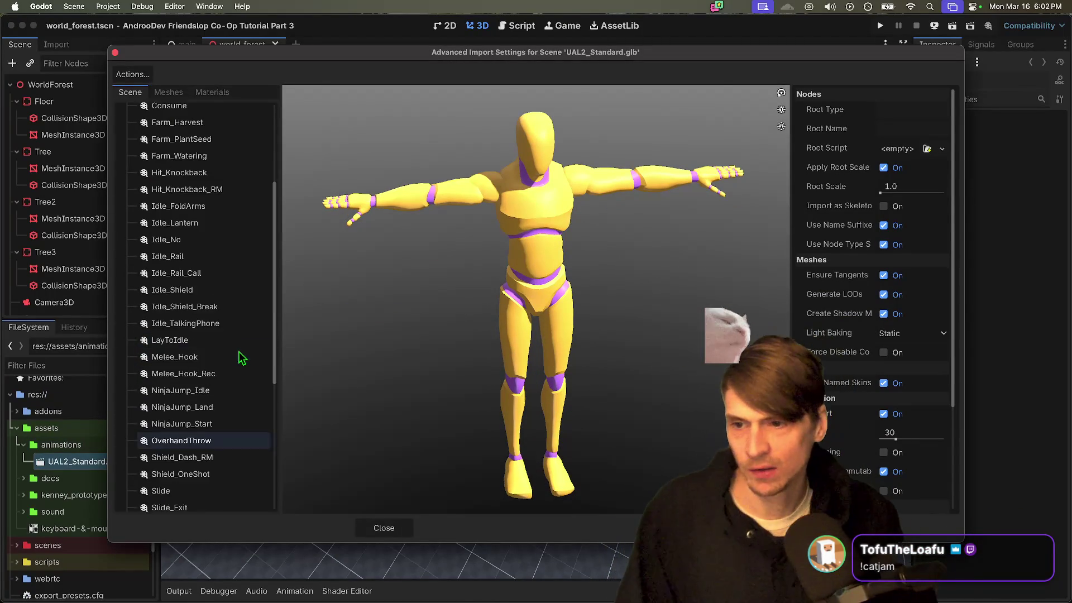
{"action": "scroll", "coordinate": [203, 309], "scroll_direction": "down", "scroll_amount": 2}
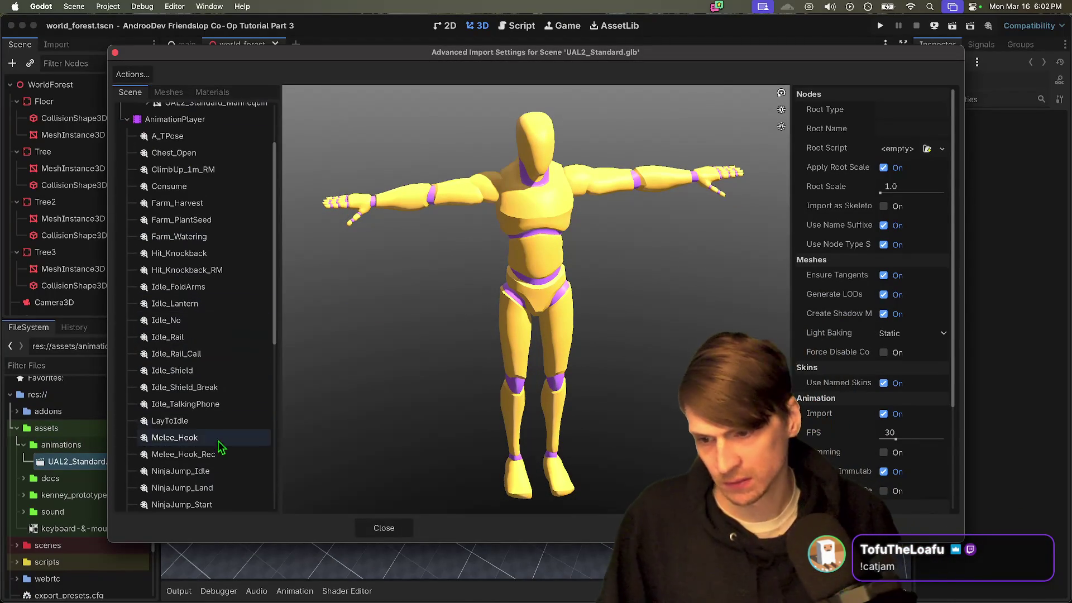
{"action": "scroll", "coordinate": [215, 340], "scroll_direction": "down", "scroll_amount": 5}
{"action": "scroll", "coordinate": [215, 369], "scroll_direction": "down", "scroll_amount": 4}
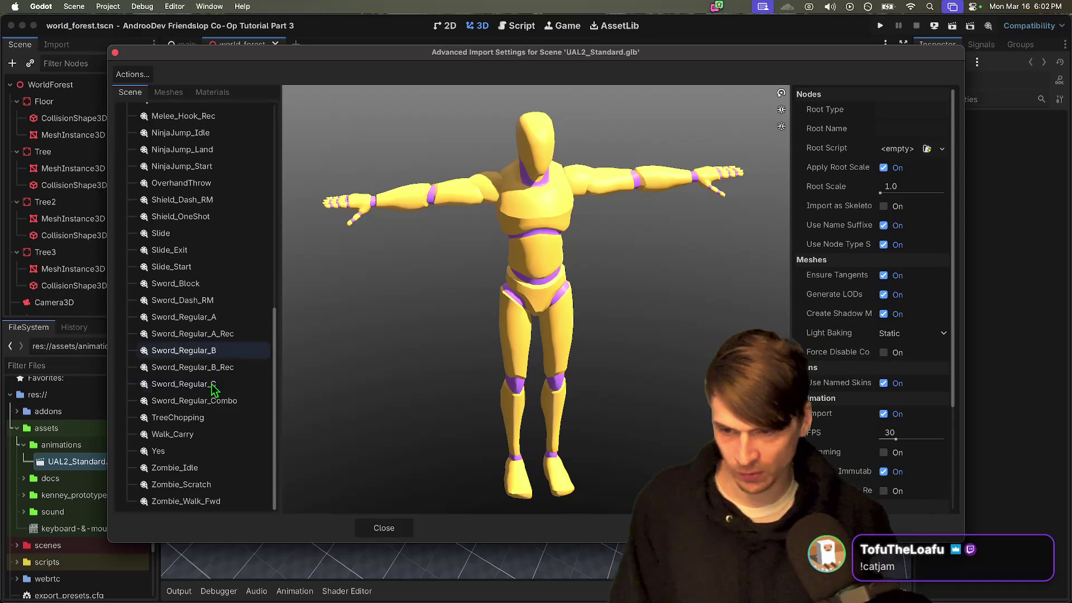
Step: Preview the Walk_Carry, Sword_Regular_C, Sword_Regular_A_Rec and Slide_Start animations
{"action": "left_click", "coordinate": [232, 438]}
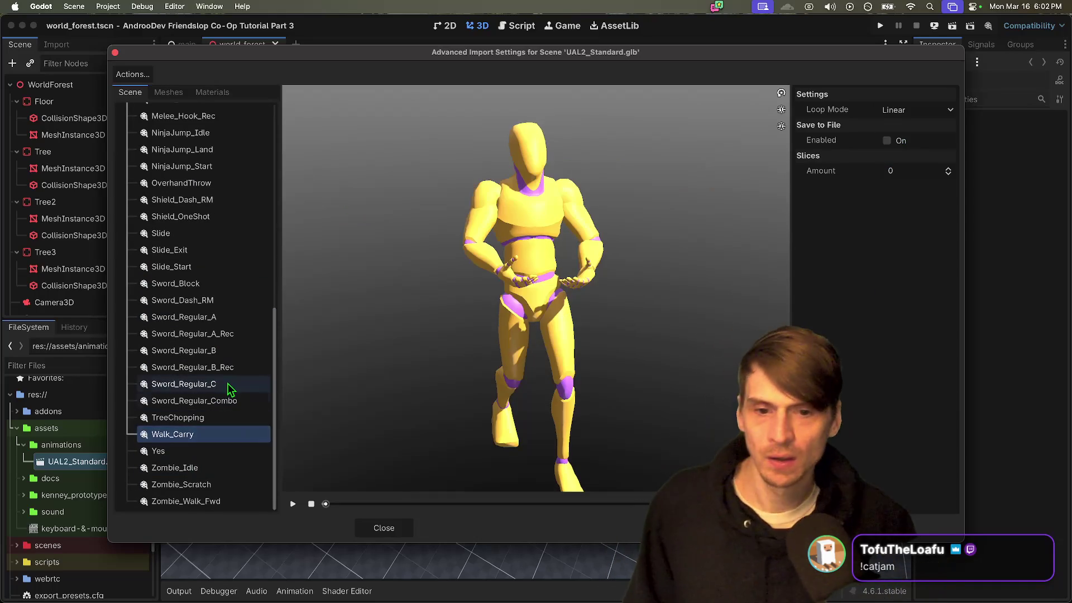
{"action": "left_click", "coordinate": [230, 385]}
{"action": "left_click", "coordinate": [207, 335]}
{"action": "left_click", "coordinate": [203, 273]}
{"action": "scroll", "coordinate": [212, 282], "scroll_direction": "up", "scroll_amount": 5}
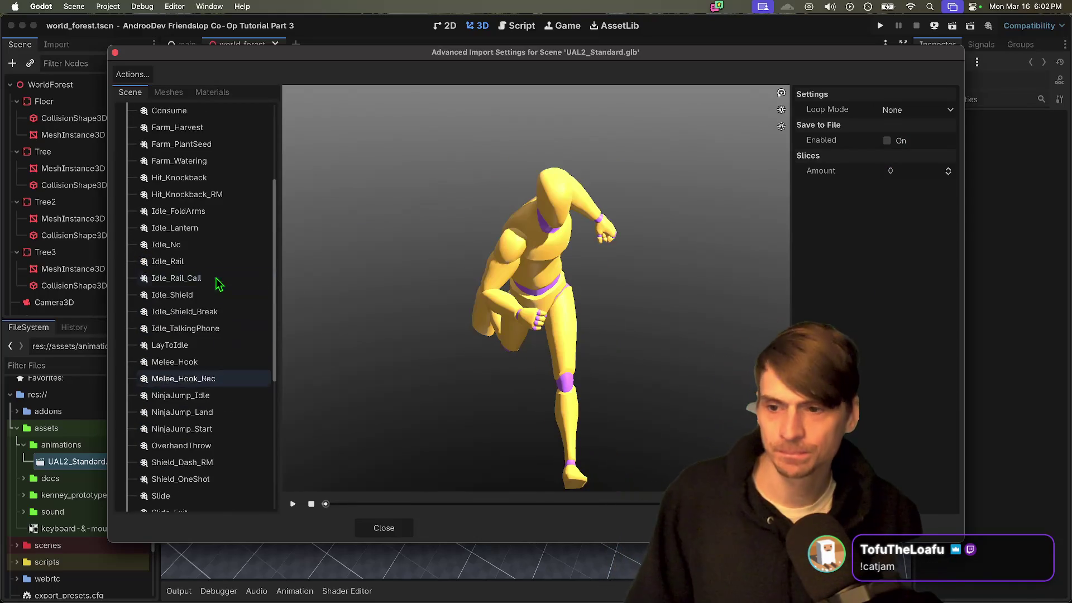
{"action": "scroll", "coordinate": [246, 335], "scroll_direction": "down", "scroll_amount": 3}
{"action": "scroll", "coordinate": [240, 344], "scroll_direction": "up", "scroll_amount": 6}
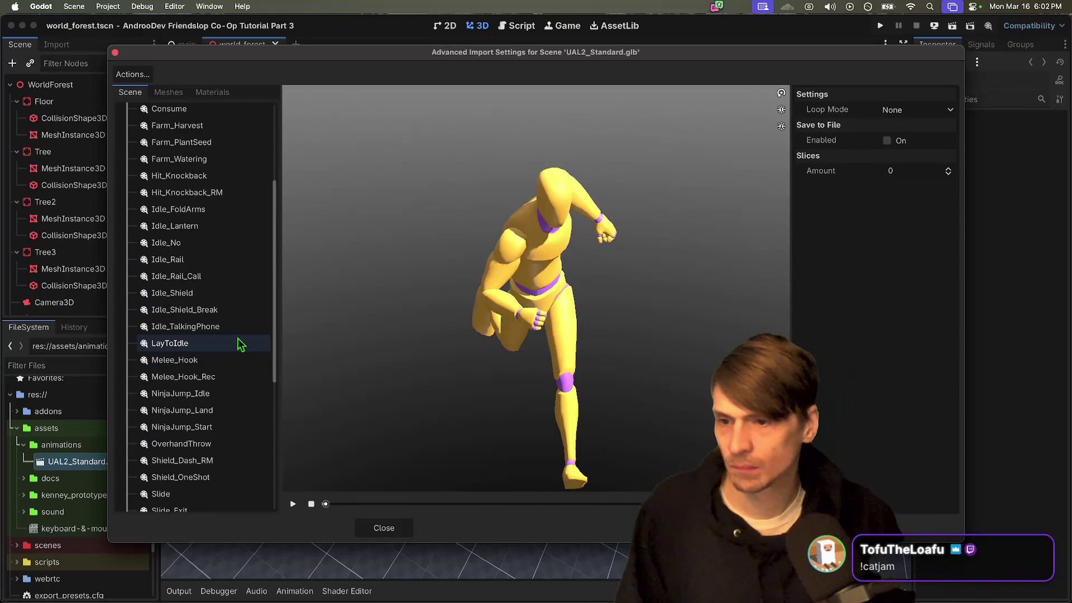
Step: Preview Melee_Hook and then Yes, orbiting to see the mannequin from the side
{"action": "left_click", "coordinate": [251, 360]}
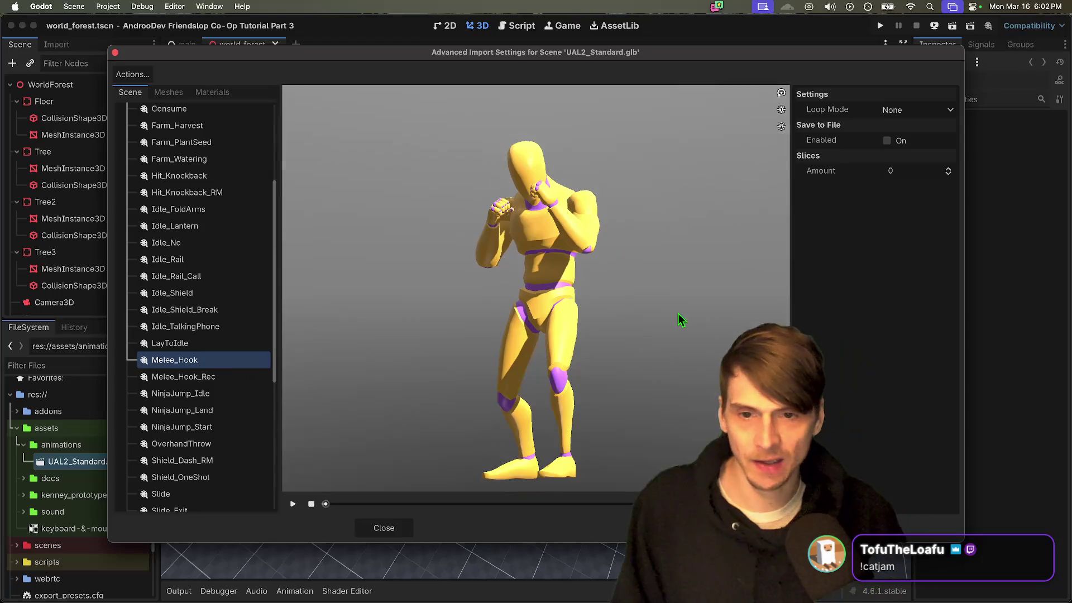
{"action": "scroll", "coordinate": [156, 256], "scroll_direction": "up", "scroll_amount": 5}
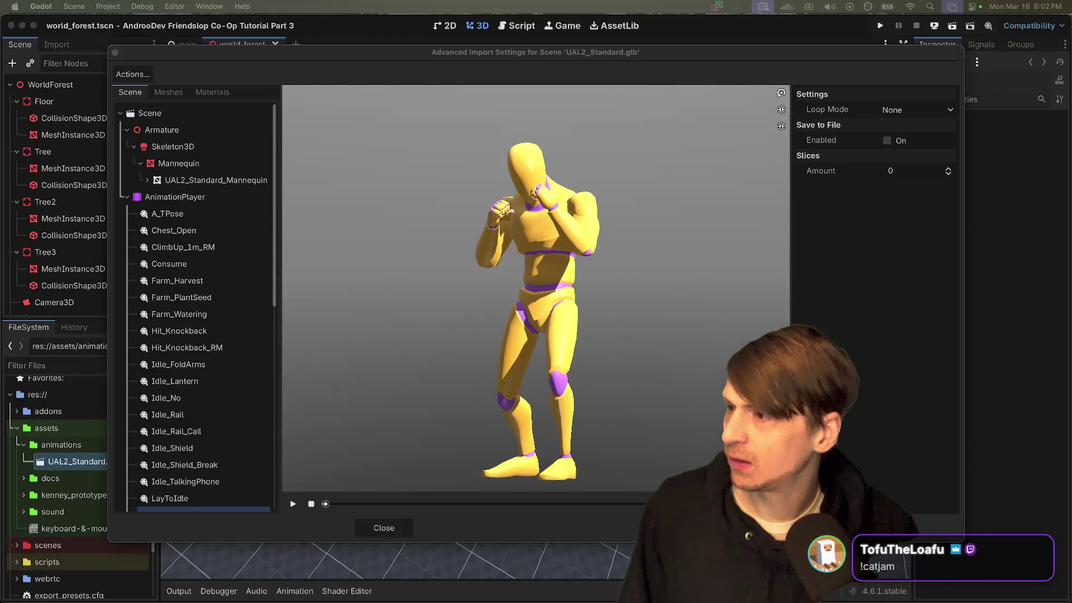
{"action": "scroll", "coordinate": [145, 290], "scroll_direction": "down", "scroll_amount": 1}
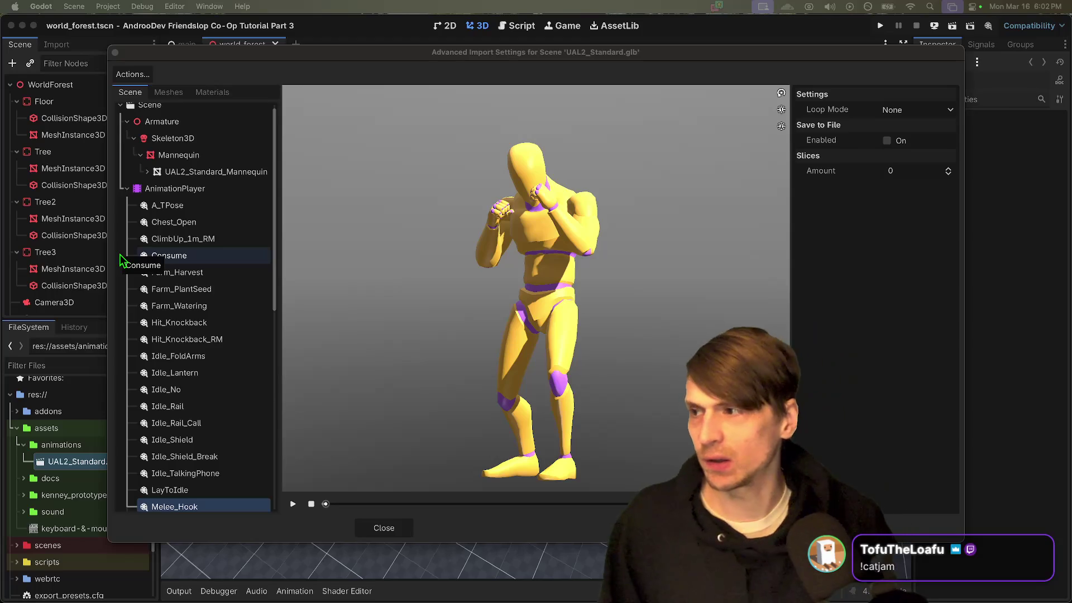
{"action": "scroll", "coordinate": [173, 369], "scroll_direction": "down", "scroll_amount": 10}
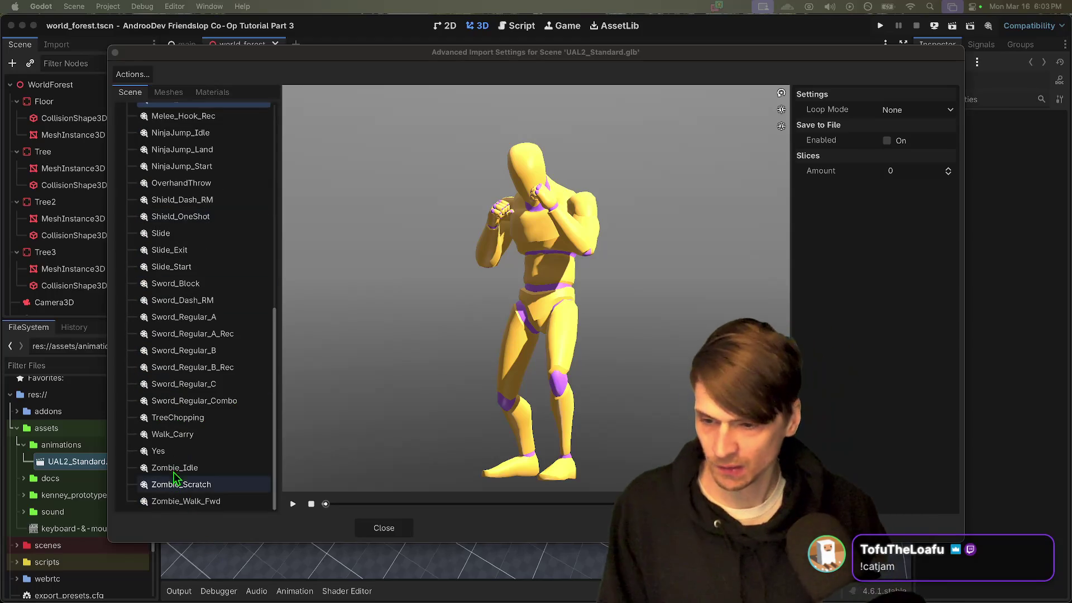
{"action": "left_click", "coordinate": [171, 451]}
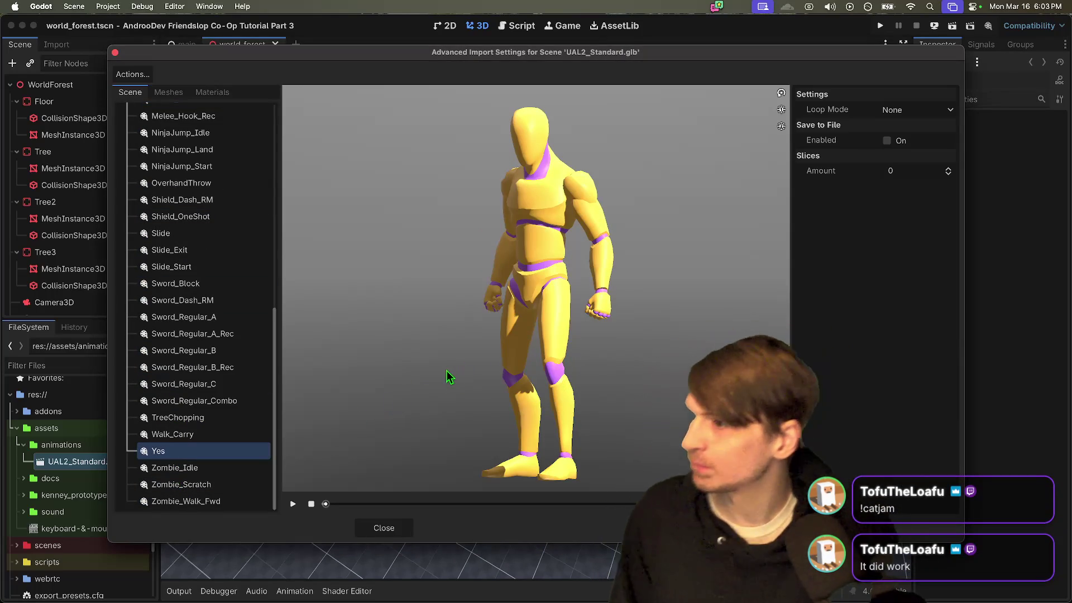
{"action": "left_click_drag", "start_coordinate": [478, 397], "coordinate": [474, 390]}
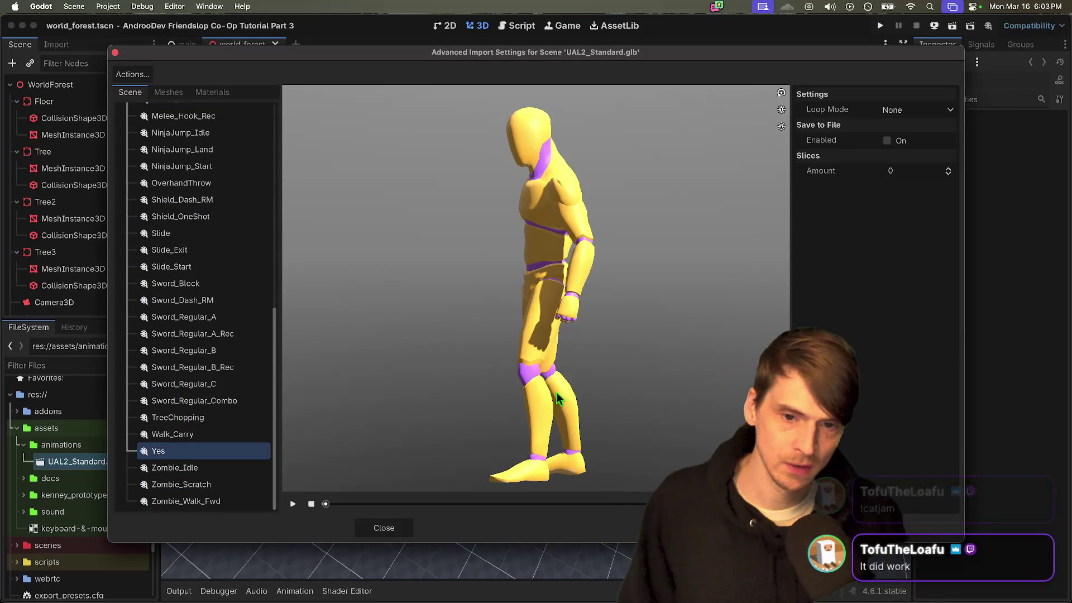
{"action": "scroll", "coordinate": [189, 395], "scroll_direction": "up", "scroll_amount": 10}
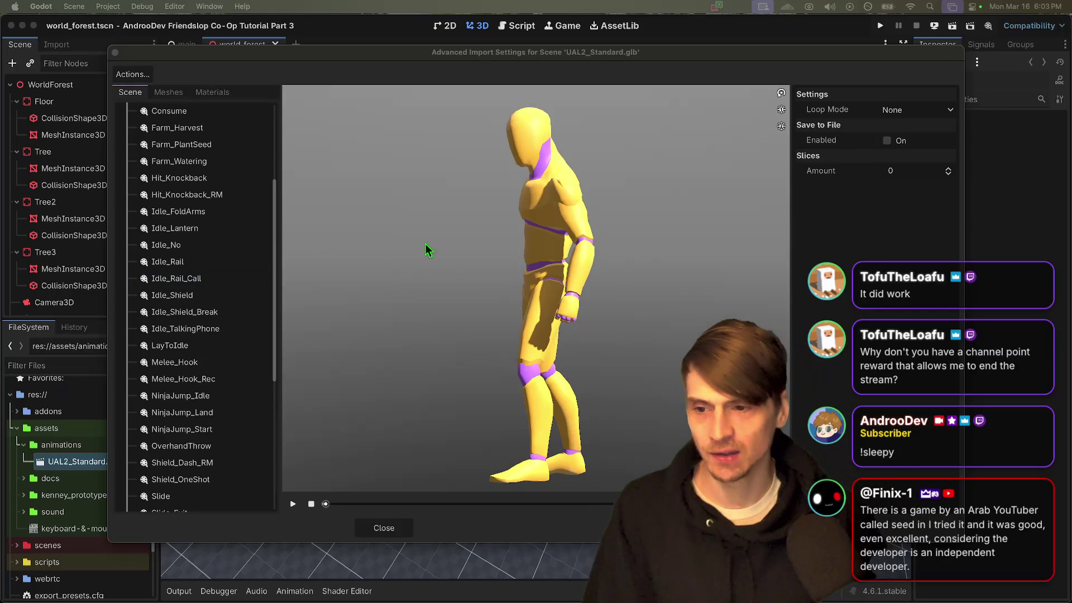
Step: Scroll through the AnimationPlayer's clip list, then switch away from Godot
{"action": "scroll", "coordinate": [215, 413], "scroll_direction": "down", "scroll_amount": 5}
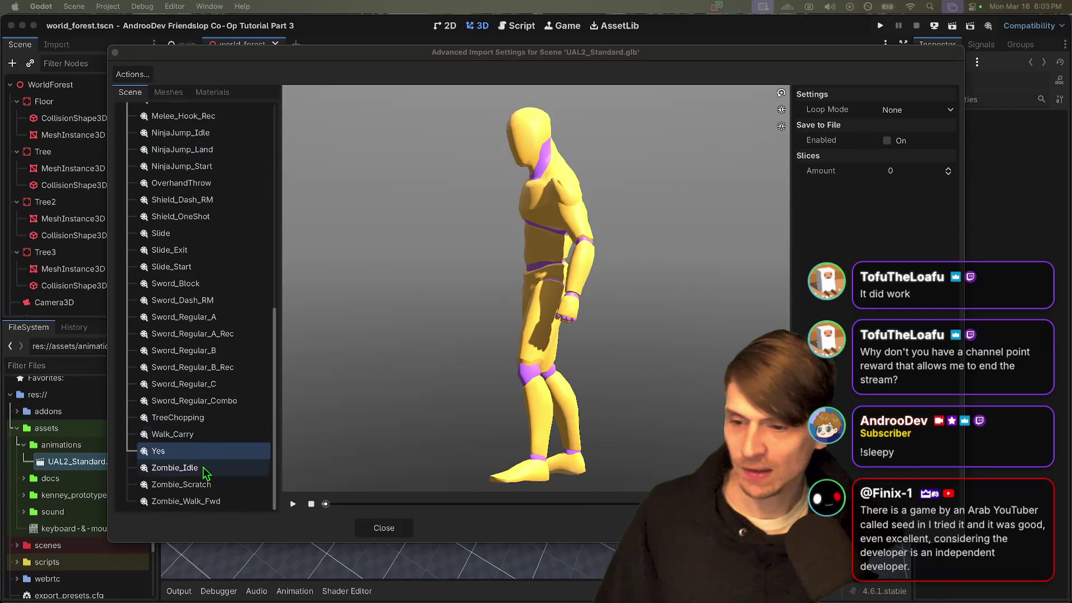
{"action": "scroll", "coordinate": [167, 424], "scroll_direction": "up", "scroll_amount": 10}
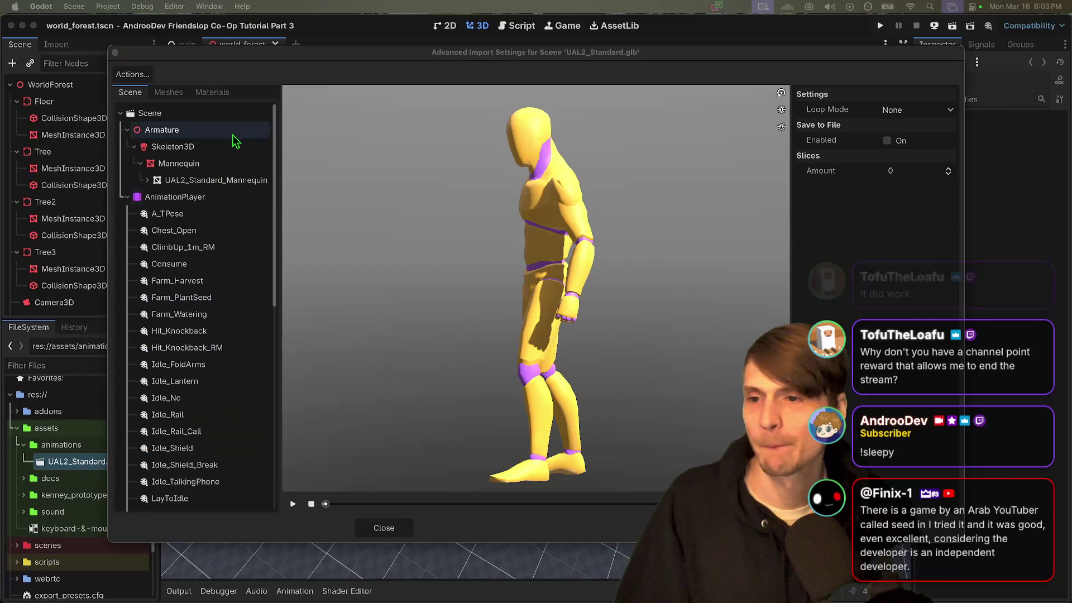
{"action": "key", "text": "super+Tab"}
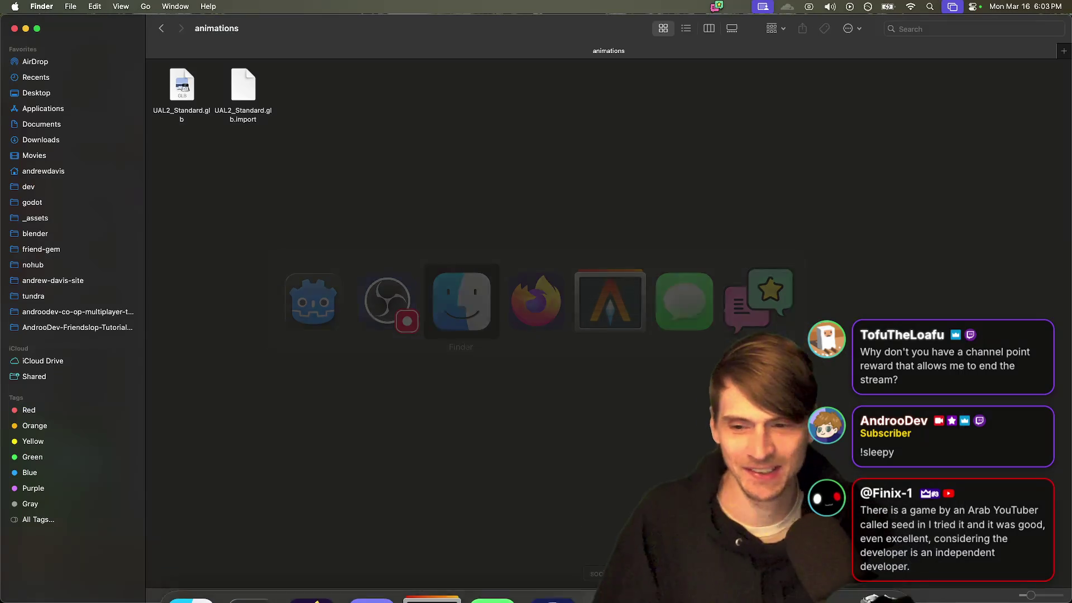
Step: Bring Firefox forward and return to the Quaternius home page listing
{"action": "key", "text": "super+Tab"}
{"action": "key", "text": "super+Tab"}
{"action": "key", "text": "super+Tab"}
{"action": "key", "text": "super+shift+Tab"}
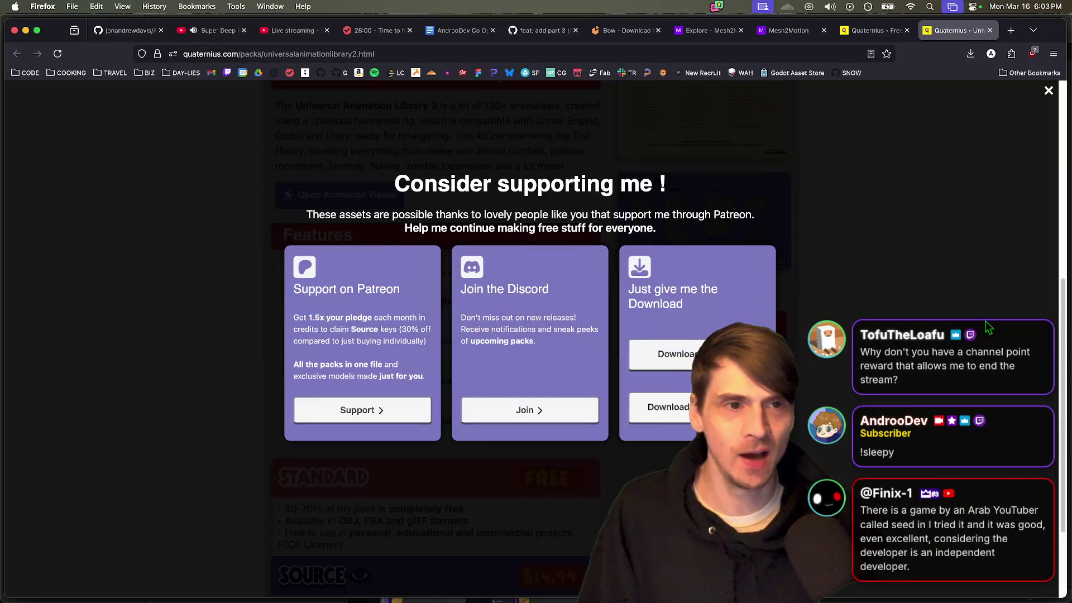
{"action": "key", "text": "ctrl+shift+Tab"}
{"action": "key", "text": "super+Right"}
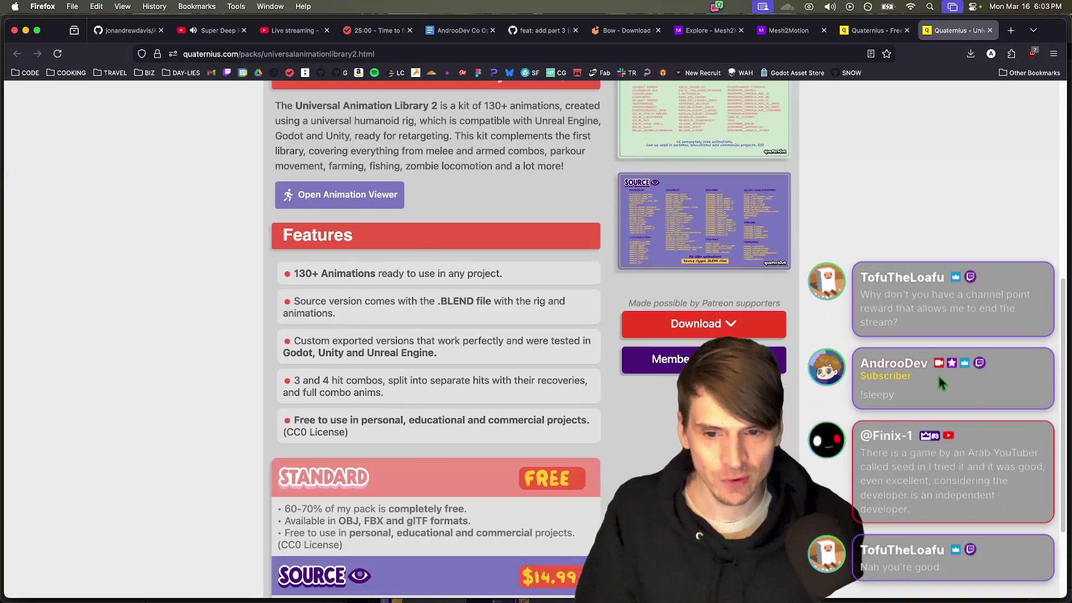
{"action": "key", "text": "super+Left"}
{"action": "key", "text": "super+Right"}
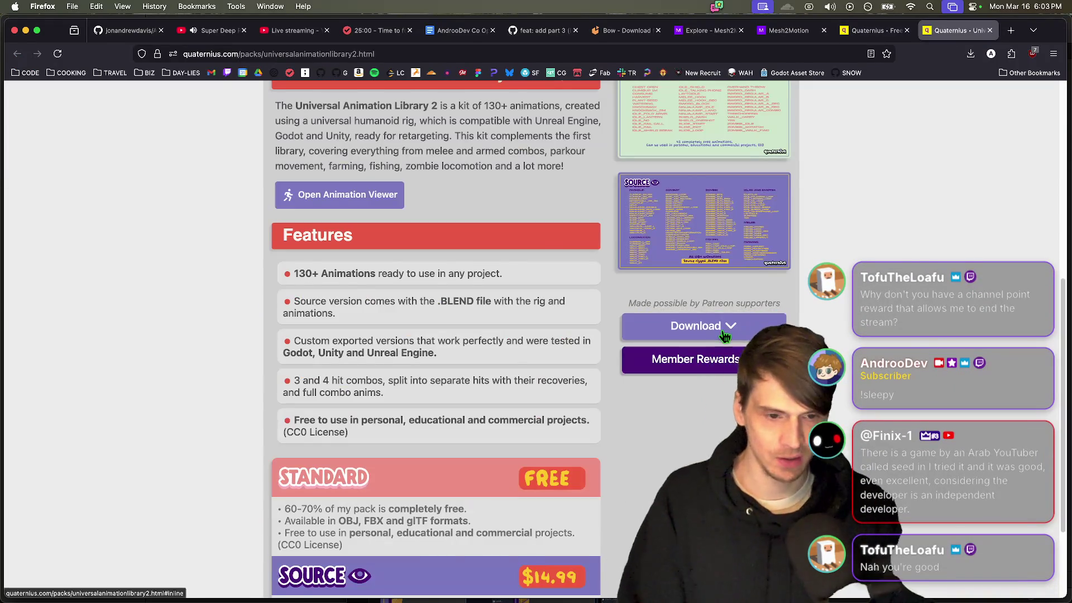
{"action": "key", "text": "super+Left"}
Step: Find and open the Universal Animation Library 2 pack page in the Quaternius listing
{"action": "scroll", "coordinate": [379, 288], "scroll_direction": "down", "scroll_amount": 5}
{"action": "scroll", "coordinate": [391, 302], "scroll_direction": "down", "scroll_amount": 3}
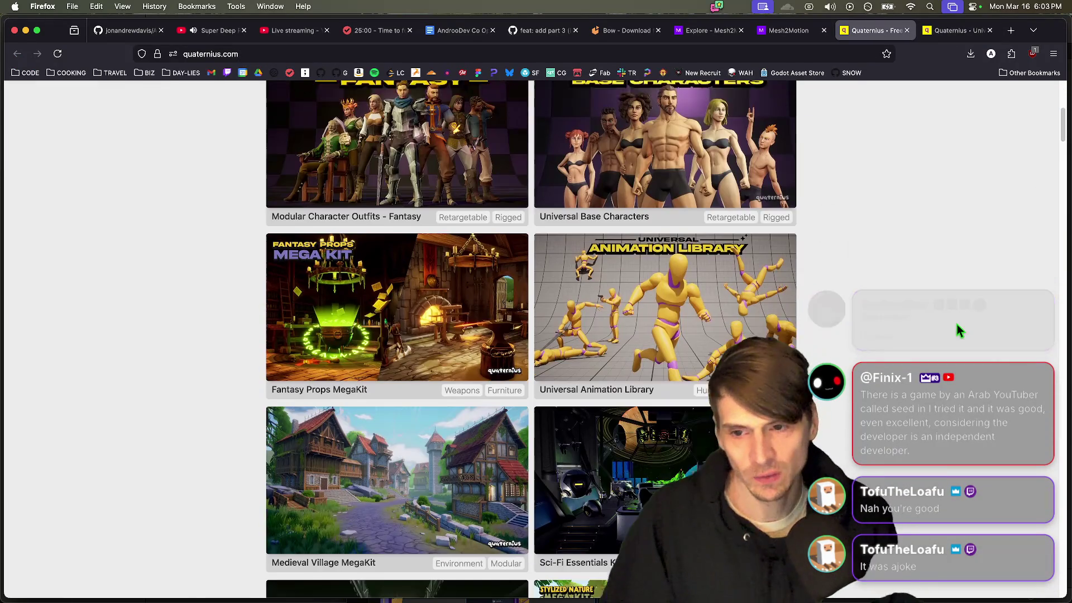
{"action": "scroll", "coordinate": [454, 325], "scroll_direction": "down", "scroll_amount": 2}
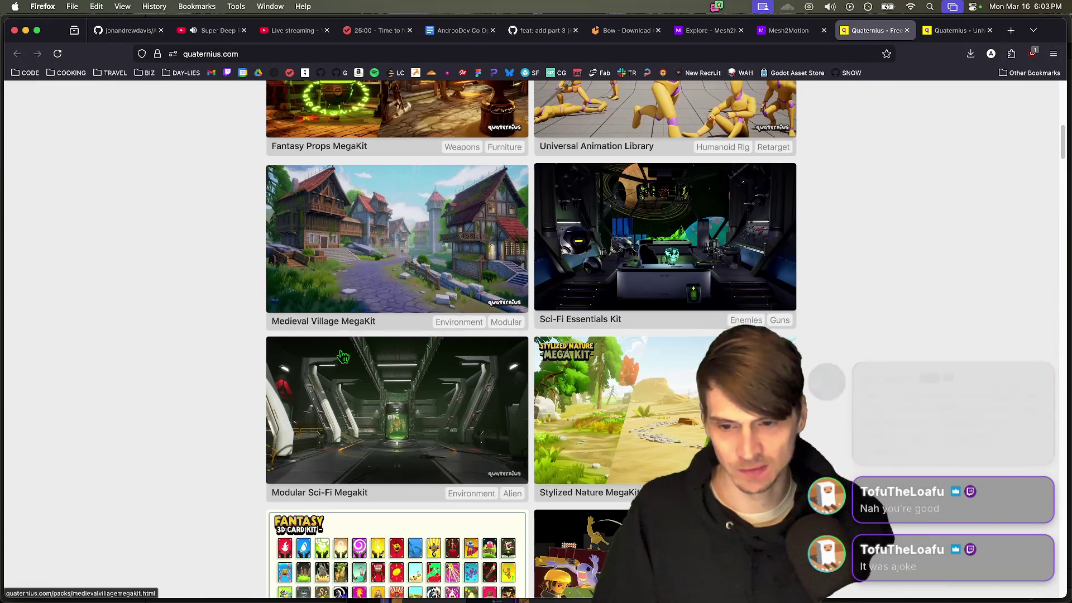
{"action": "scroll", "coordinate": [180, 437], "scroll_direction": "down", "scroll_amount": 3}
{"action": "scroll", "coordinate": [210, 525], "scroll_direction": "down", "scroll_amount": 15}
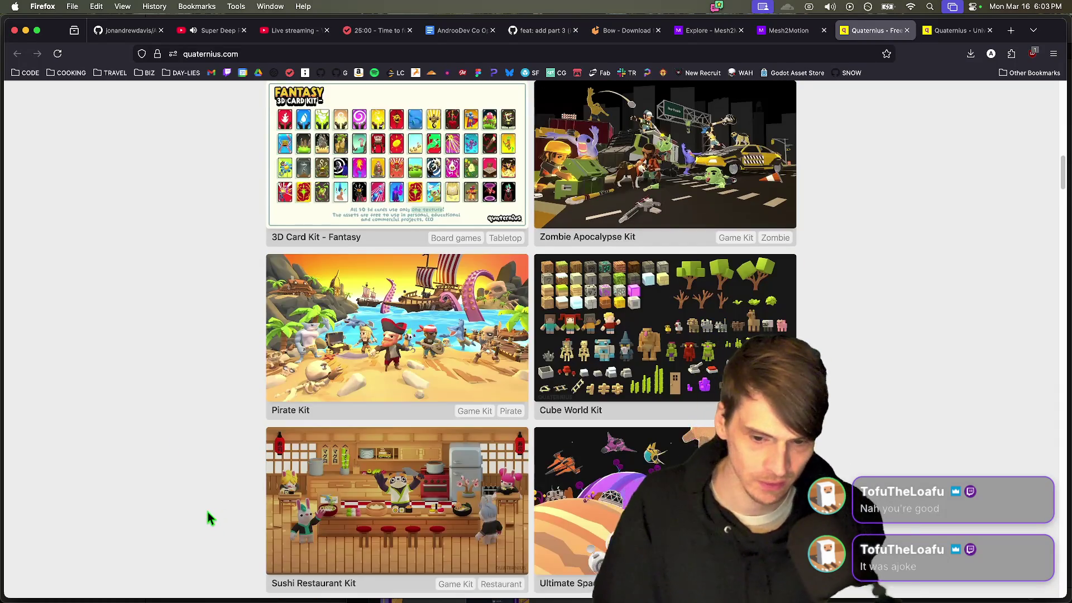
{"action": "scroll", "coordinate": [189, 564], "scroll_direction": "down", "scroll_amount": 20}
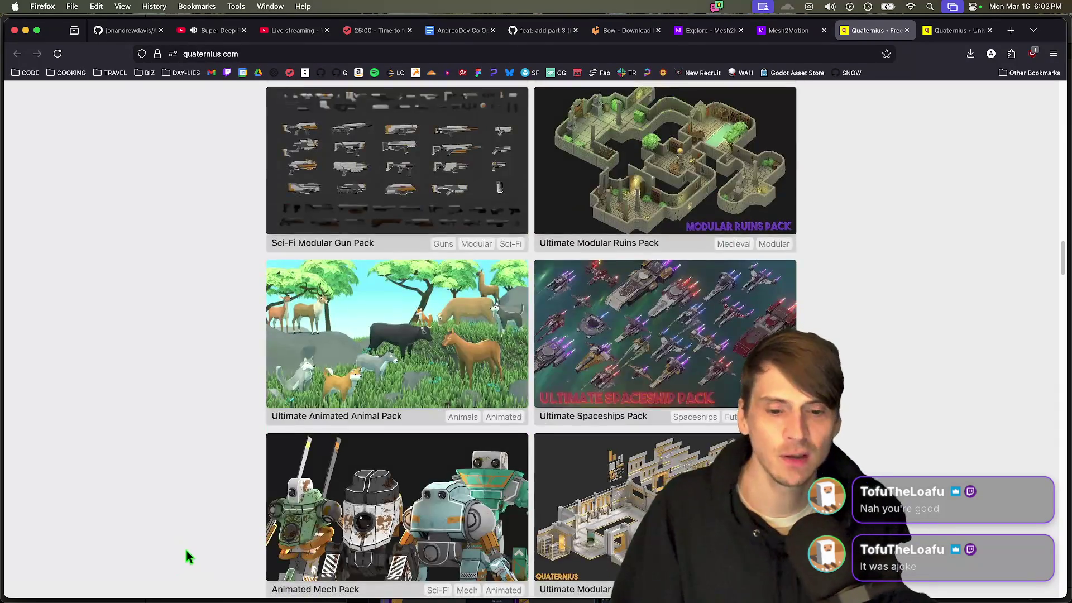
{"action": "key", "text": "Home"}
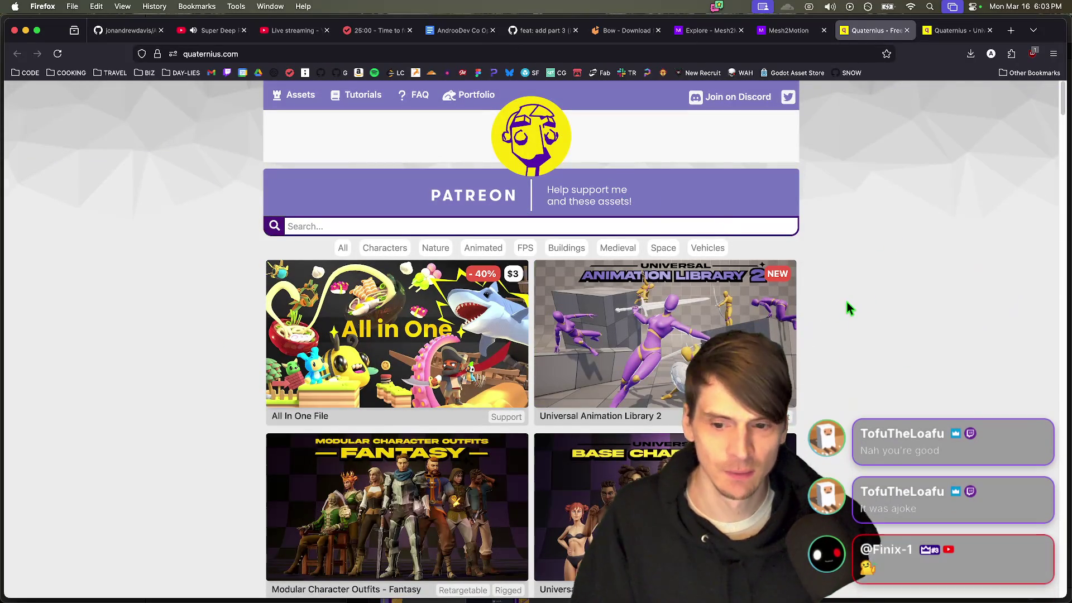
{"action": "scroll", "coordinate": [845, 307], "scroll_direction": "down", "scroll_amount": 2}
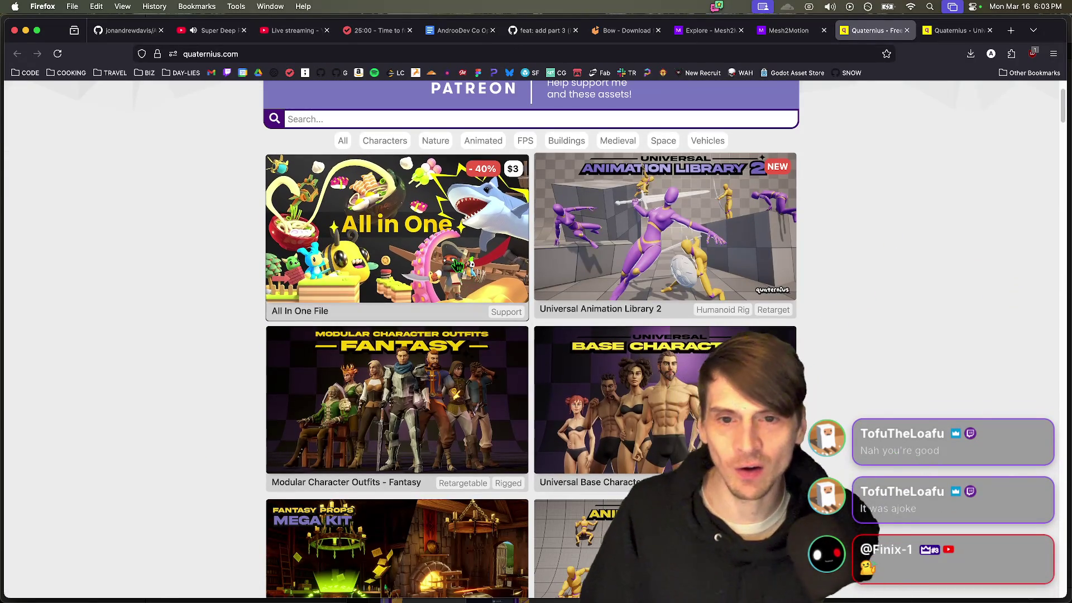
{"action": "left_click", "coordinate": [787, 251]}
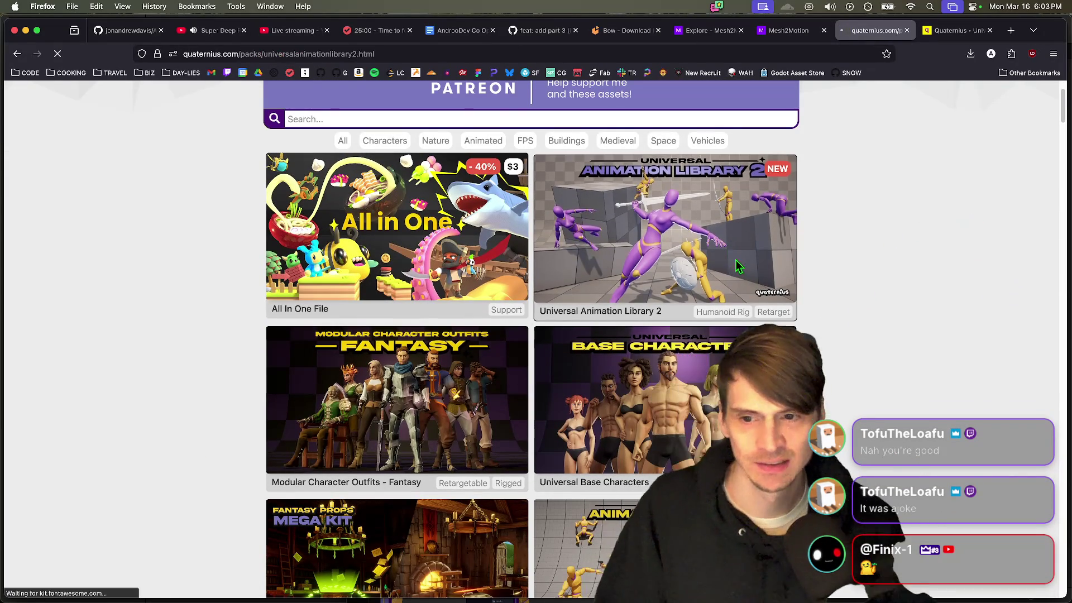
{"action": "key", "text": "super+Left"}
{"action": "key", "text": "super+Right"}
Step: Choose the pack's free download option, opening Quaternius's itch.io page
{"action": "scroll", "coordinate": [433, 430], "scroll_direction": "down", "scroll_amount": 1}
{"action": "scroll", "coordinate": [433, 430], "scroll_direction": "down", "scroll_amount": 5}
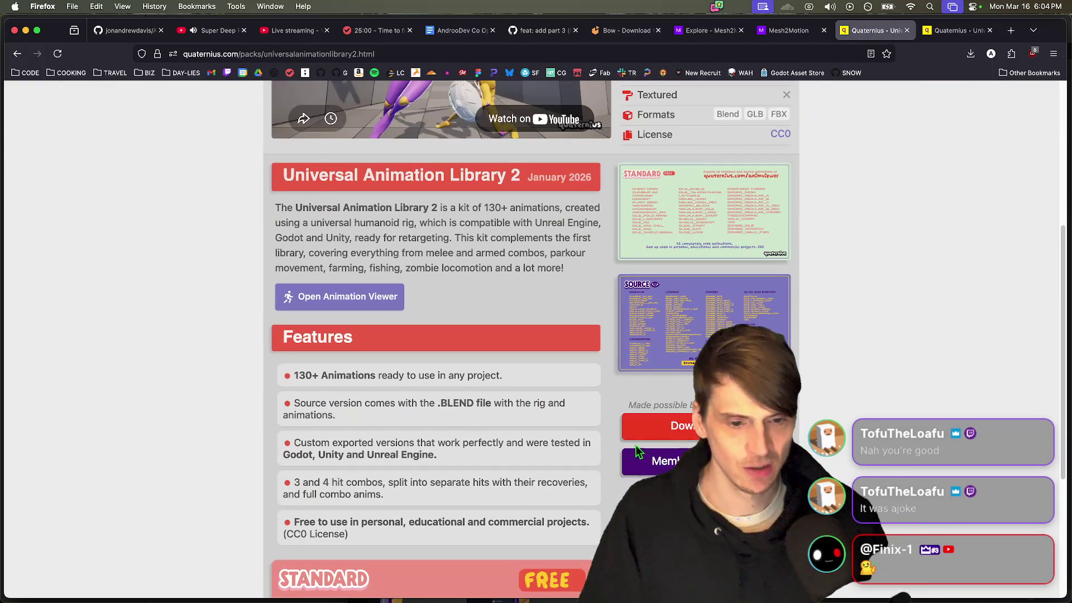
{"action": "left_click", "coordinate": [646, 432]}
{"action": "left_click", "coordinate": [670, 407]}
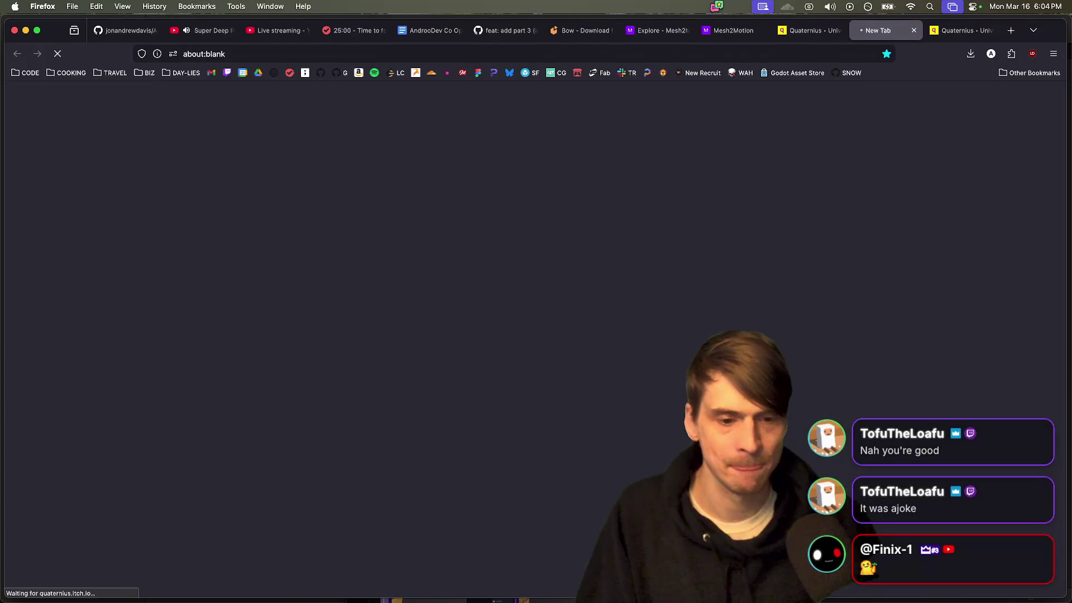
Step: Start the itch.io download, dismiss the pay-what-you-want dialog, and scroll to the Standard and Source animation lists
{"action": "scroll", "coordinate": [922, 313], "scroll_direction": "down", "scroll_amount": 10}
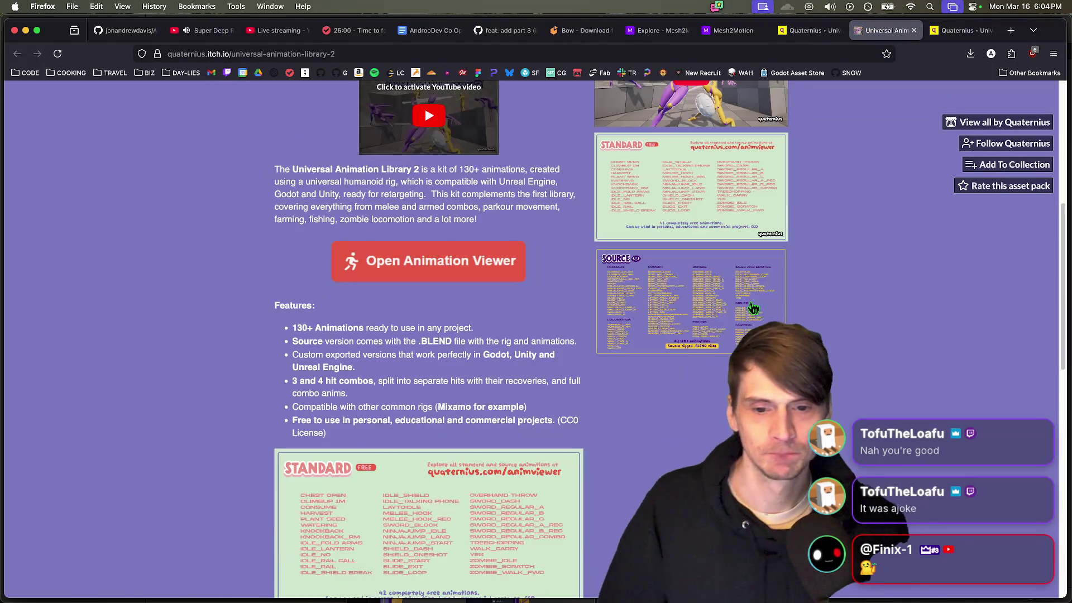
{"action": "scroll", "coordinate": [755, 324], "scroll_direction": "up", "scroll_amount": 10}
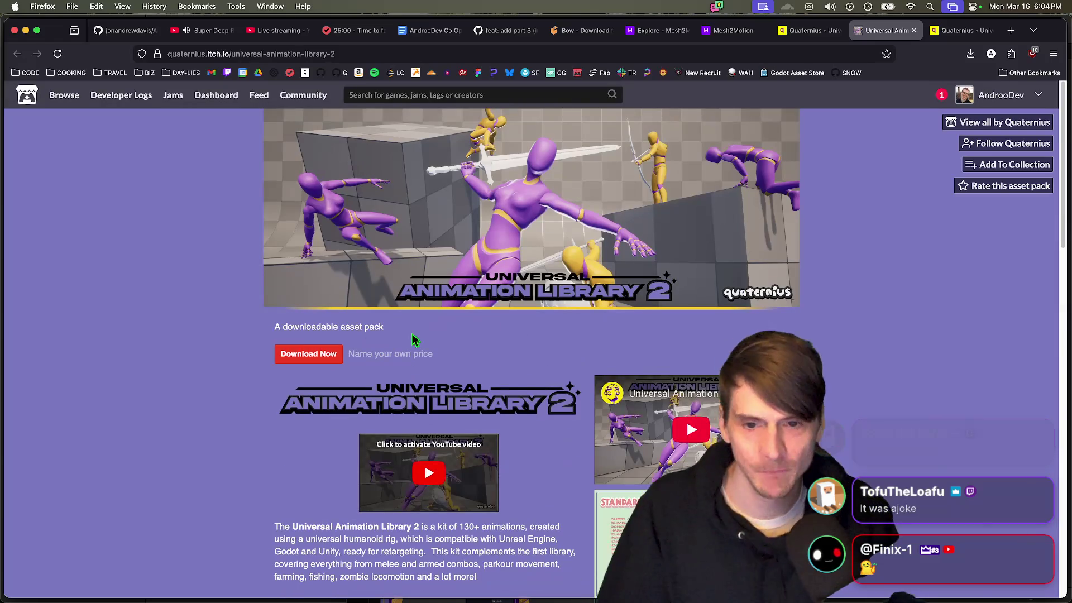
{"action": "left_click", "coordinate": [310, 357]}
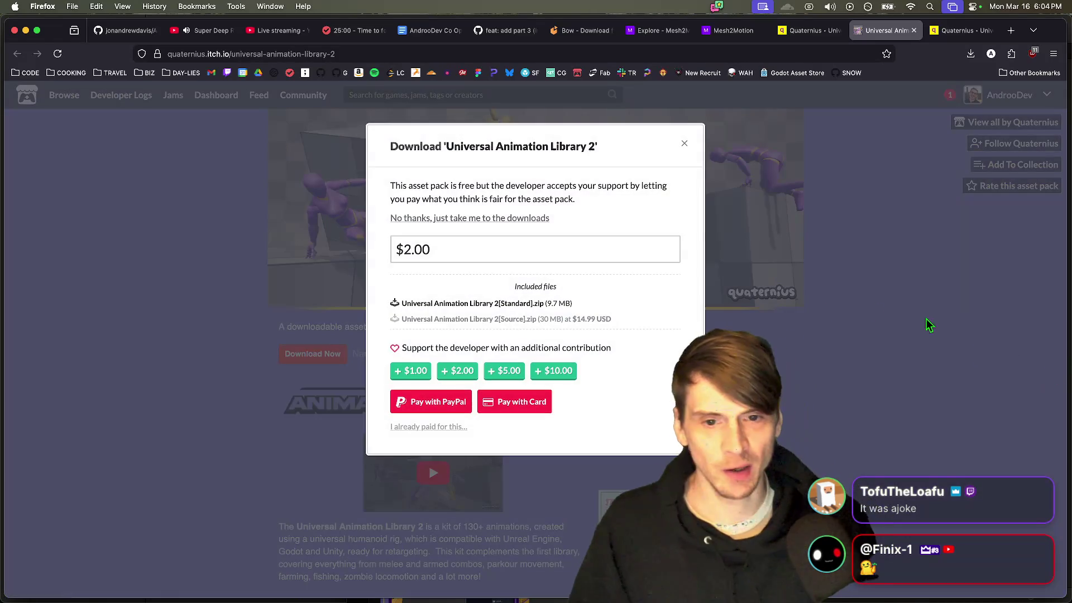
{"action": "key", "text": "Escape"}
{"action": "scroll", "coordinate": [642, 313], "scroll_direction": "down", "scroll_amount": 4}
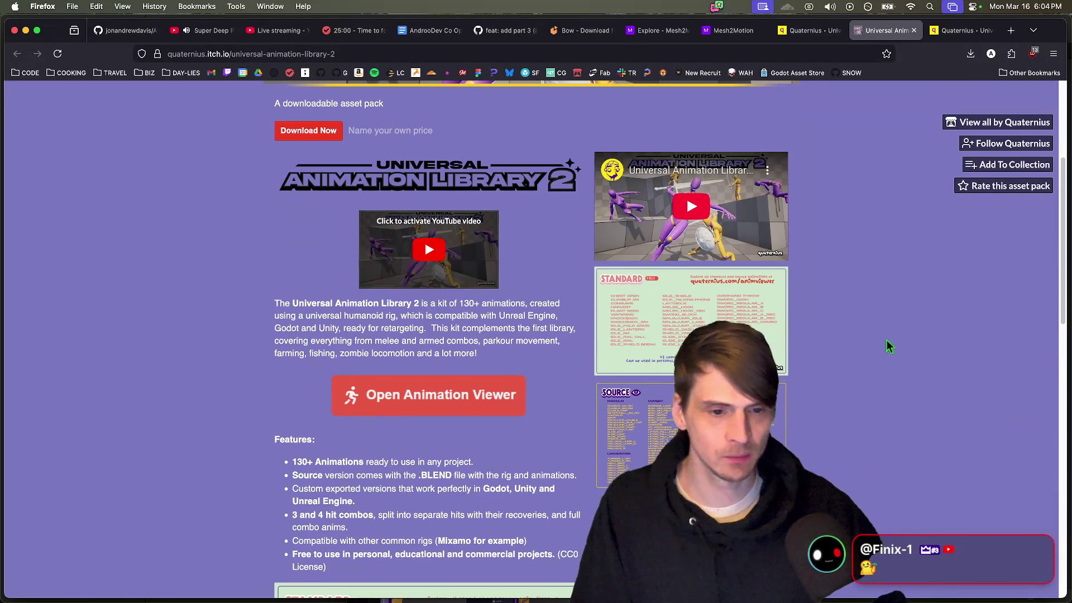
{"action": "scroll", "coordinate": [601, 368], "scroll_direction": "down", "scroll_amount": 1}
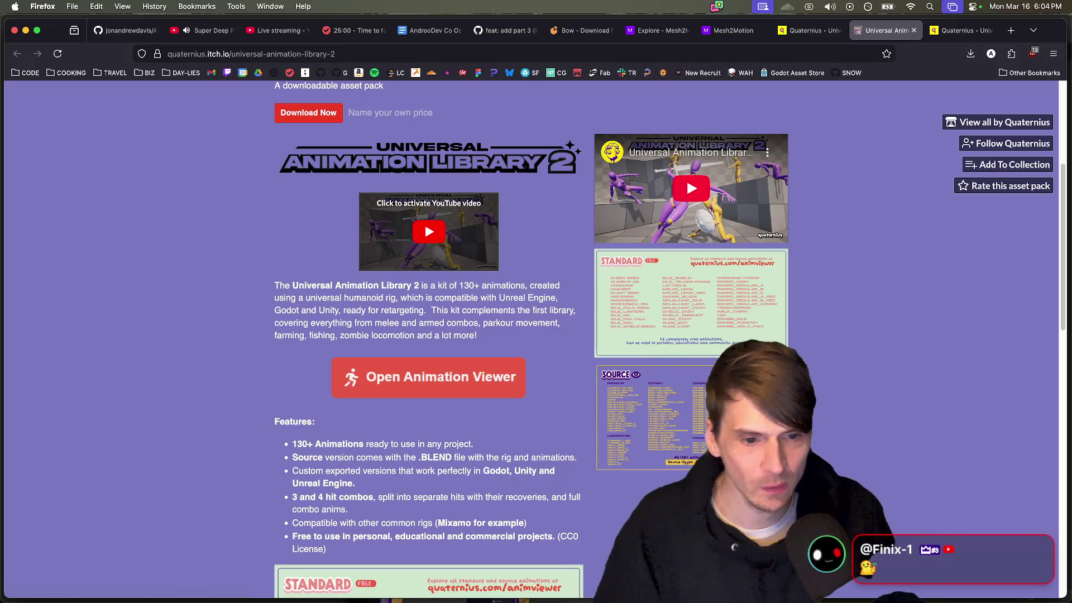
{"action": "scroll", "coordinate": [920, 598], "scroll_direction": "down", "scroll_amount": 10}
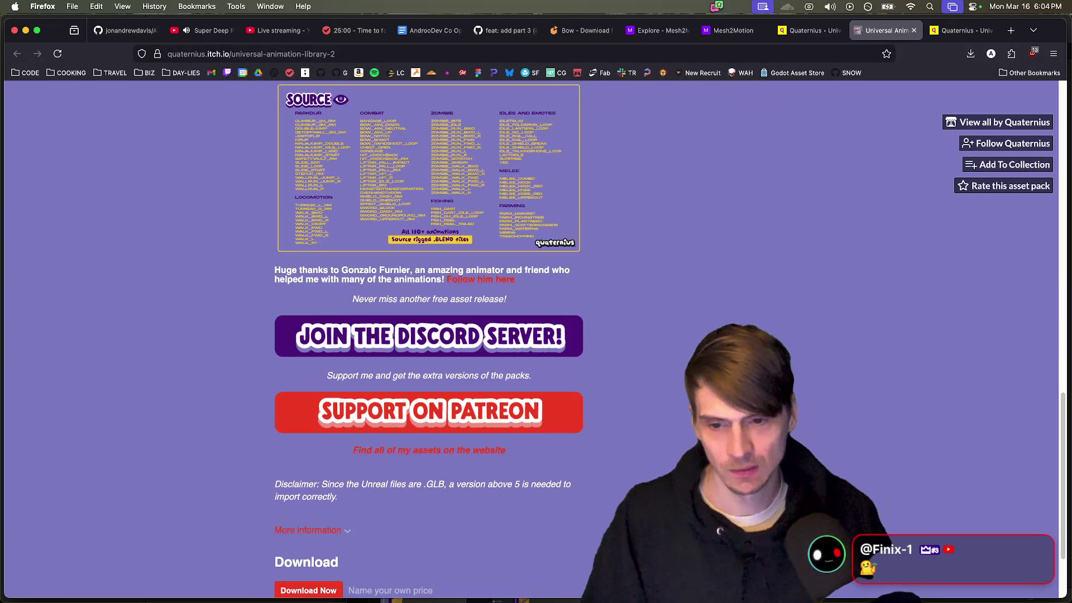
{"action": "scroll", "coordinate": [673, 408], "scroll_direction": "down", "scroll_amount": 3}
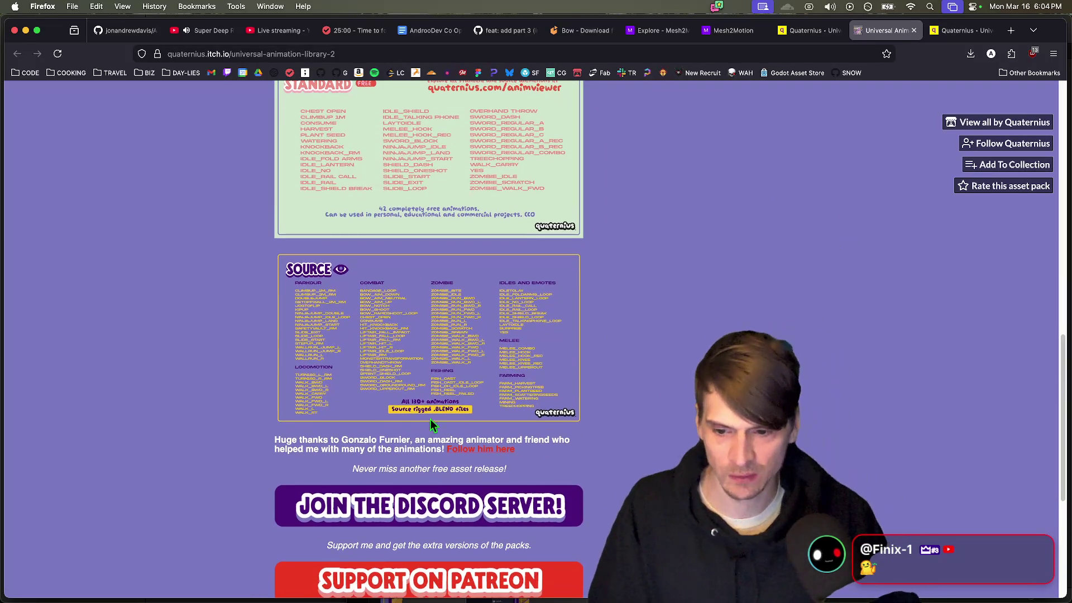
{"action": "scroll", "coordinate": [672, 408], "scroll_direction": "down", "scroll_amount": 2}
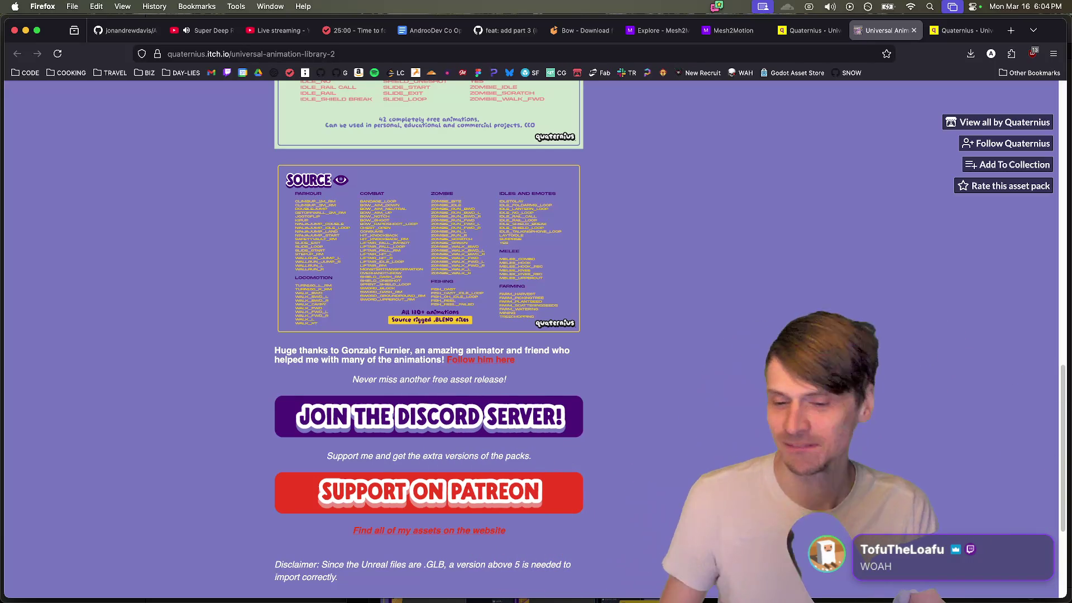
{"action": "scroll", "coordinate": [429, 335], "scroll_direction": "down", "scroll_amount": 5}
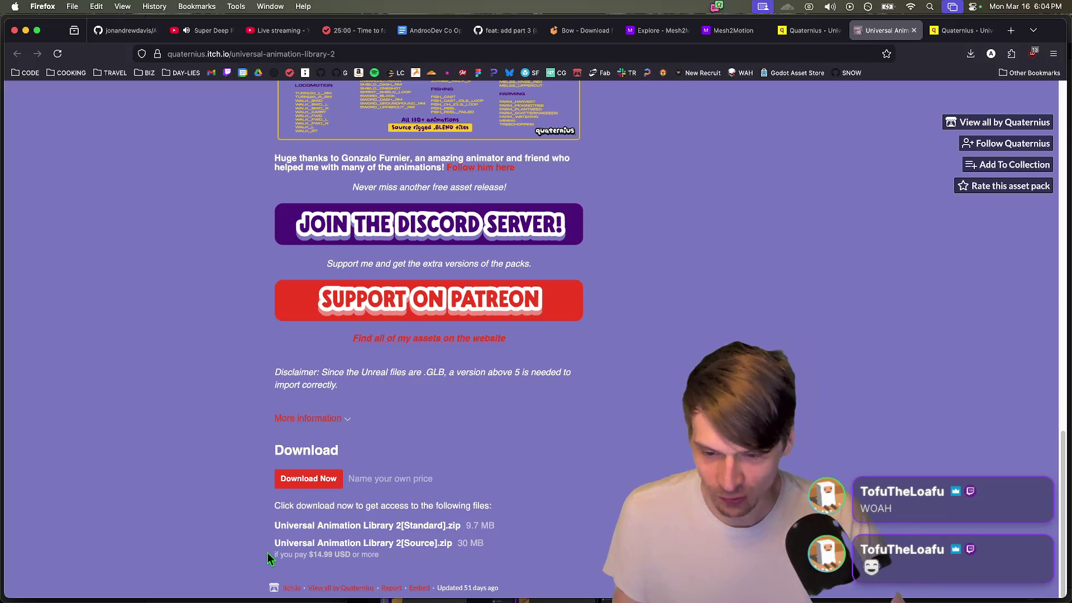
{"action": "left_click_drag", "start_coordinate": [287, 551], "coordinate": [442, 555]}
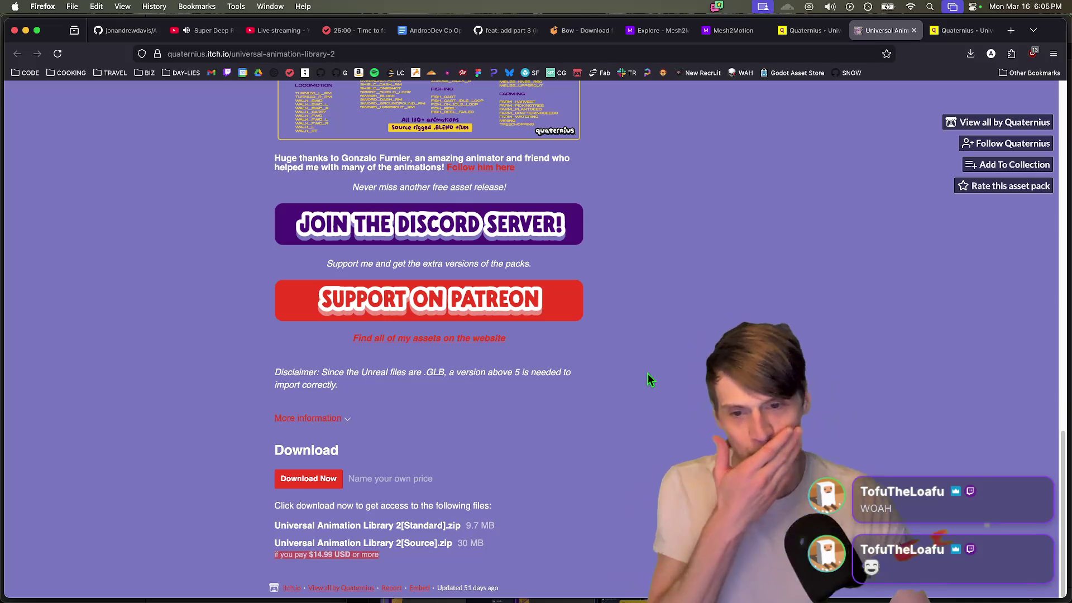
{"action": "scroll", "coordinate": [865, 368], "scroll_direction": "up", "scroll_amount": 7}
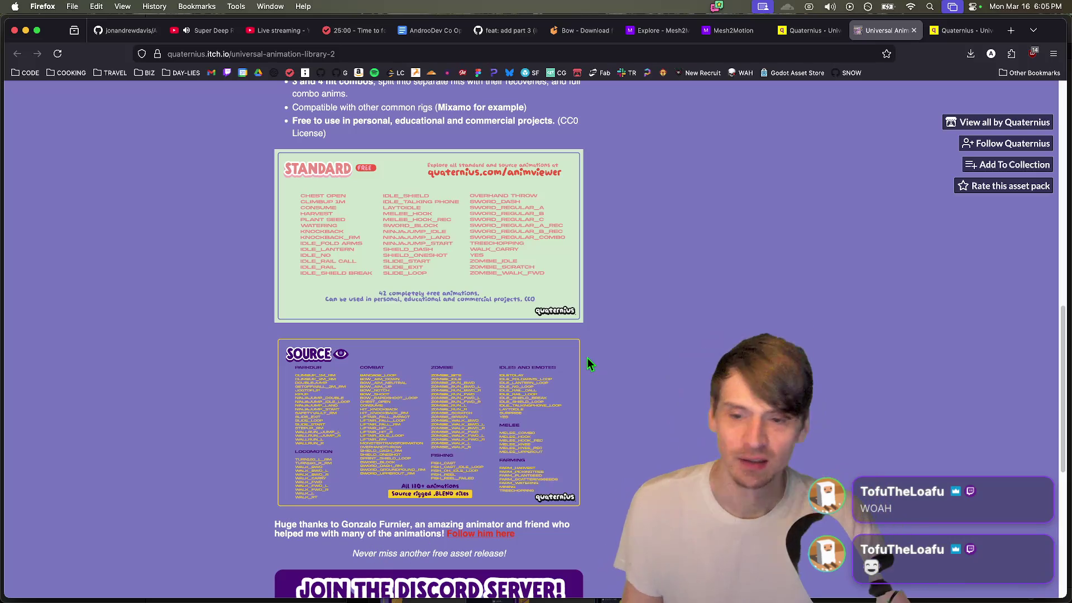
{"action": "scroll", "coordinate": [884, 521], "scroll_direction": "down", "scroll_amount": 4}
{"action": "scroll", "coordinate": [884, 521], "scroll_direction": "down", "scroll_amount": 3}
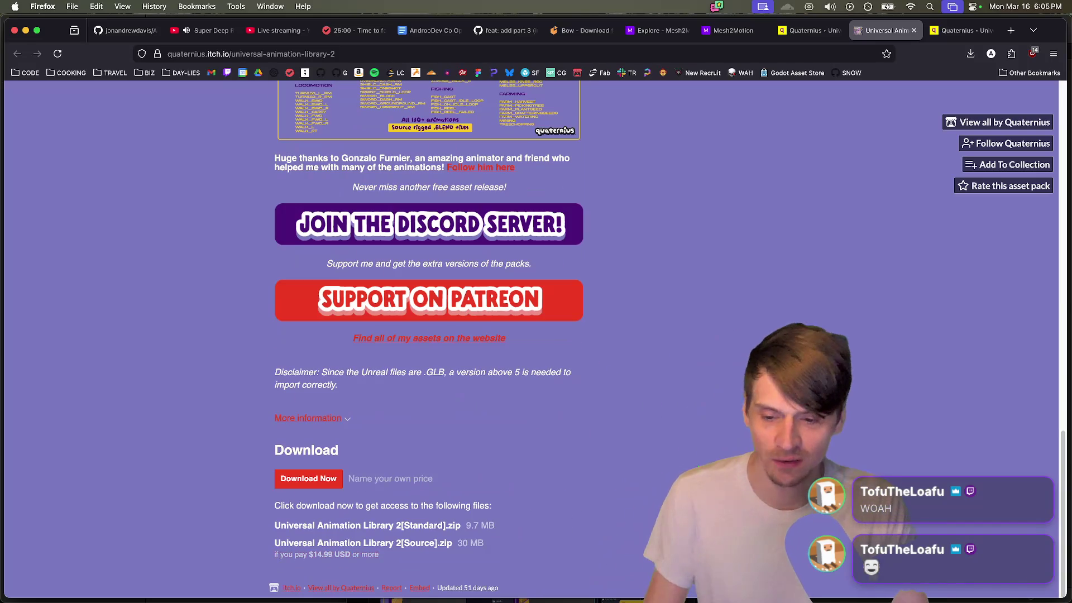
{"action": "scroll", "coordinate": [803, 524], "scroll_direction": "up", "scroll_amount": 15}
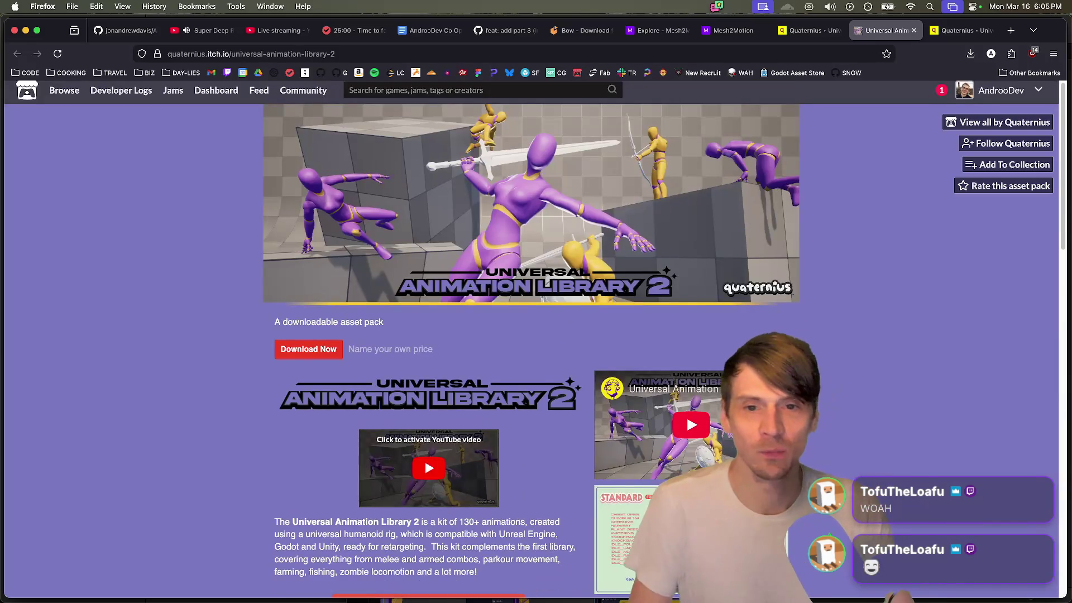
Step: Start the animation library download, return to the Quaternius tab and dismiss its support popup
{"action": "left_click", "coordinate": [308, 342]}
{"action": "left_click", "coordinate": [728, 30]}
{"action": "key", "text": "ctrl+Tab"}
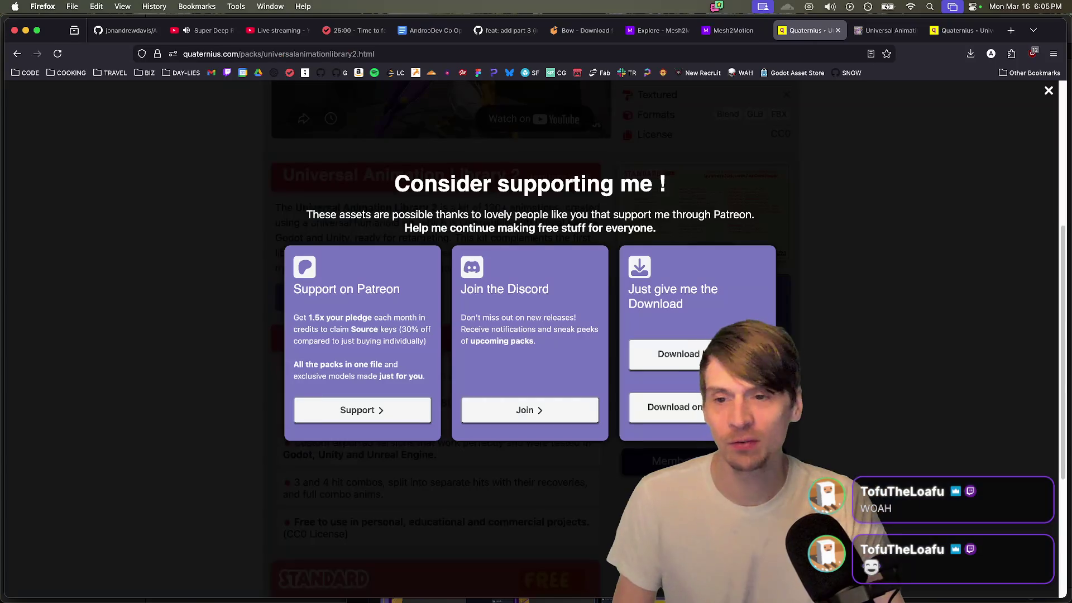
{"action": "key", "text": "ctrl+Tab"}
{"action": "key", "text": "ctrl+shift+Tab"}
{"action": "key", "text": "Escape"}
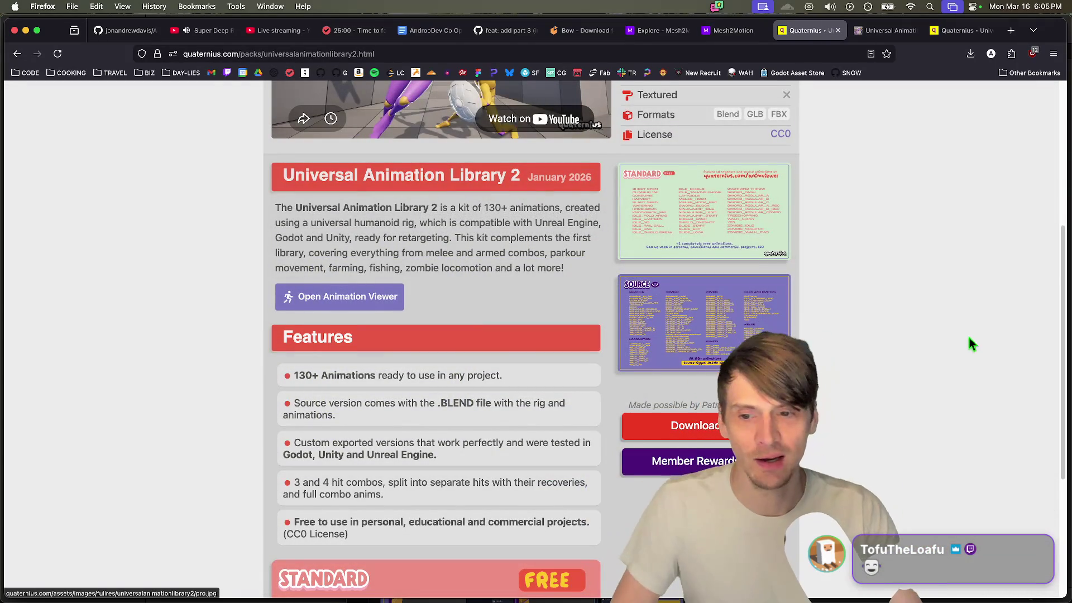
Step: Go back to the Quaternius home grid and open the original Universal Animation Library page
{"action": "scroll", "coordinate": [968, 350], "scroll_direction": "down", "scroll_amount": 5}
{"action": "scroll", "coordinate": [842, 410], "scroll_direction": "up", "scroll_amount": 10}
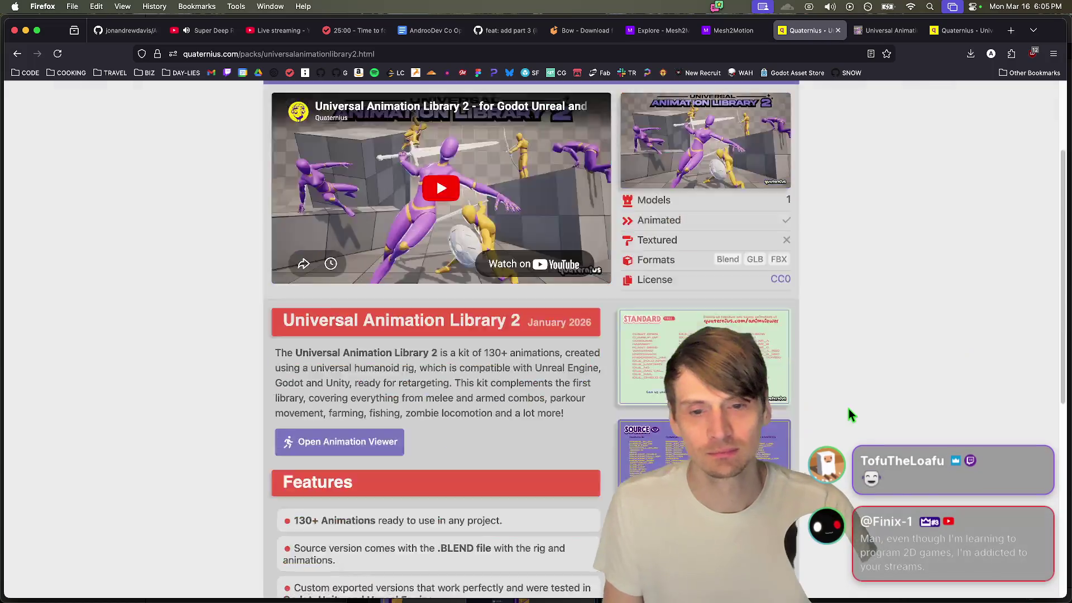
{"action": "key", "text": "super+Left"}
{"action": "scroll", "coordinate": [887, 378], "scroll_direction": "down", "scroll_amount": 8}
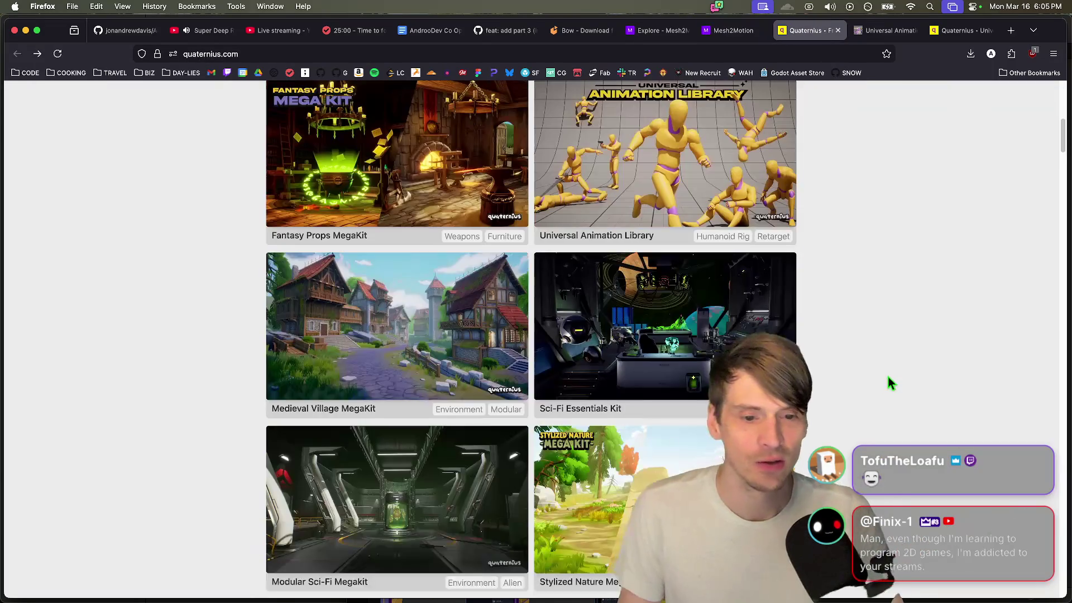
{"action": "scroll", "coordinate": [888, 383], "scroll_direction": "up", "scroll_amount": 2}
{"action": "left_click", "coordinate": [744, 248]}
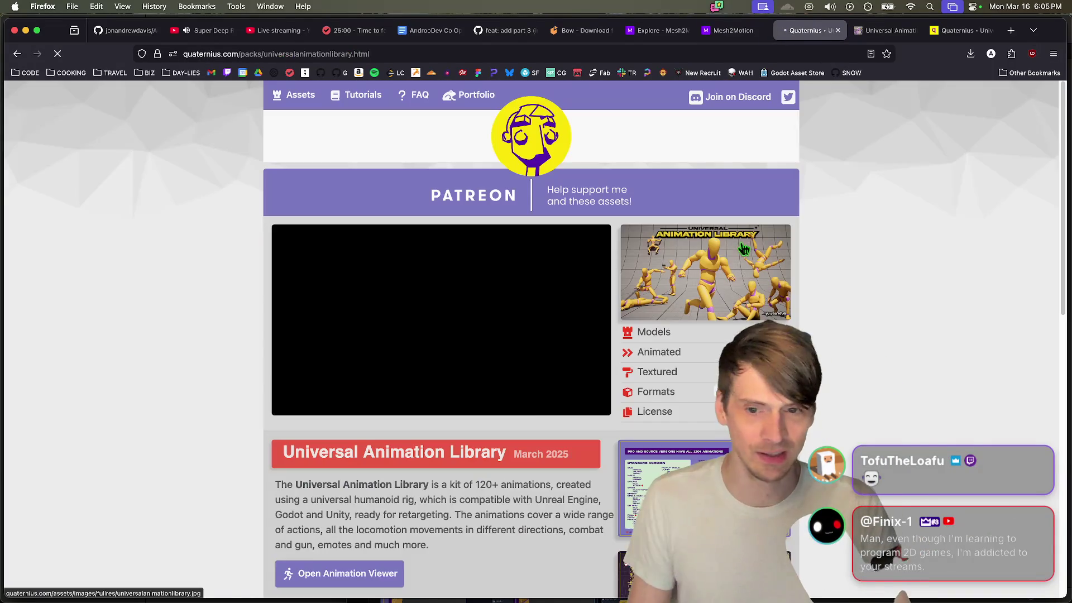
{"action": "left_click", "coordinate": [206, 565]}
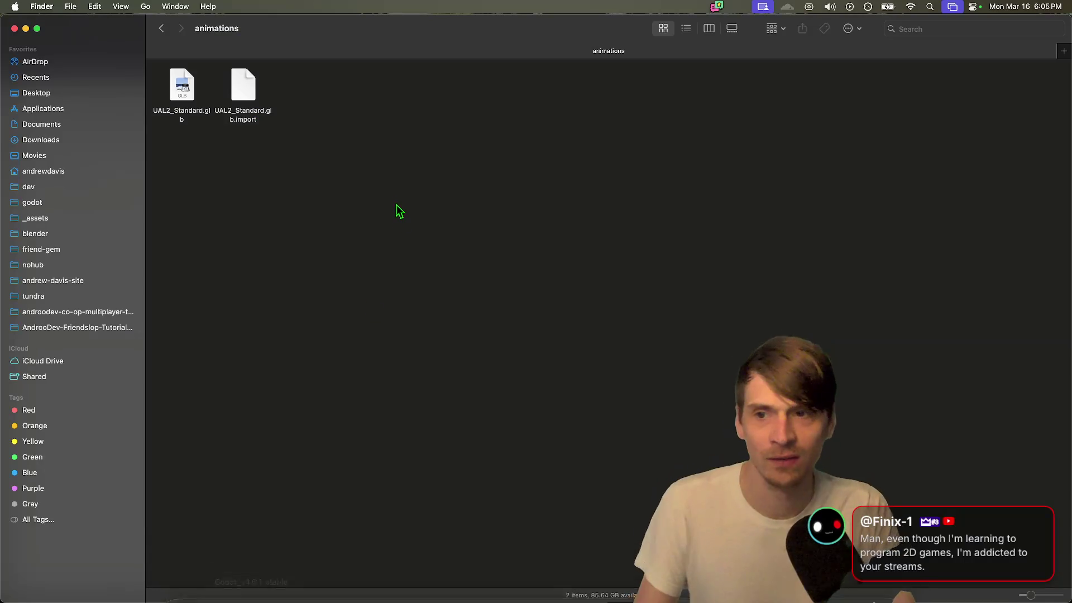
Step: Check the project's assets/animations folder and browse the downloaded _assets animations folder
{"action": "left_click", "coordinate": [160, 28]}
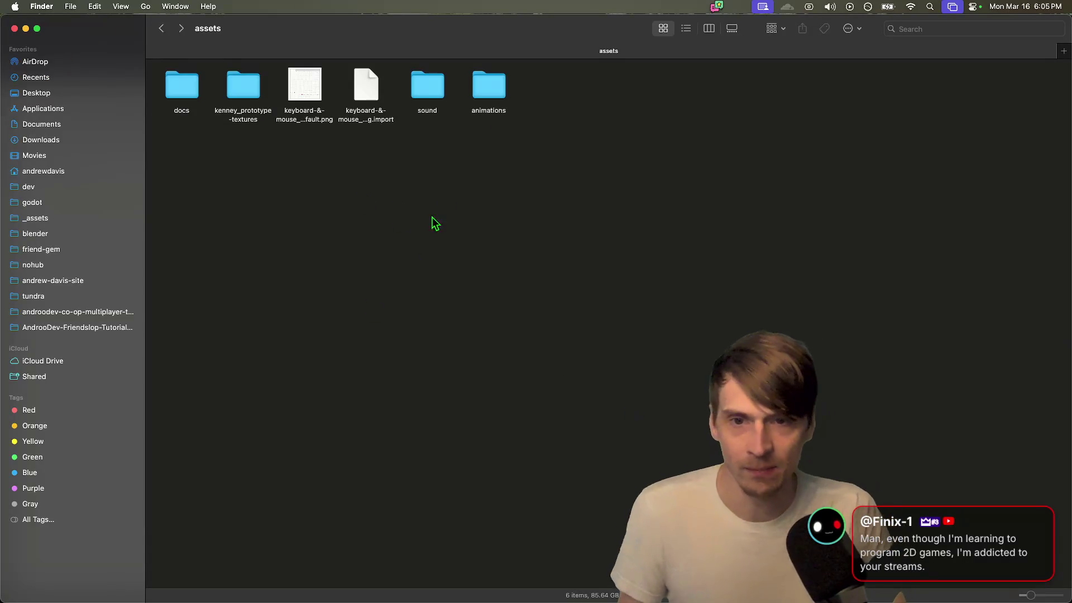
{"action": "double_click", "coordinate": [502, 101]}
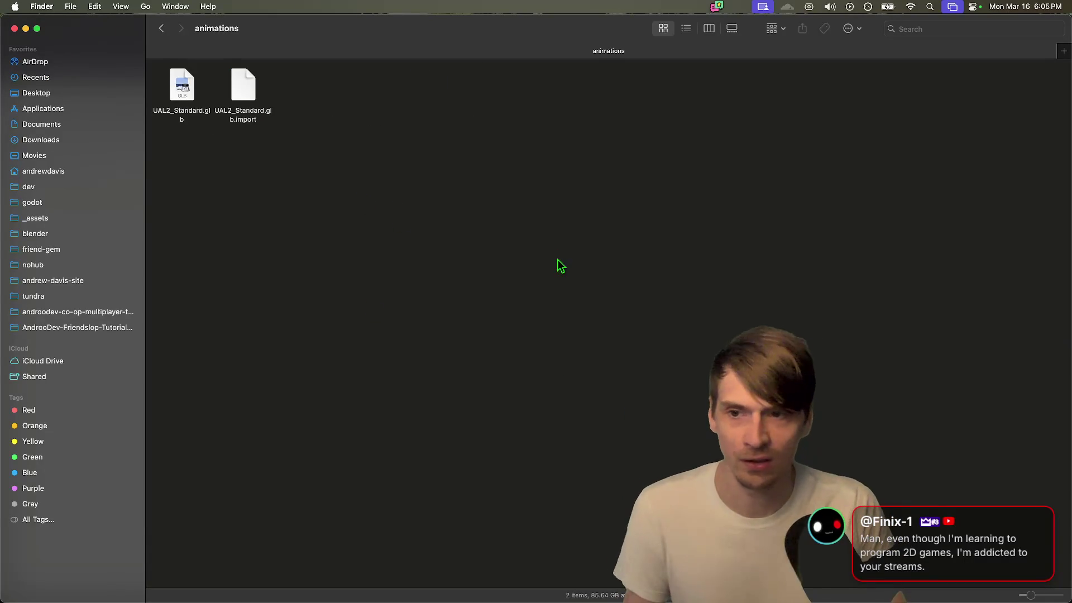
{"action": "left_click", "coordinate": [162, 28]}
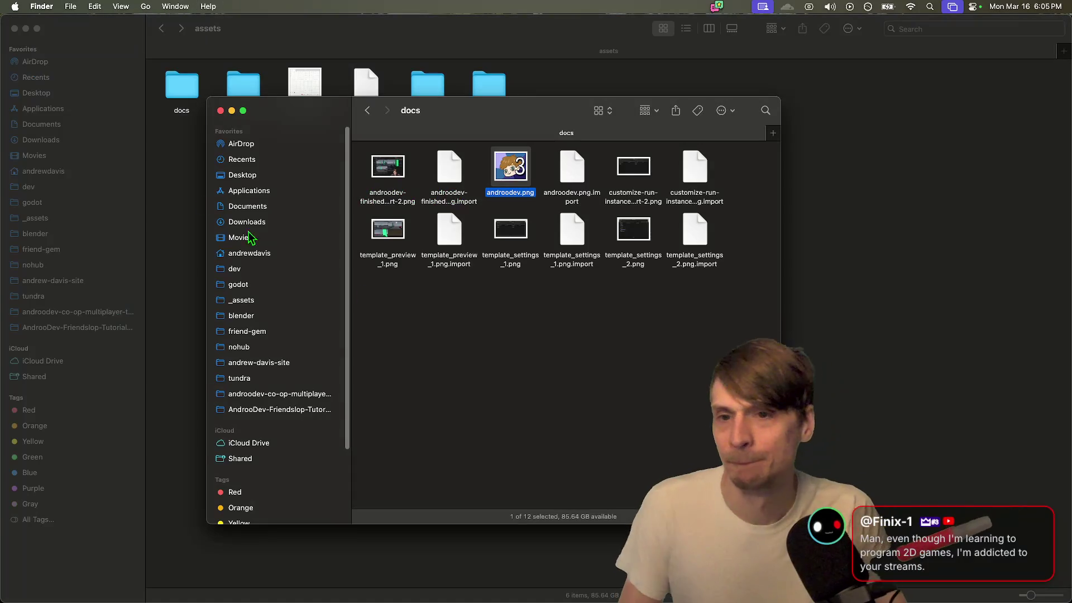
{"action": "left_click", "coordinate": [279, 302]}
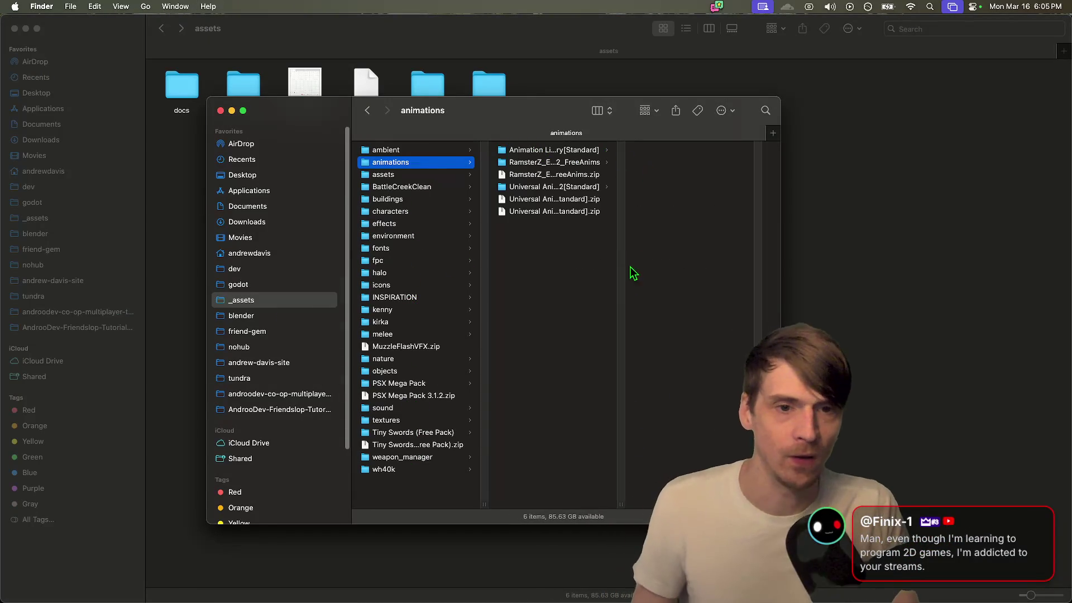
{"action": "left_click", "coordinate": [593, 150]}
{"action": "key", "text": "super+a"}
Step: Copy AnimationLibrary_Godot_Standard.glb from Animation Library > Godot into the project's animations folder
{"action": "left_click", "coordinate": [581, 151]}
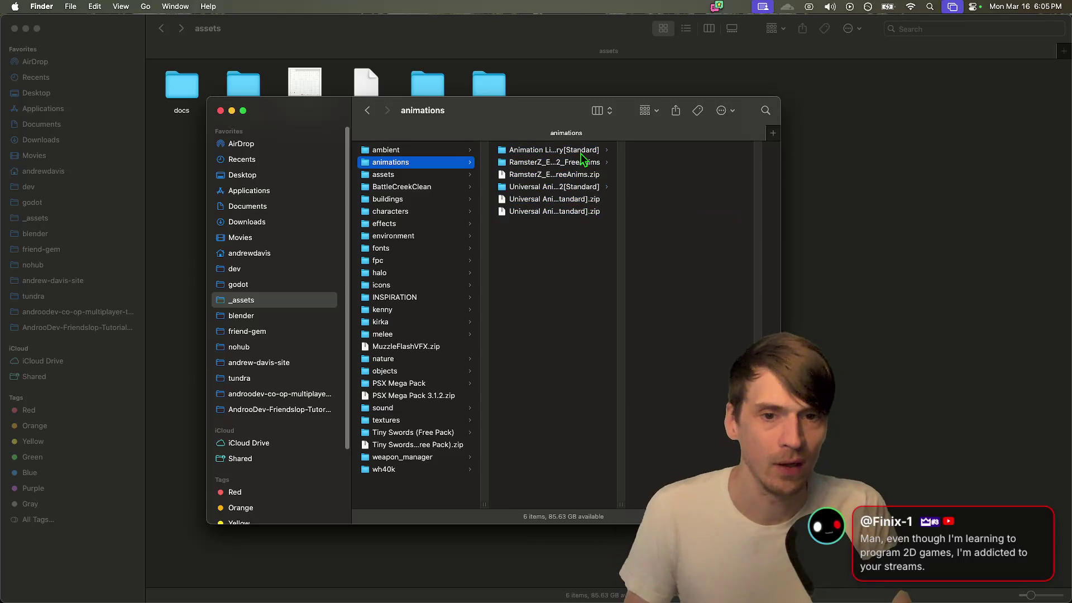
{"action": "left_click", "coordinate": [682, 149]}
{"action": "left_click", "coordinate": [741, 151]}
{"action": "left_click", "coordinate": [791, 186]}
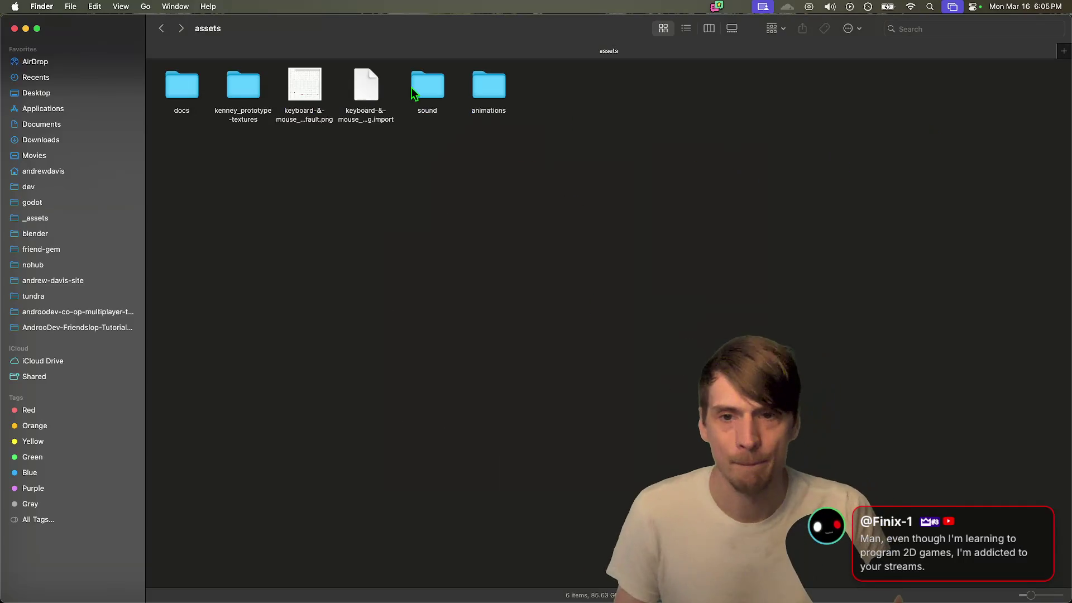
{"action": "double_click", "coordinate": [484, 93]}
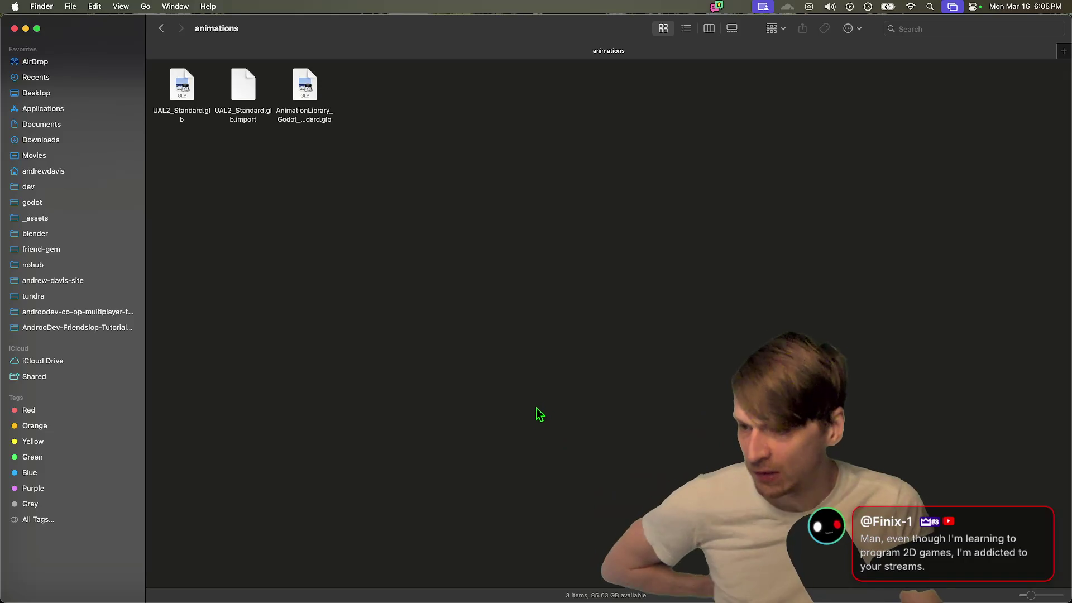
{"action": "mouse_move", "coordinate": [492, 595]}
{"action": "left_click", "coordinate": [305, 580]}
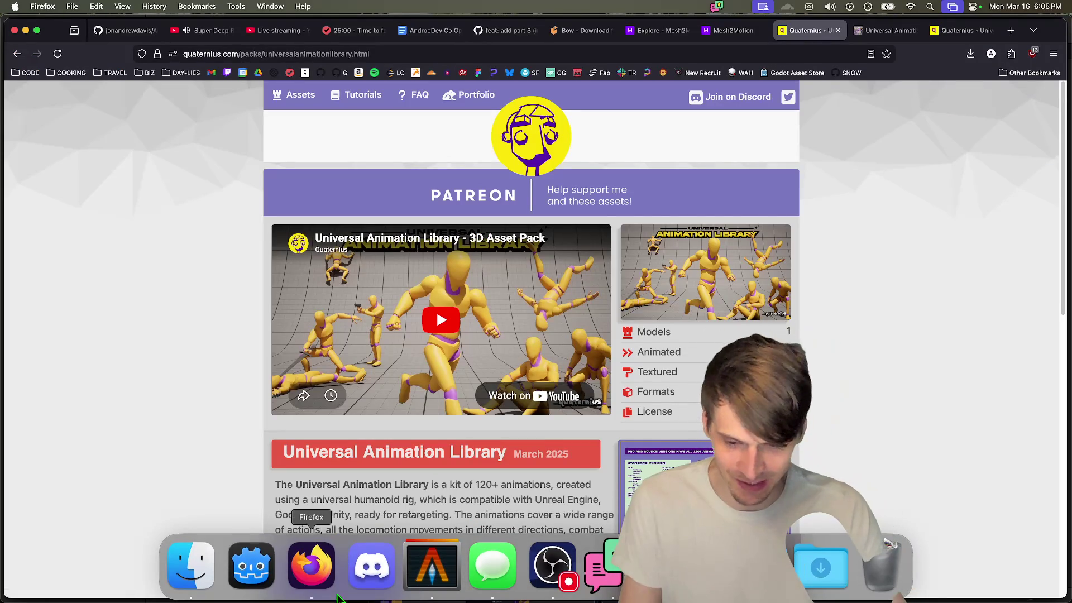
{"action": "left_click", "coordinate": [251, 565]}
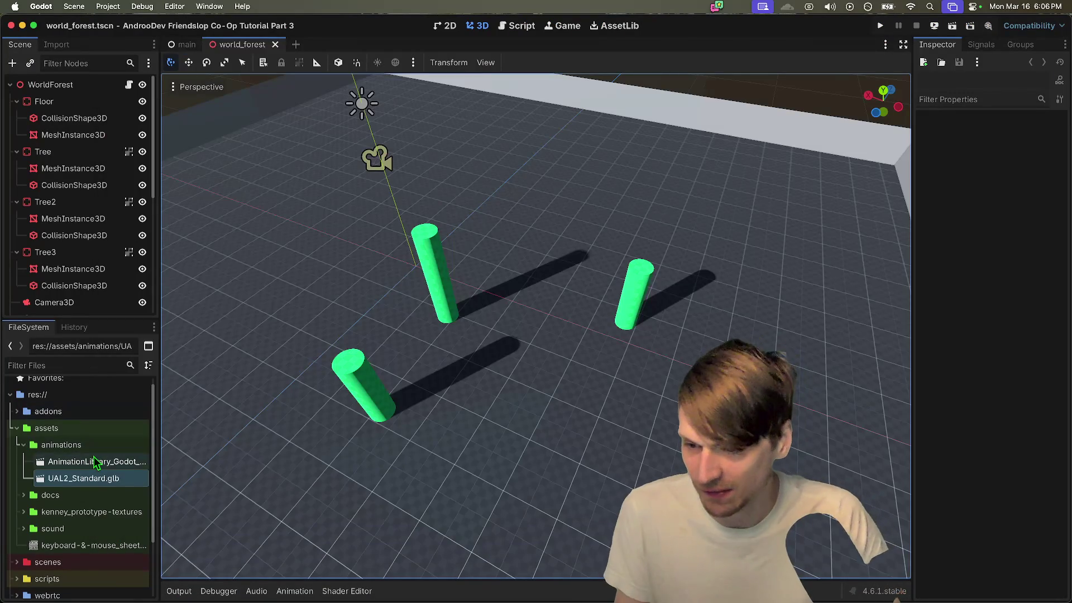
Step: Open import settings for AnimationLibrary_Godot_Standard.glb and preview the Idle and Crouch_Fwd animations
{"action": "double_click", "coordinate": [95, 462]}
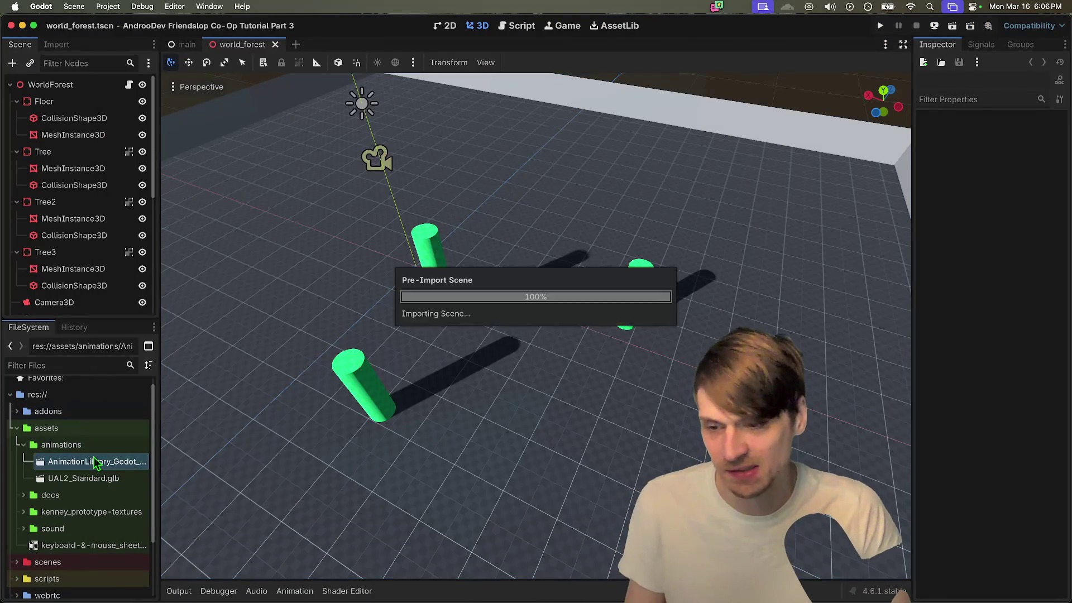
{"action": "scroll", "coordinate": [274, 306], "scroll_direction": "down", "scroll_amount": 3}
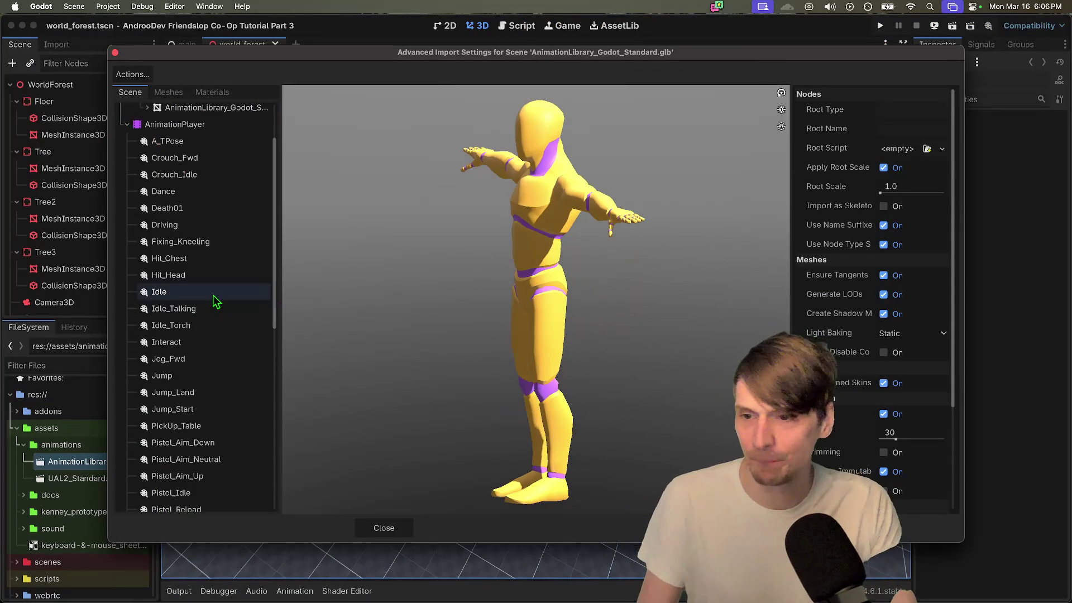
{"action": "left_click", "coordinate": [215, 296]}
{"action": "scroll", "coordinate": [211, 379], "scroll_direction": "down", "scroll_amount": 10}
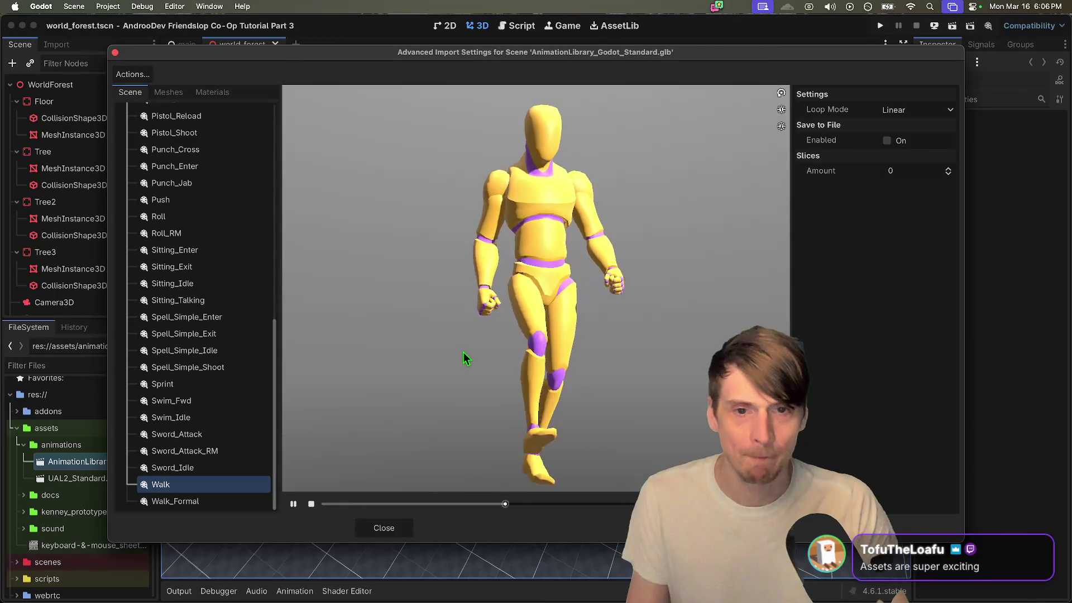
{"action": "scroll", "coordinate": [251, 282], "scroll_direction": "up", "scroll_amount": 10}
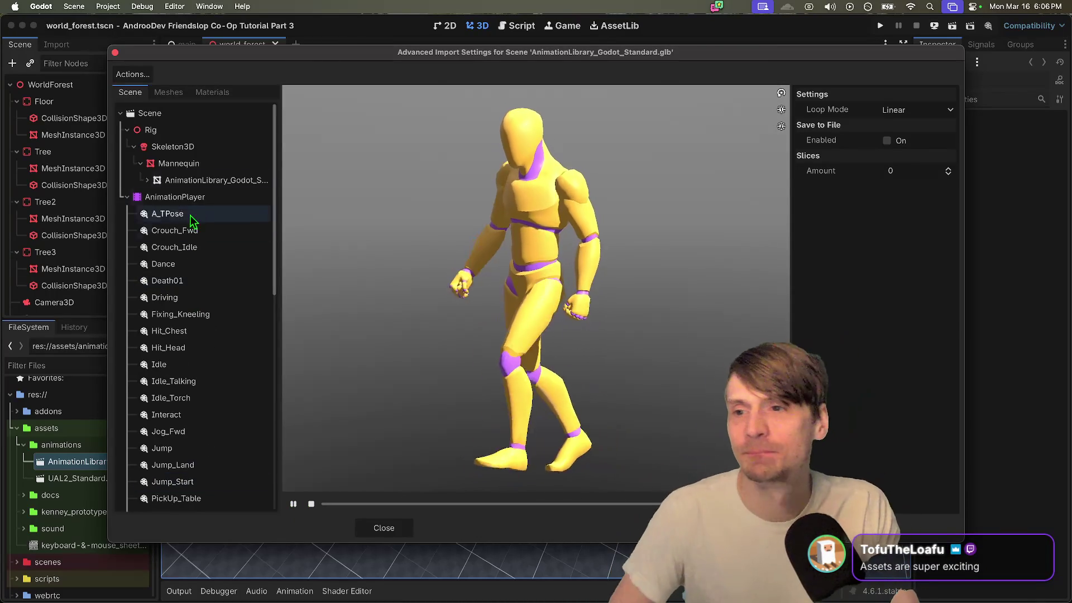
{"action": "left_click", "coordinate": [169, 231]}
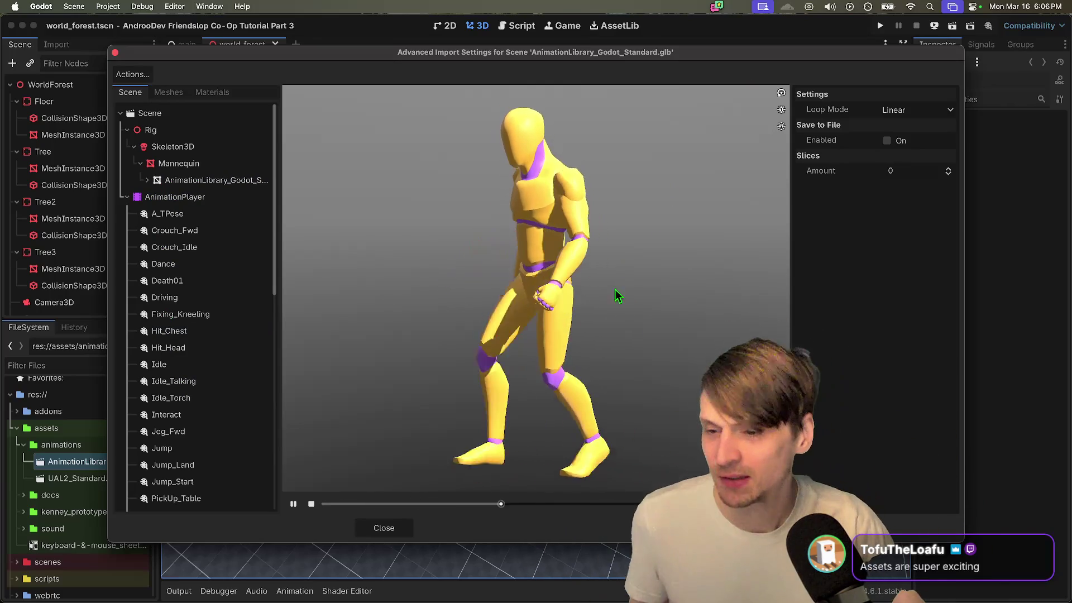
Step: Preview the Walk, Sword_Attack and Walk_Formal animations, viewing the figure from above
{"action": "scroll", "coordinate": [187, 359], "scroll_direction": "down", "scroll_amount": 10}
{"action": "left_click", "coordinate": [161, 484]}
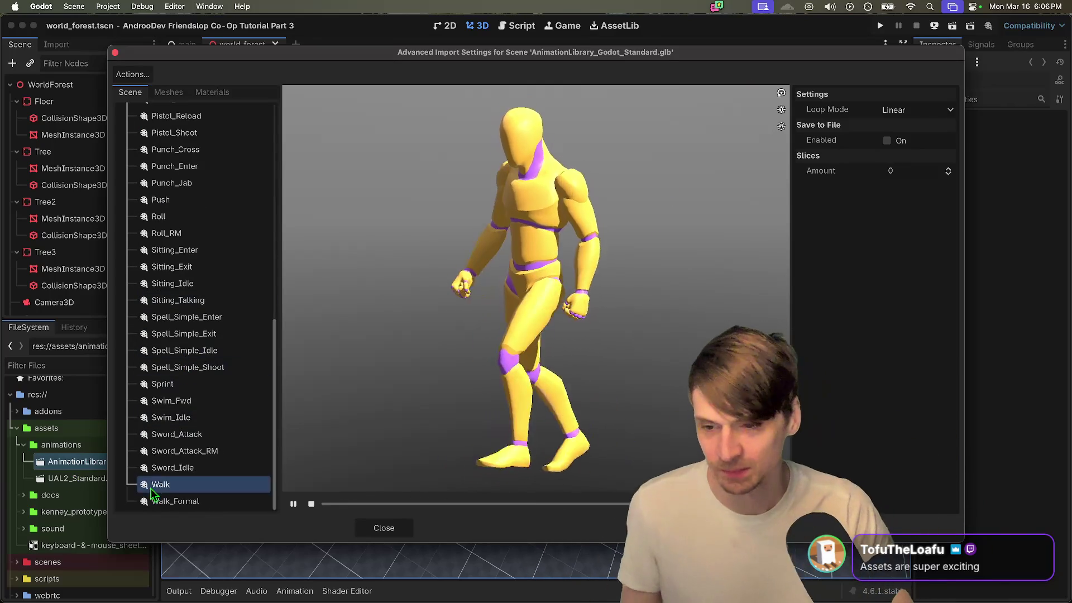
{"action": "left_click", "coordinate": [217, 435]}
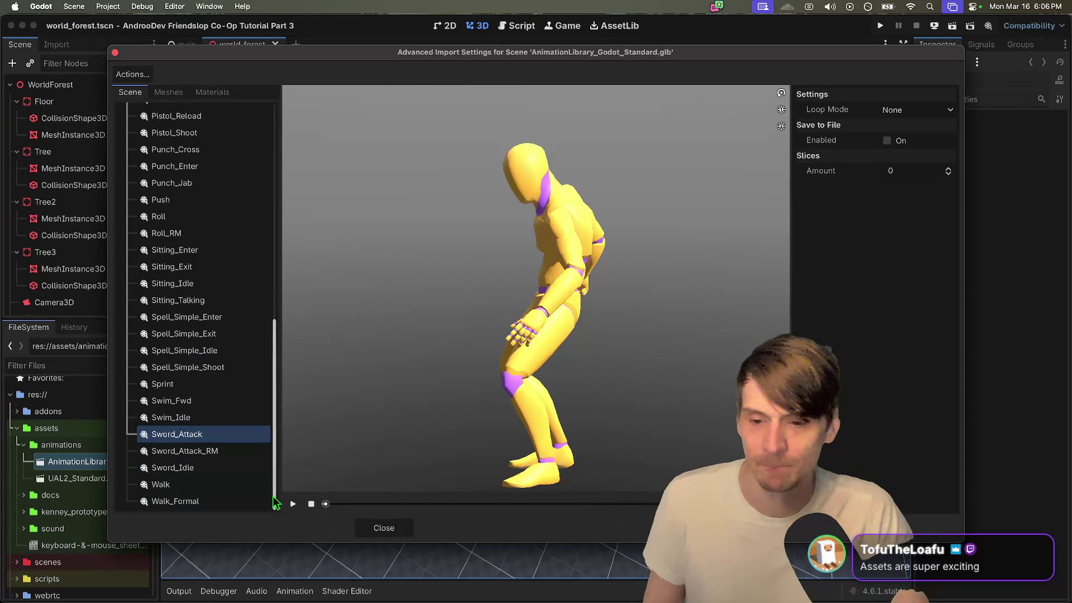
{"action": "left_click_drag", "start_coordinate": [473, 402], "coordinate": [469, 419]}
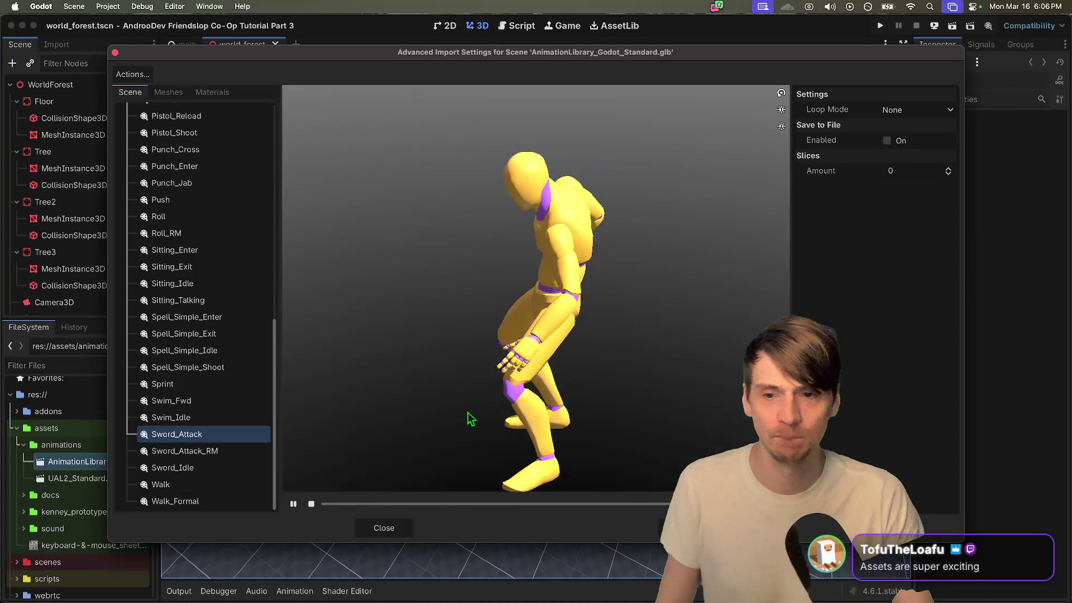
{"action": "scroll", "coordinate": [234, 330], "scroll_direction": "up", "scroll_amount": 15}
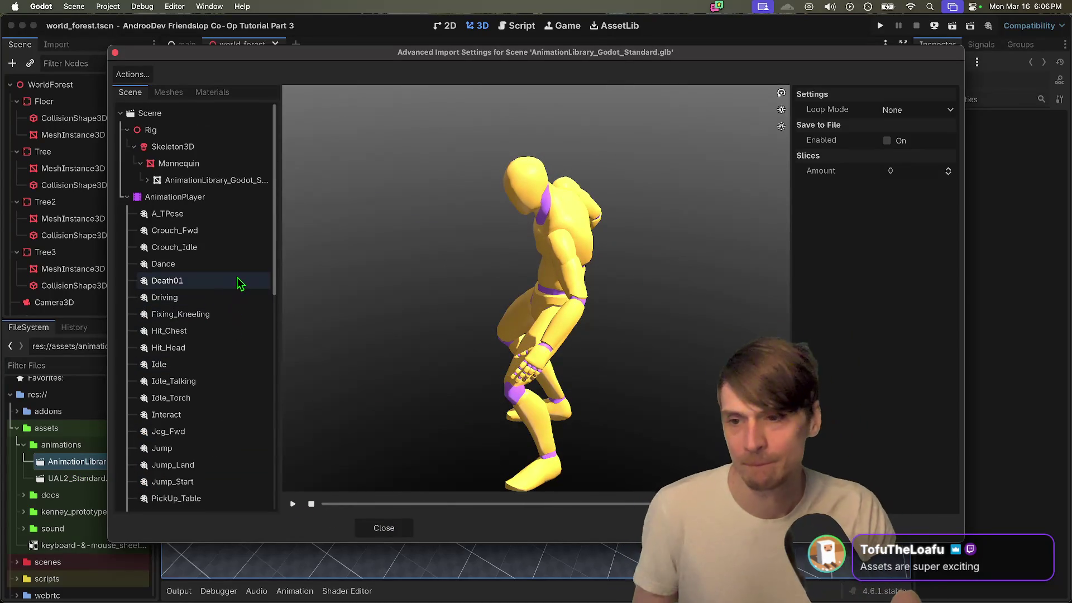
{"action": "scroll", "coordinate": [241, 284], "scroll_direction": "down", "scroll_amount": 10}
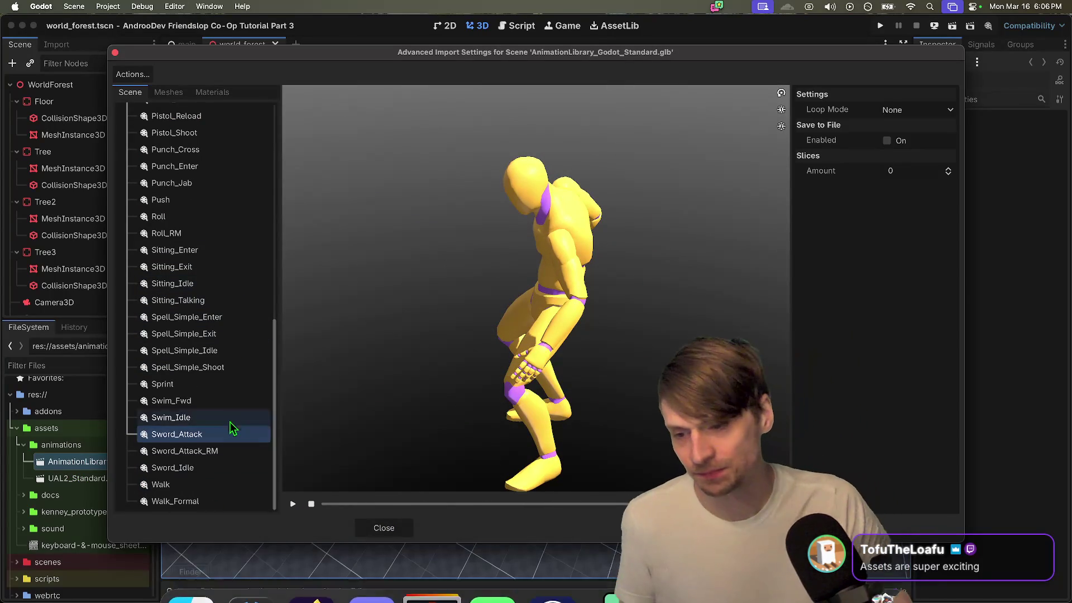
{"action": "left_click", "coordinate": [192, 488]}
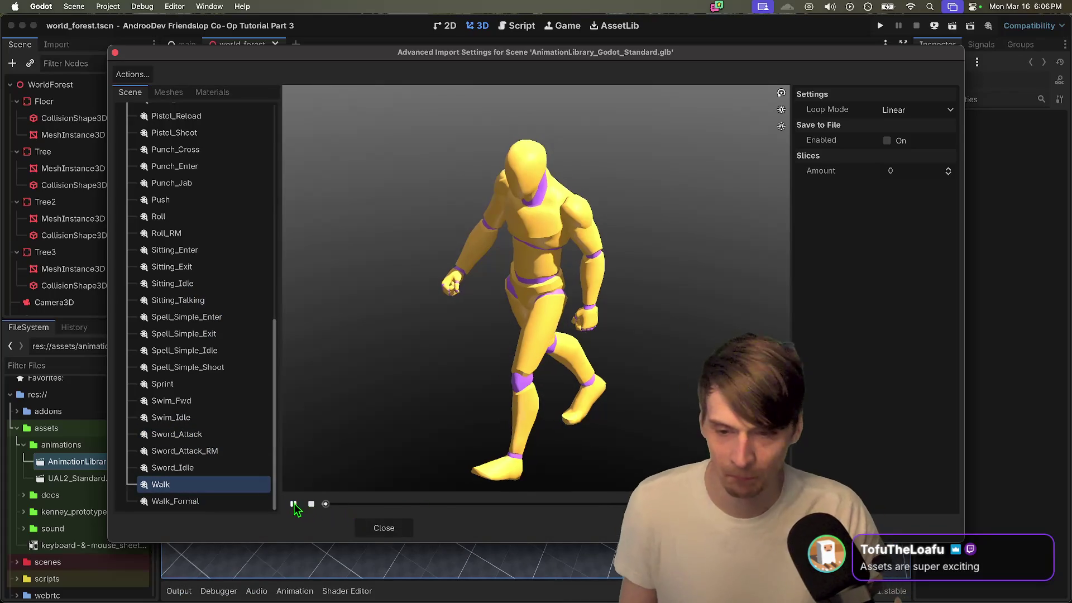
{"action": "left_click", "coordinate": [294, 504]}
{"action": "left_click", "coordinate": [187, 502]}
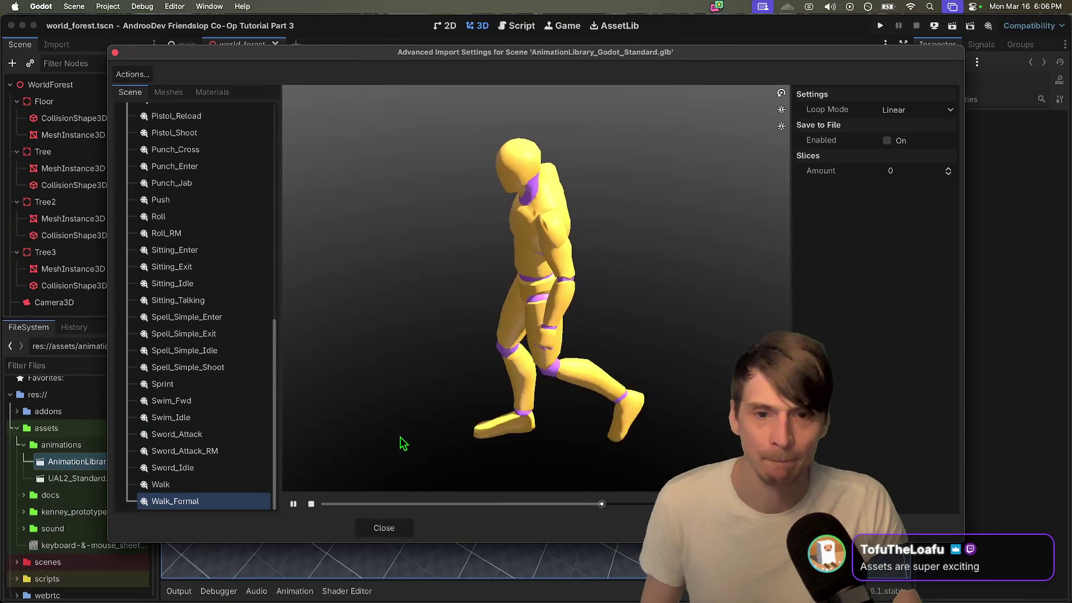
Step: Toggle the preview lighting, preview Spell_Simple_Shoot, and scroll the animation list back to the top
{"action": "left_click", "coordinate": [440, 362]}
{"action": "scroll", "coordinate": [441, 362], "scroll_direction": "down", "scroll_amount": 3}
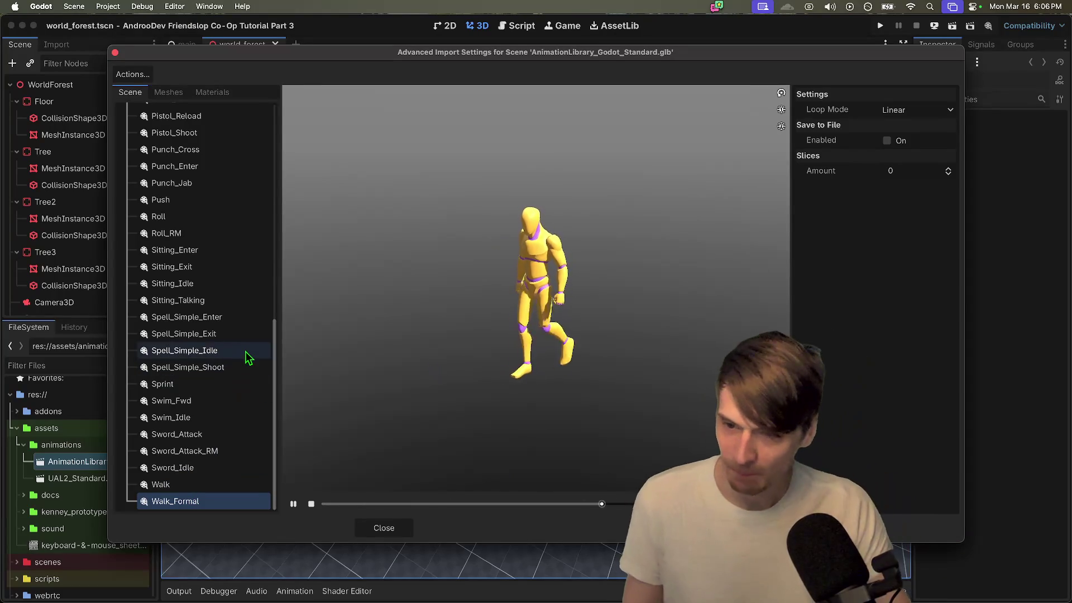
{"action": "left_click", "coordinate": [256, 371]}
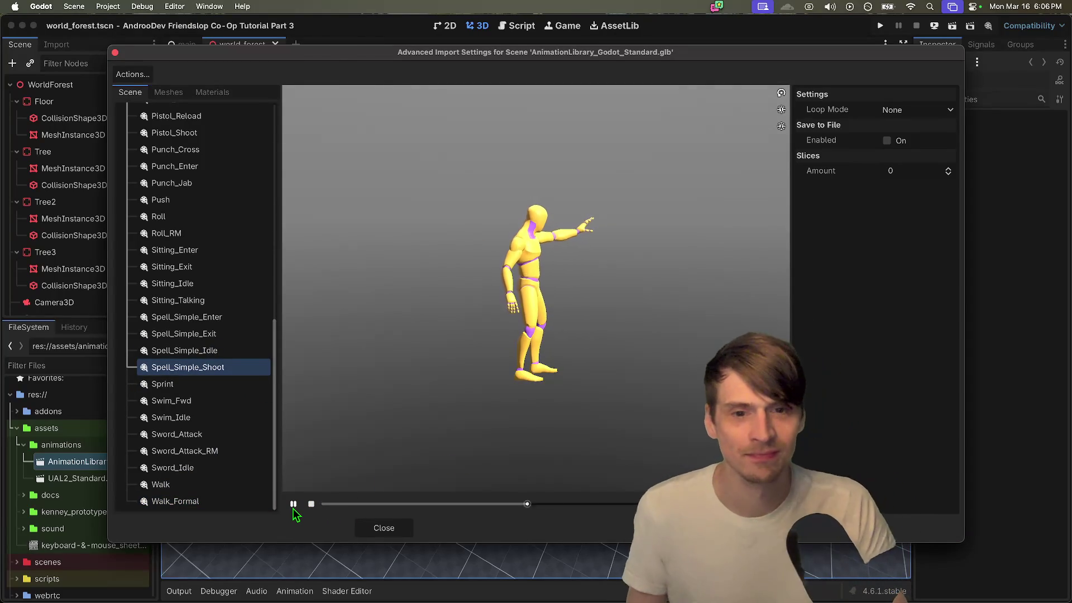
{"action": "scroll", "coordinate": [249, 366], "scroll_direction": "up", "scroll_amount": 5}
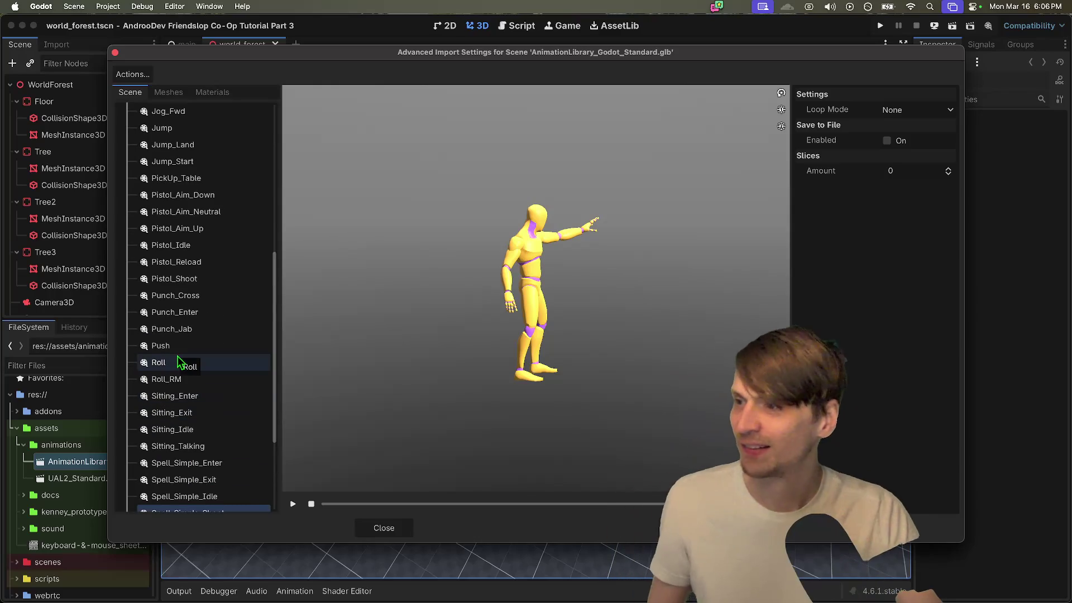
{"action": "scroll", "coordinate": [179, 357], "scroll_direction": "up", "scroll_amount": 2}
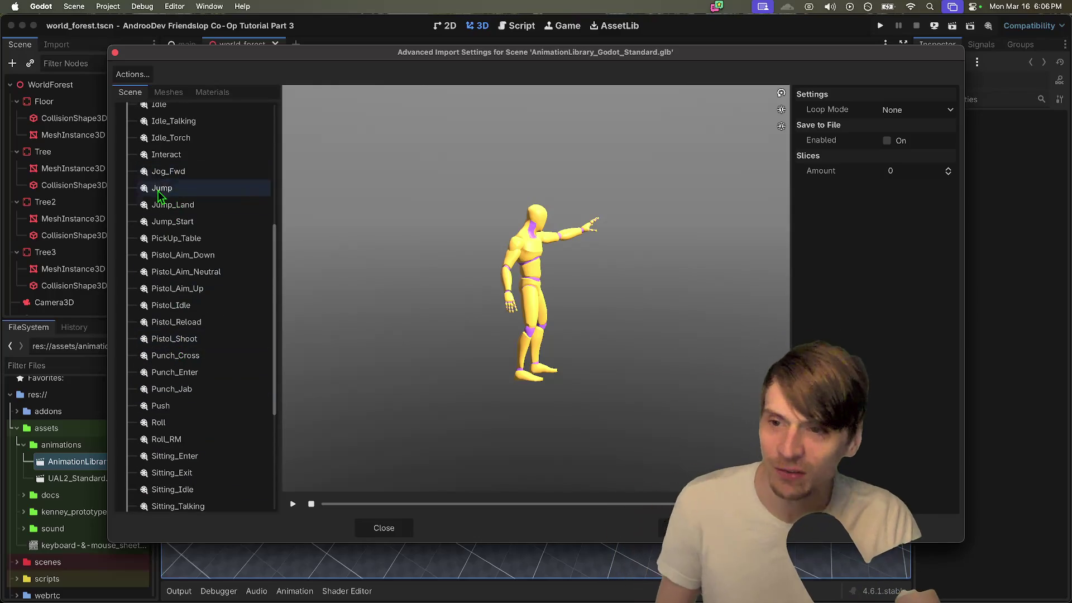
{"action": "scroll", "coordinate": [165, 309], "scroll_direction": "up", "scroll_amount": 9}
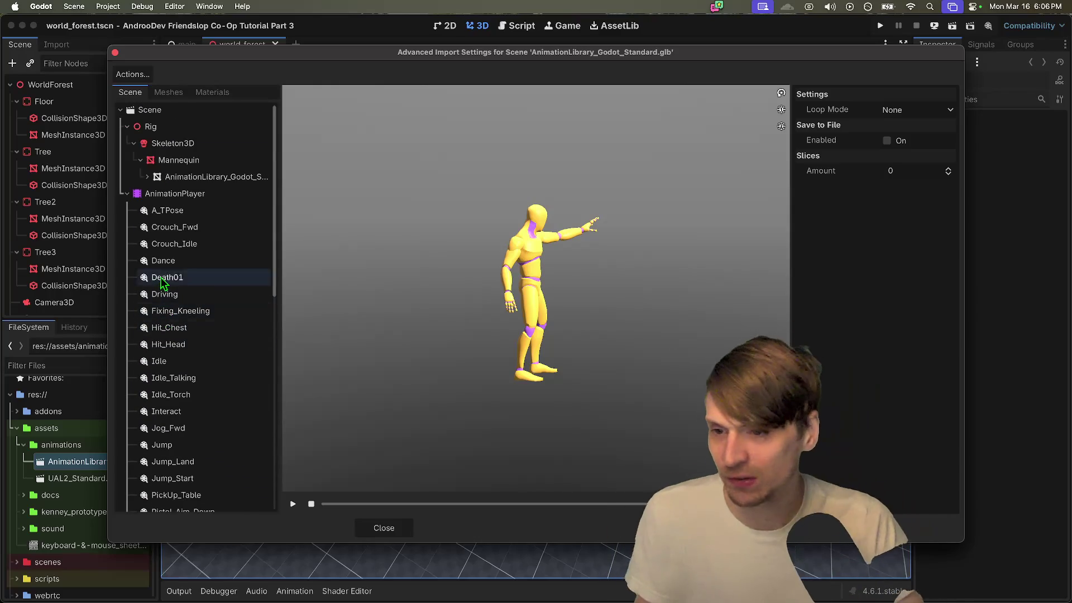
{"action": "key", "text": "super+Tab"}
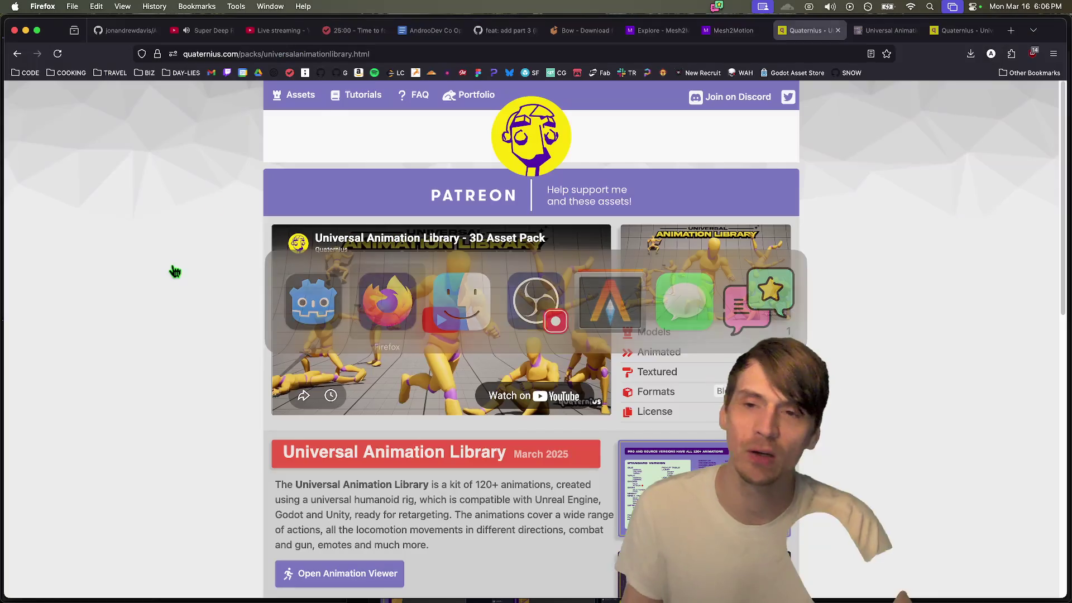
Step: Outdent the blank line below Mention APP ID and add another blank line under it
{"action": "scroll", "coordinate": [459, 262], "scroll_direction": "up", "scroll_amount": 5}
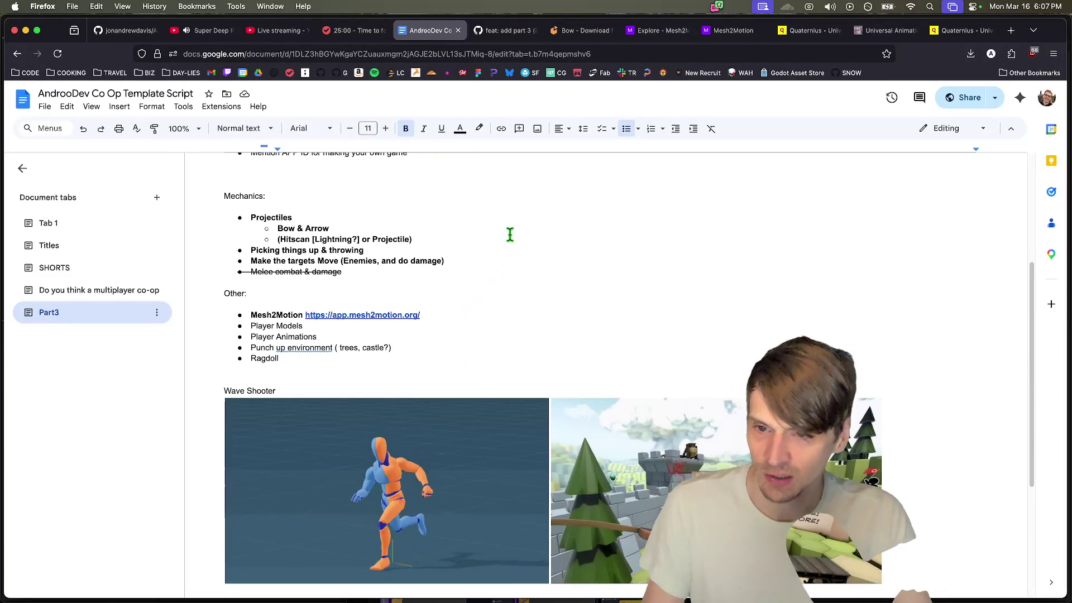
{"action": "left_click_drag", "start_coordinate": [445, 242], "coordinate": [187, 215]}
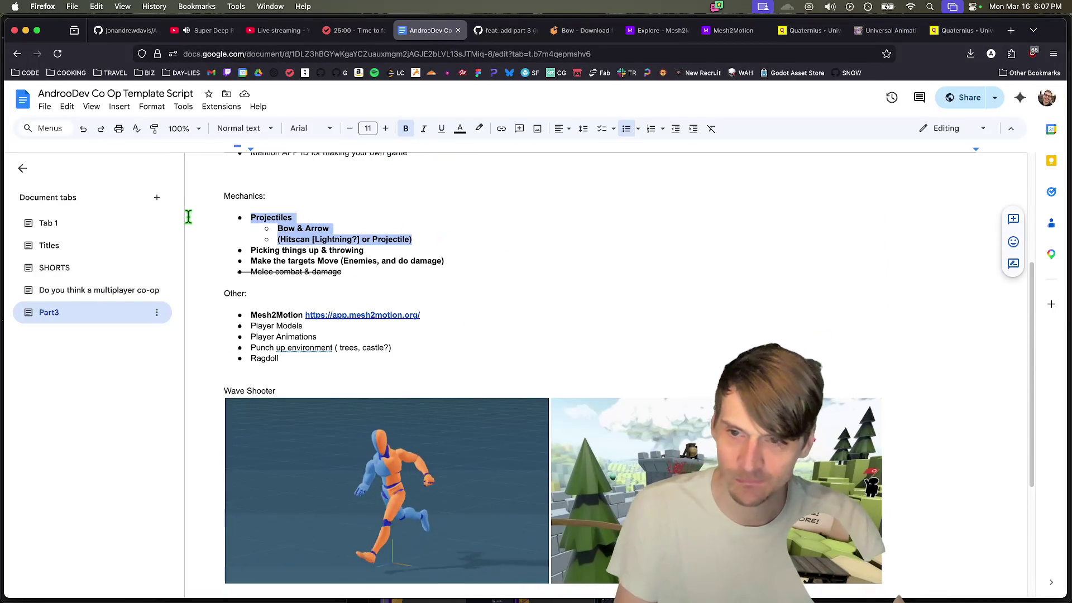
{"action": "left_click", "coordinate": [306, 209]}
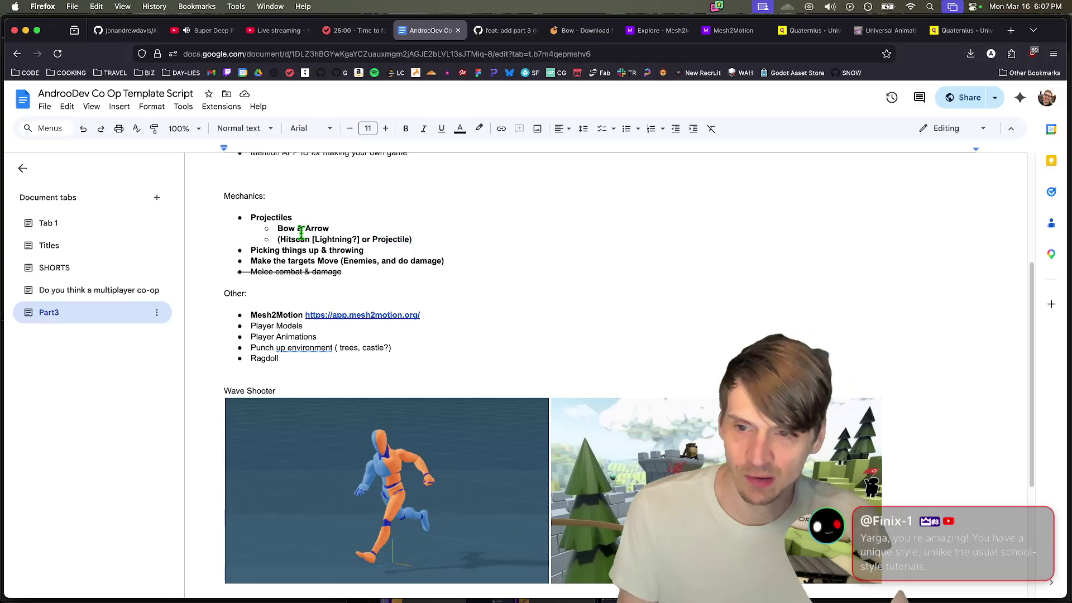
{"action": "scroll", "coordinate": [500, 293], "scroll_direction": "up", "scroll_amount": 2}
{"action": "left_click", "coordinate": [468, 229]}
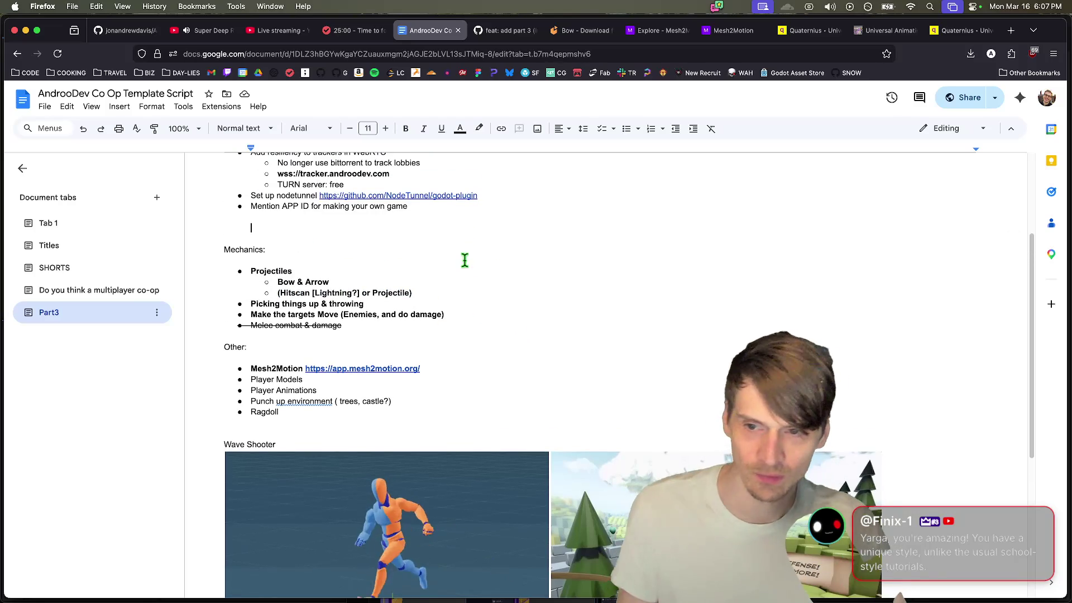
{"action": "key", "text": "BackSpace"}
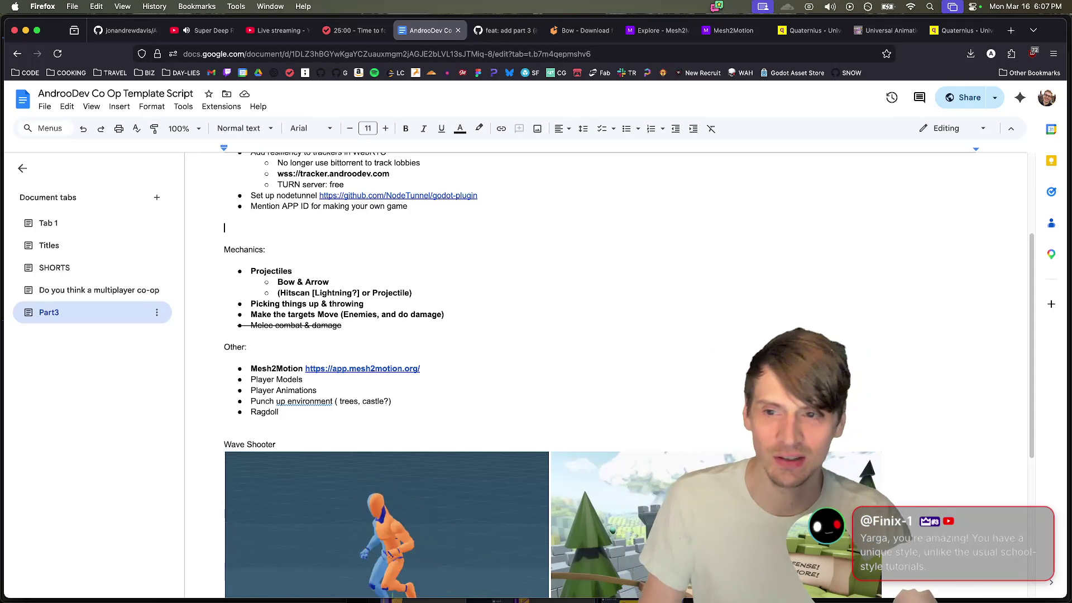
{"action": "key", "text": "Return"}
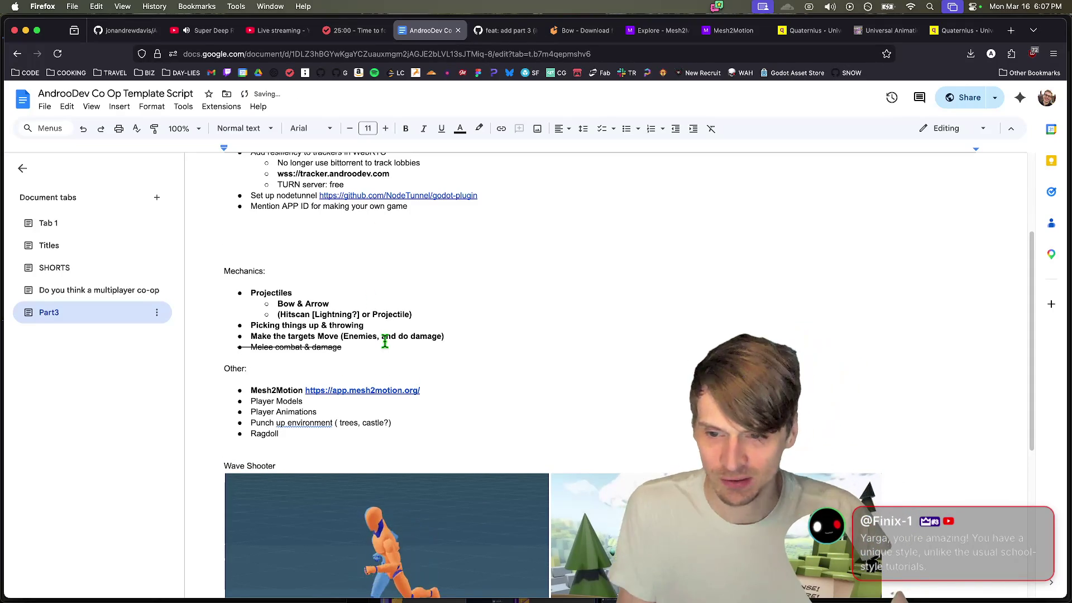
Step: Select the 'Make the targets Move' and 'Add Projectiles & Player models' lines in the script
{"action": "triple_click", "coordinate": [384, 342]}
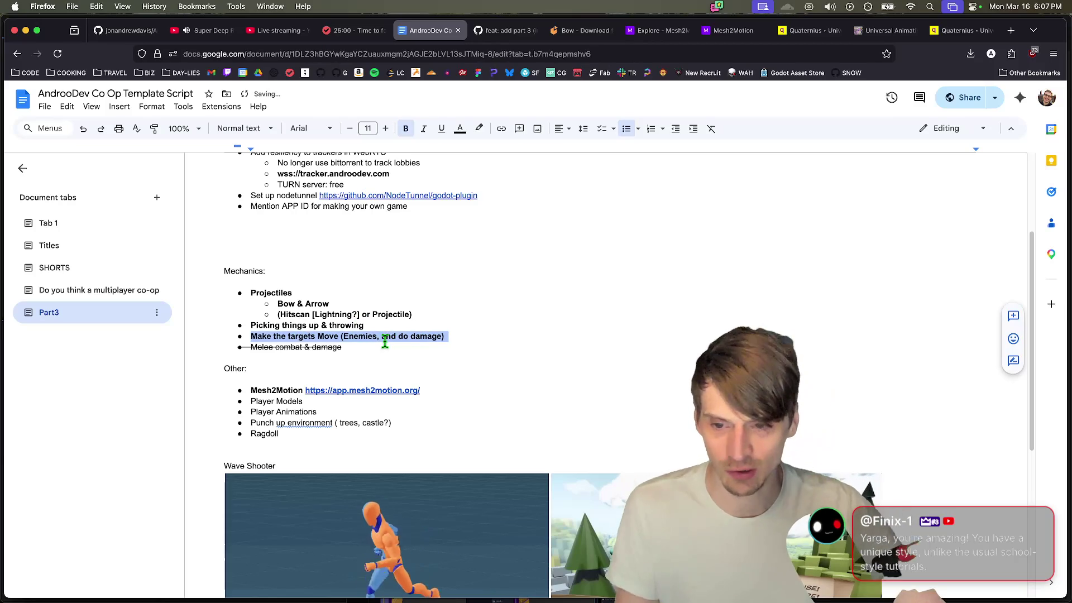
{"action": "left_click", "coordinate": [385, 342]}
{"action": "triple_click", "coordinate": [384, 341]}
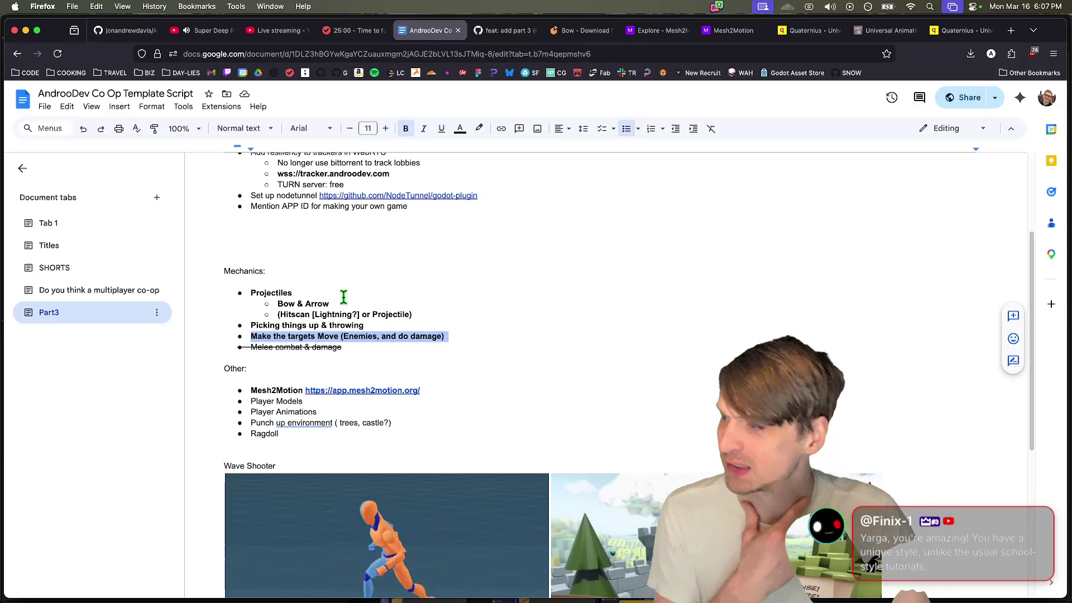
{"action": "scroll", "coordinate": [345, 285], "scroll_direction": "down", "scroll_amount": 2}
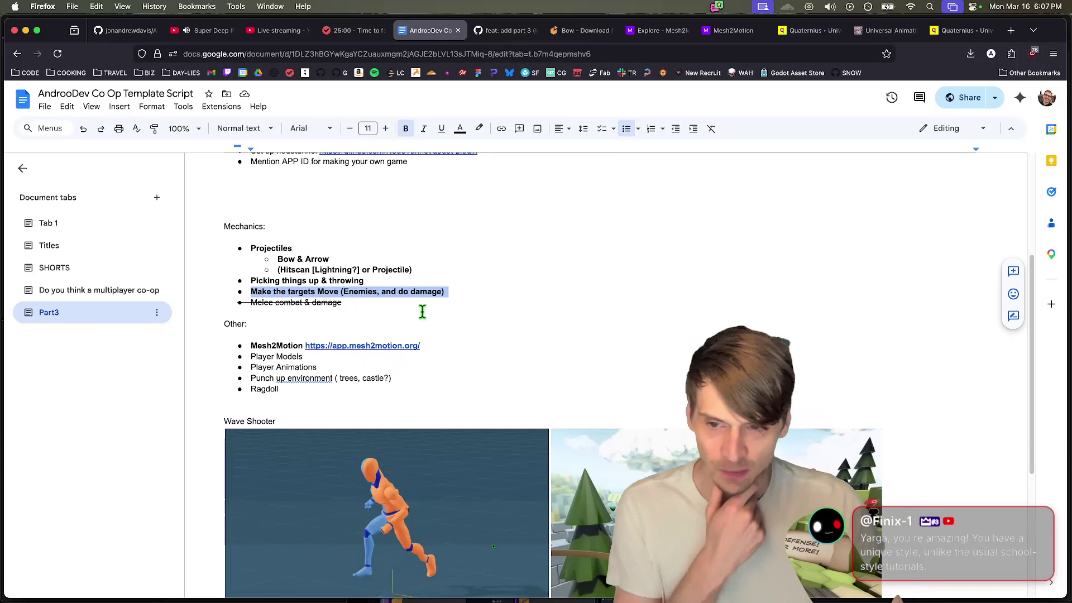
{"action": "scroll", "coordinate": [435, 278], "scroll_direction": "up", "scroll_amount": 5}
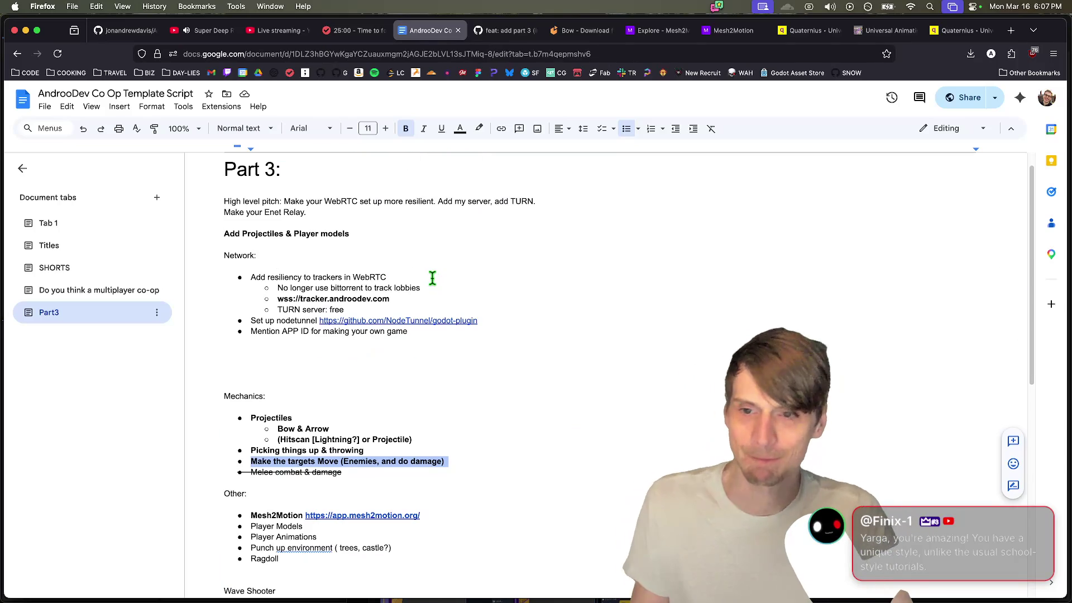
{"action": "triple_click", "coordinate": [431, 234]}
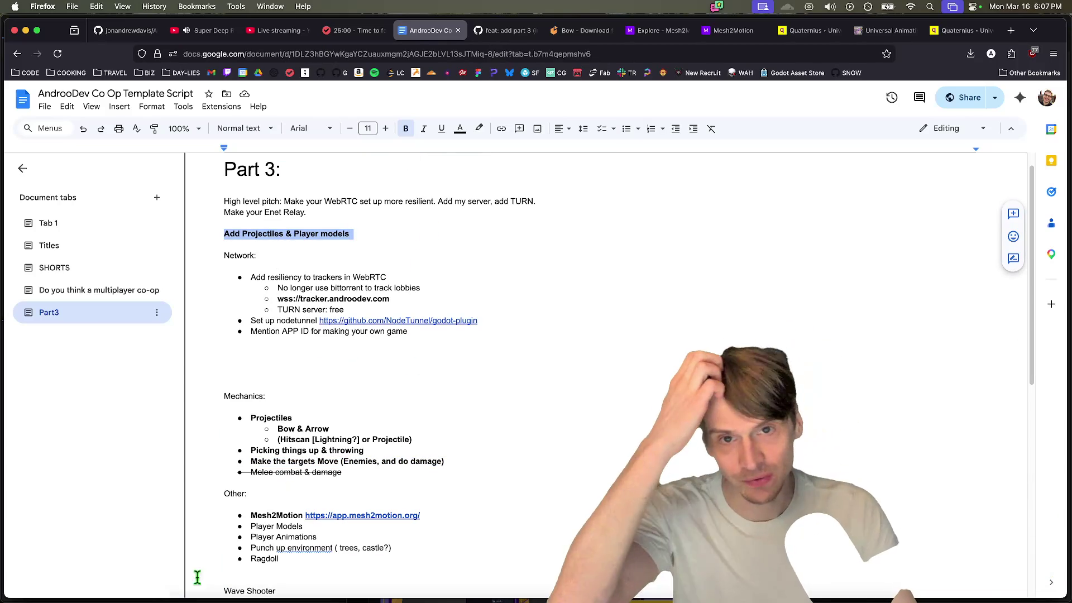
{"action": "left_click", "coordinate": [591, 30]}
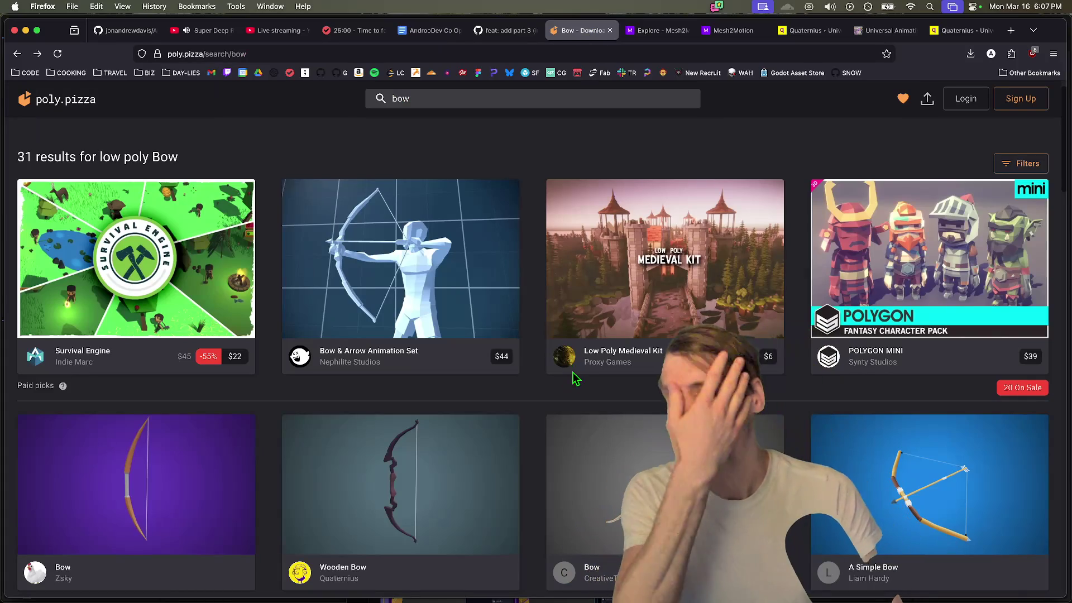
Step: Download Quaternius's Wooden Bow from Poly Pizza, dismiss the public-domain notice, and return to Godot
{"action": "scroll", "coordinate": [574, 391], "scroll_direction": "down", "scroll_amount": 5}
{"action": "scroll", "coordinate": [569, 407], "scroll_direction": "up", "scroll_amount": 1}
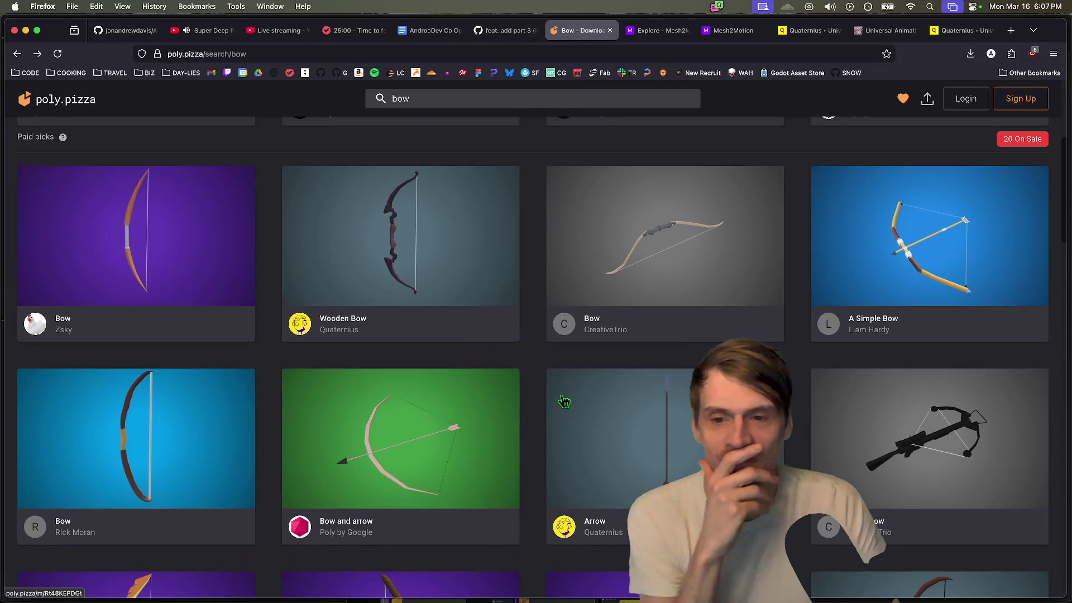
{"action": "left_click", "coordinate": [424, 276]}
{"action": "scroll", "coordinate": [471, 542], "scroll_direction": "down", "scroll_amount": 5}
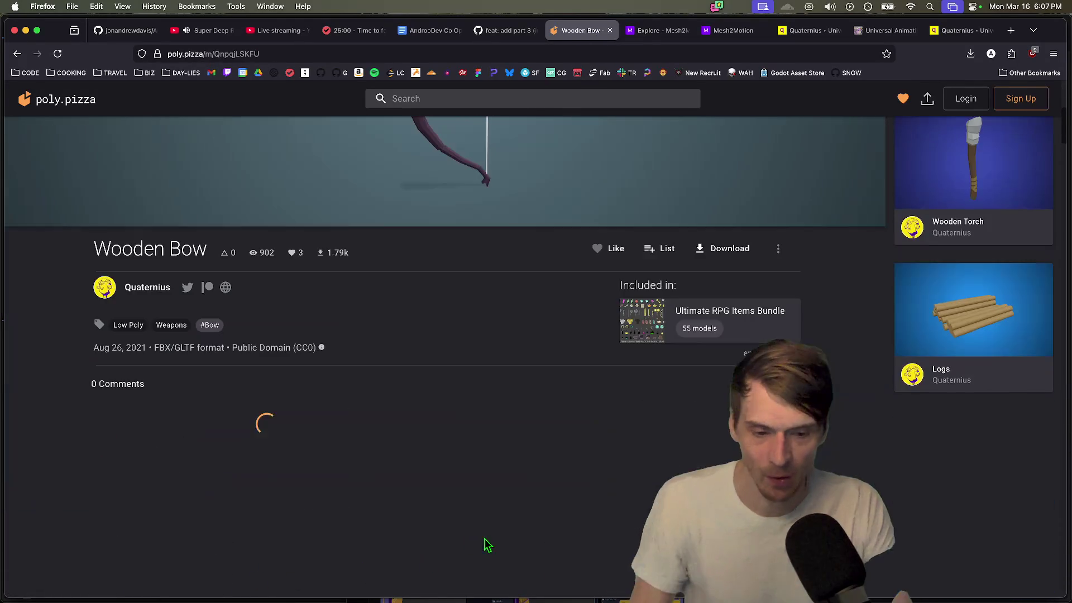
{"action": "scroll", "coordinate": [778, 343], "scroll_direction": "up", "scroll_amount": 2}
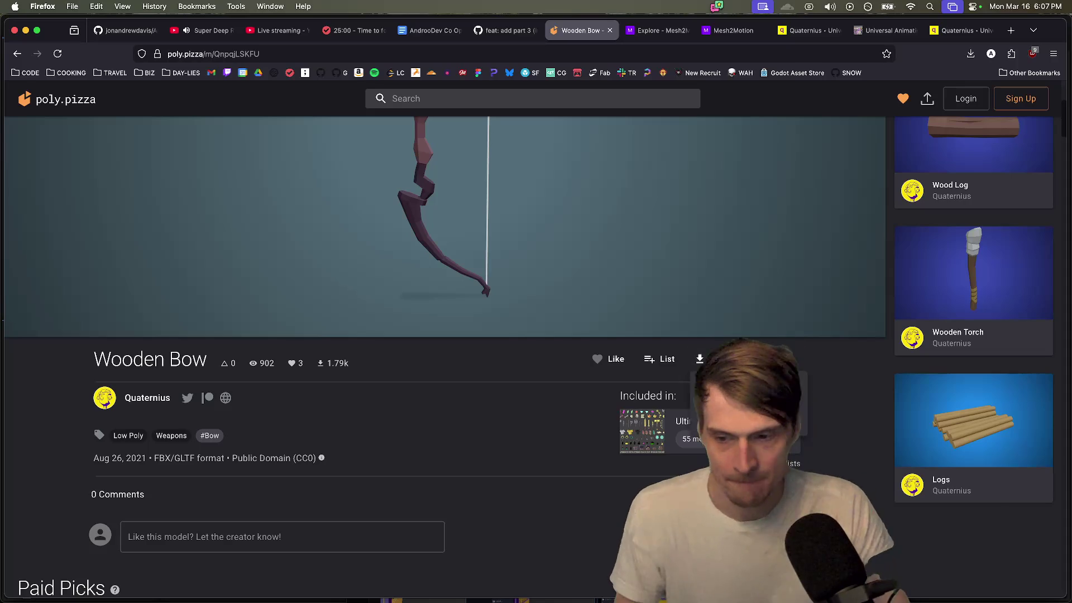
{"action": "left_click", "coordinate": [721, 359]}
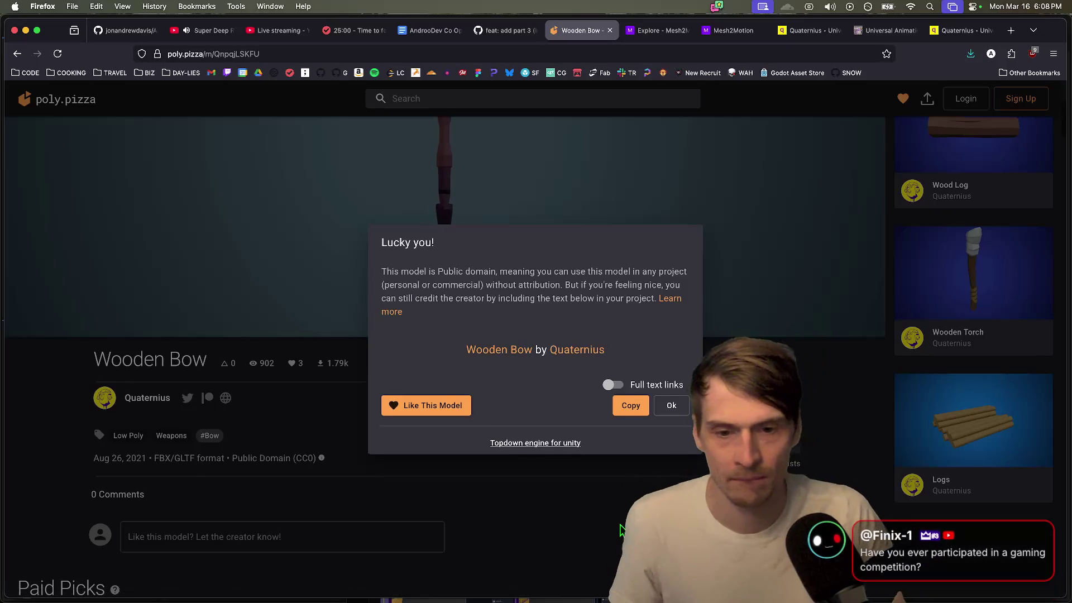
{"action": "left_click", "coordinate": [668, 406]}
{"action": "left_click", "coordinate": [193, 567]}
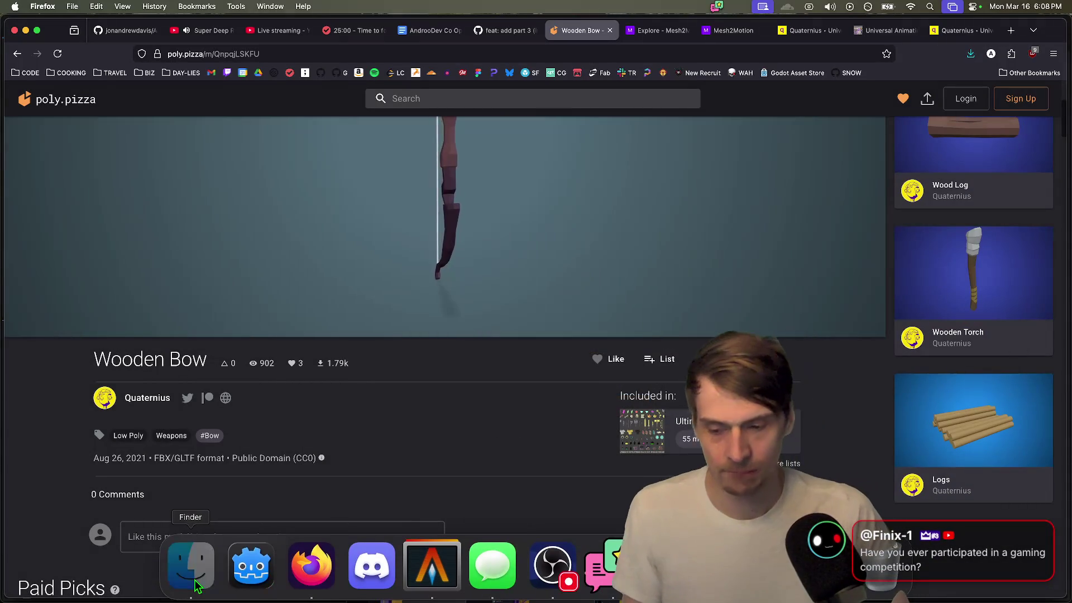
{"action": "left_click", "coordinate": [226, 579]}
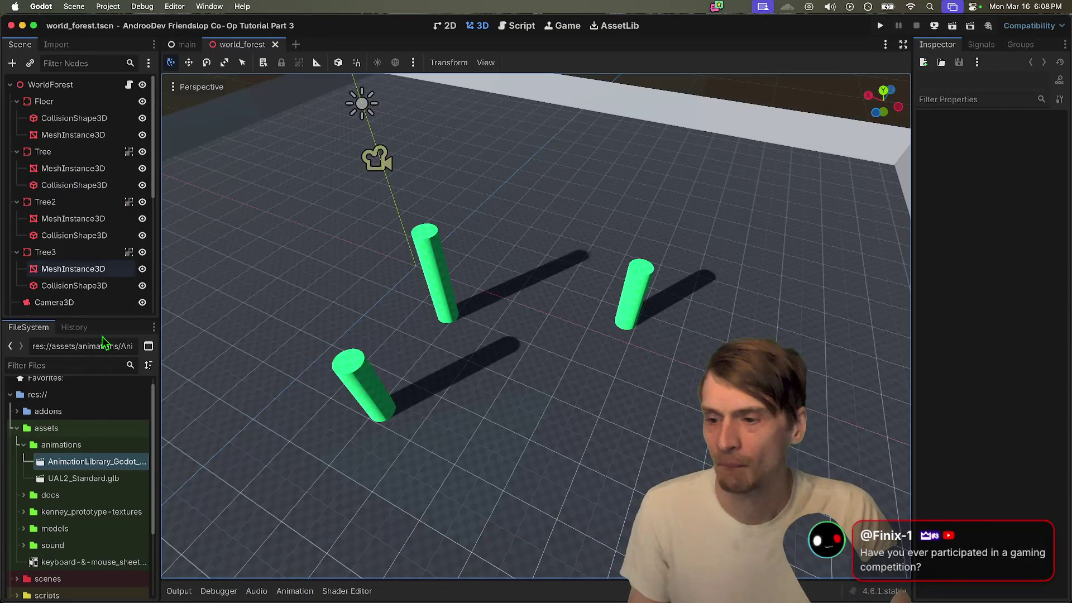
Step: Open the Advanced Import Settings for Wooden Bow.glb from the models folder
{"action": "scroll", "coordinate": [83, 447], "scroll_direction": "down", "scroll_amount": 3}
{"action": "double_click", "coordinate": [84, 478]}
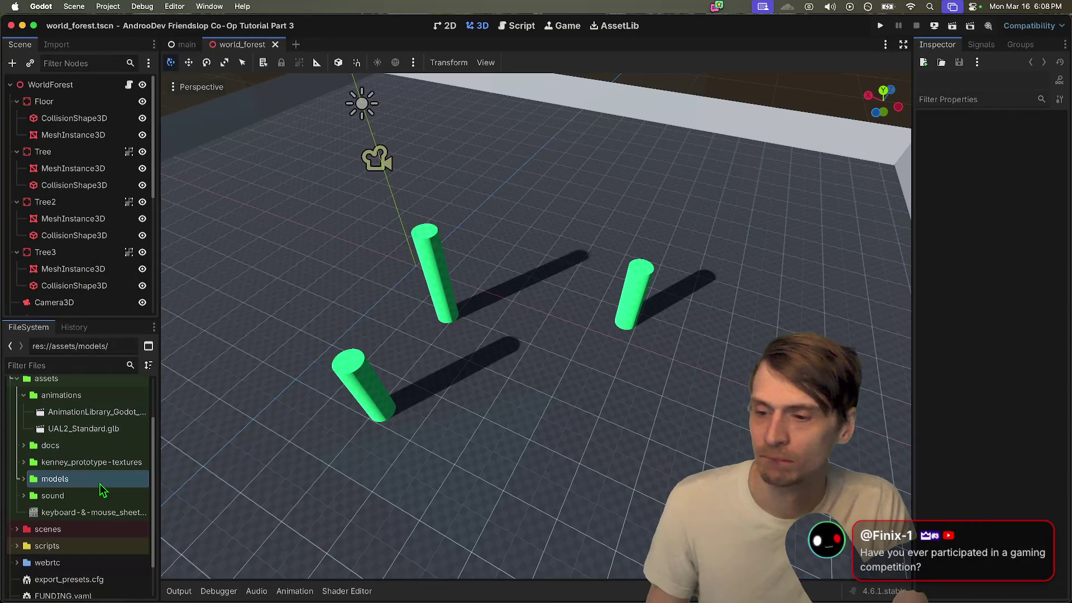
{"action": "double_click", "coordinate": [78, 495]}
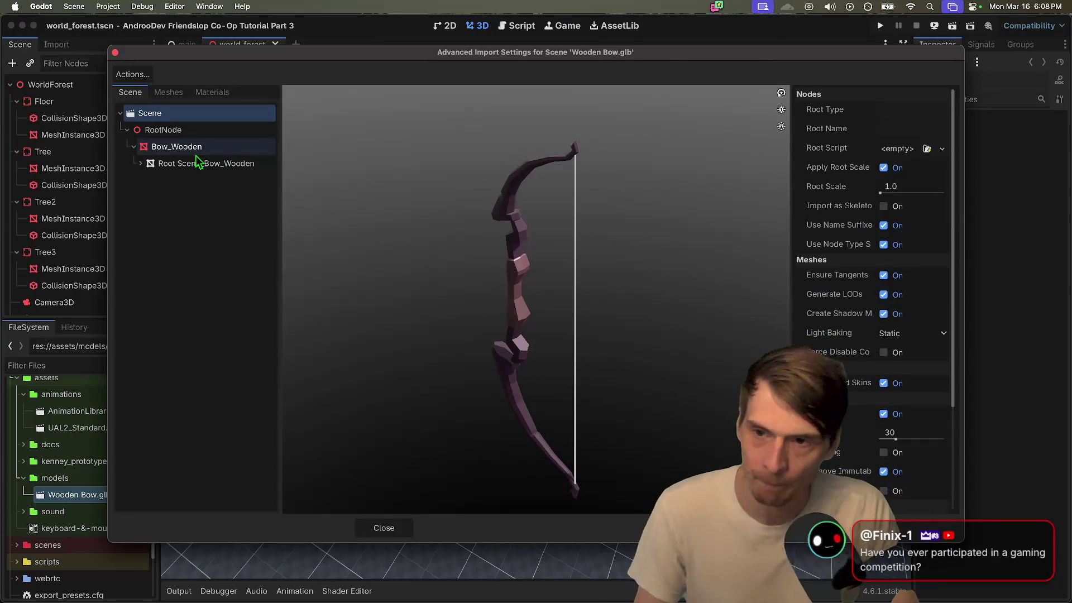
Step: Inspect the bow's Root Scene_Bow_Wooden mesh and its White material across the Meshes and Scene views
{"action": "left_click", "coordinate": [193, 163]}
{"action": "left_click", "coordinate": [140, 163]}
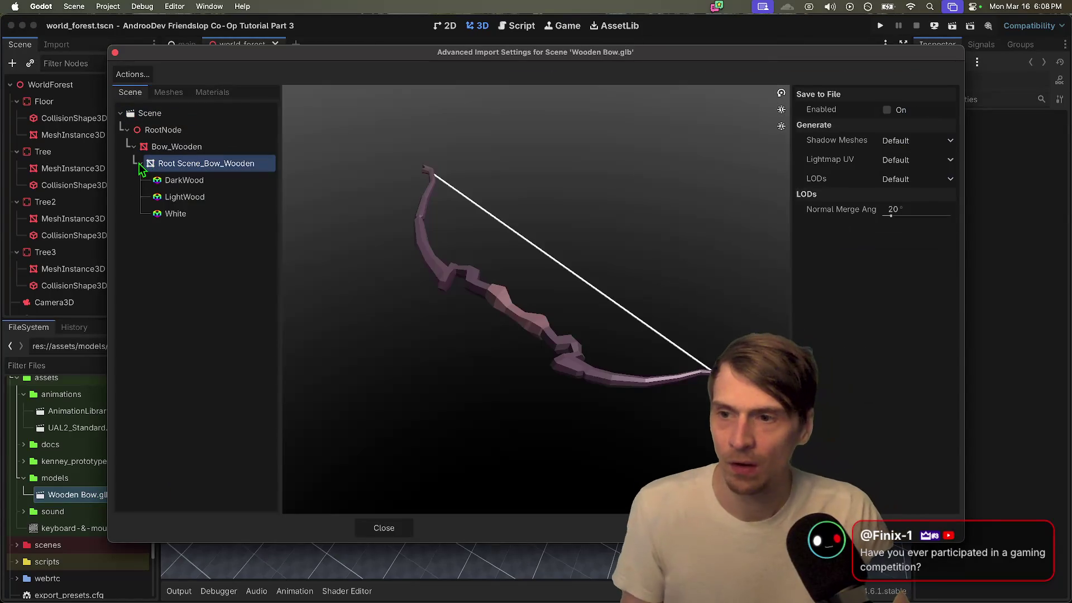
{"action": "left_click", "coordinate": [168, 214]}
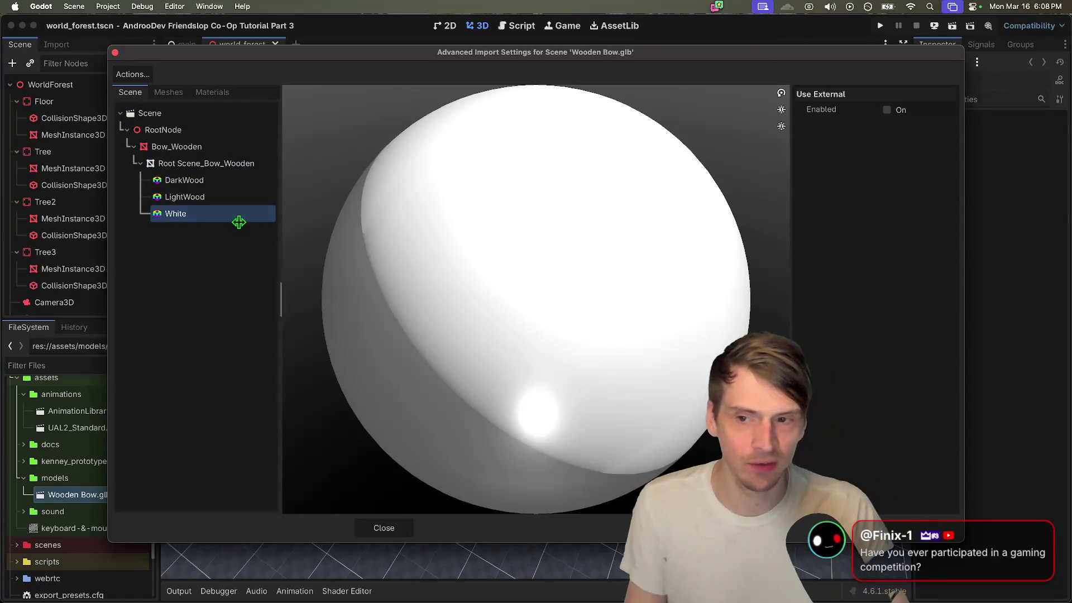
{"action": "left_click", "coordinate": [188, 164]}
{"action": "left_click", "coordinate": [190, 147]}
{"action": "left_click", "coordinate": [168, 93]}
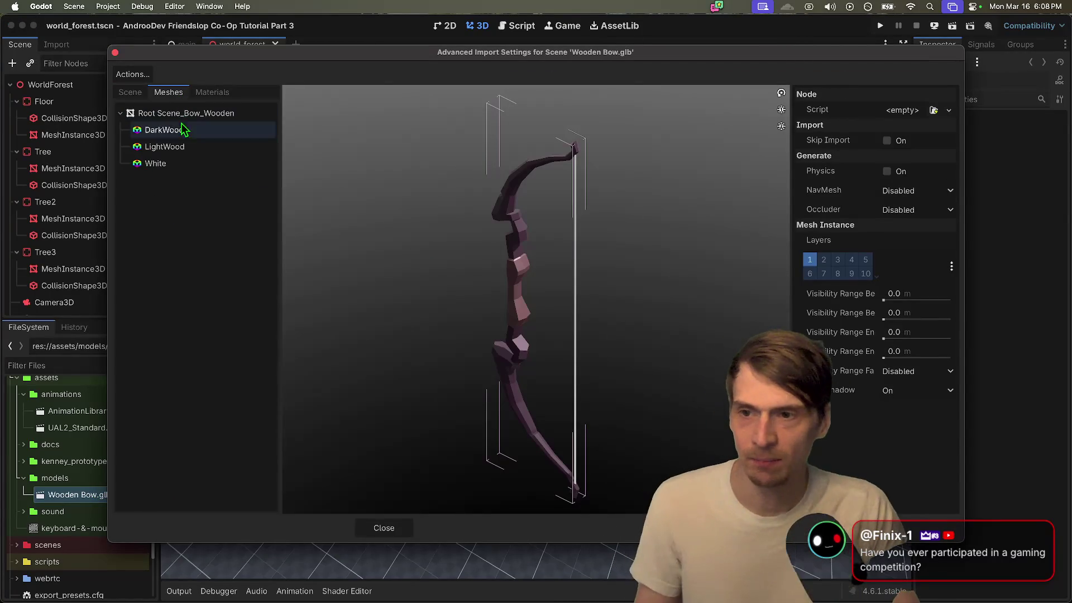
{"action": "left_click", "coordinate": [159, 164]}
{"action": "left_click", "coordinate": [130, 92]}
{"action": "left_click", "coordinate": [167, 163]}
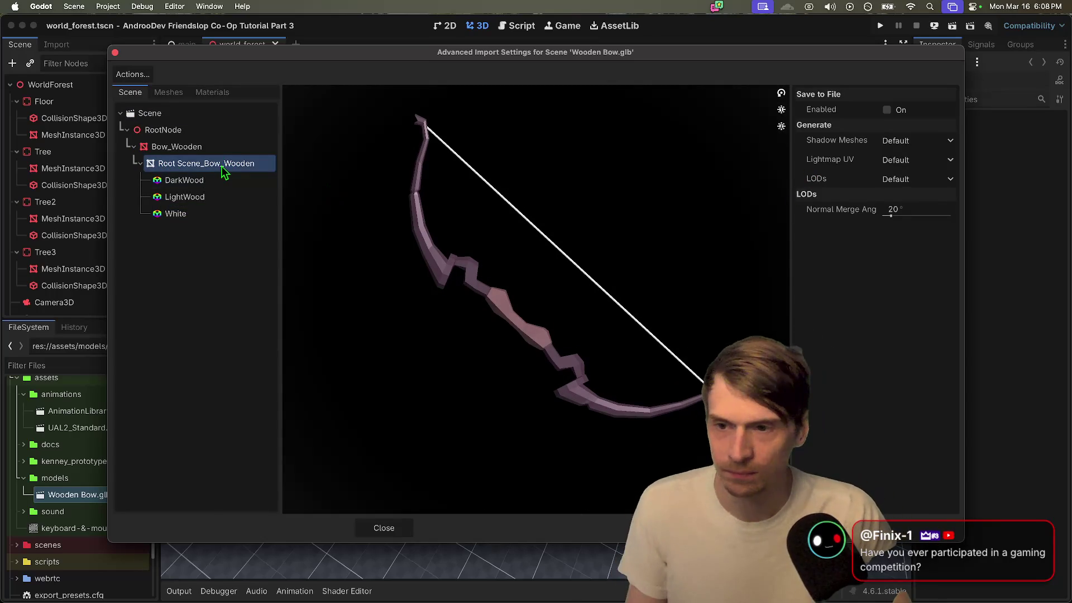
Step: Turn the bow preview to look it over, then close the import settings
{"action": "left_click_drag", "start_coordinate": [740, 225], "coordinate": [751, 229]}
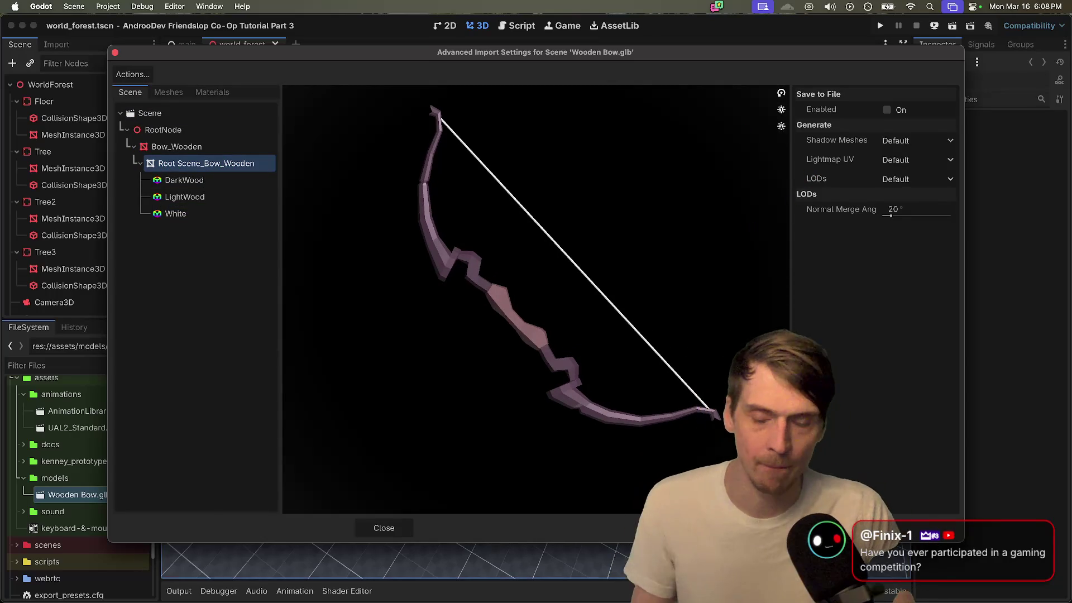
{"action": "key", "text": "Escape"}
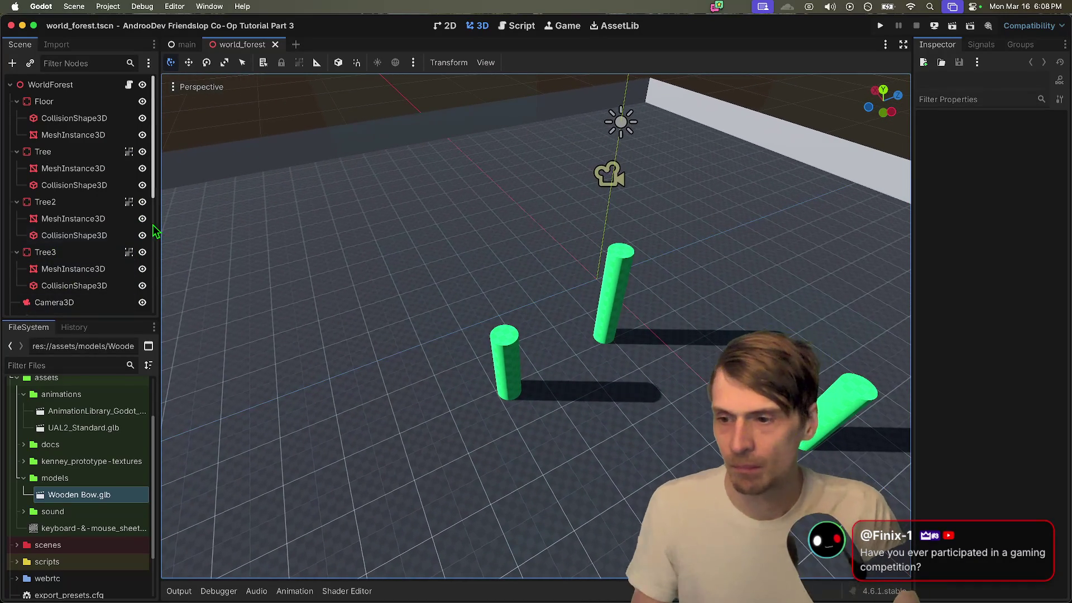
{"action": "left_click", "coordinate": [104, 364]}
Step: Filter the files by 'player', open Player.tscn and enlarge the Scene dock
{"action": "type", "text": "player"}
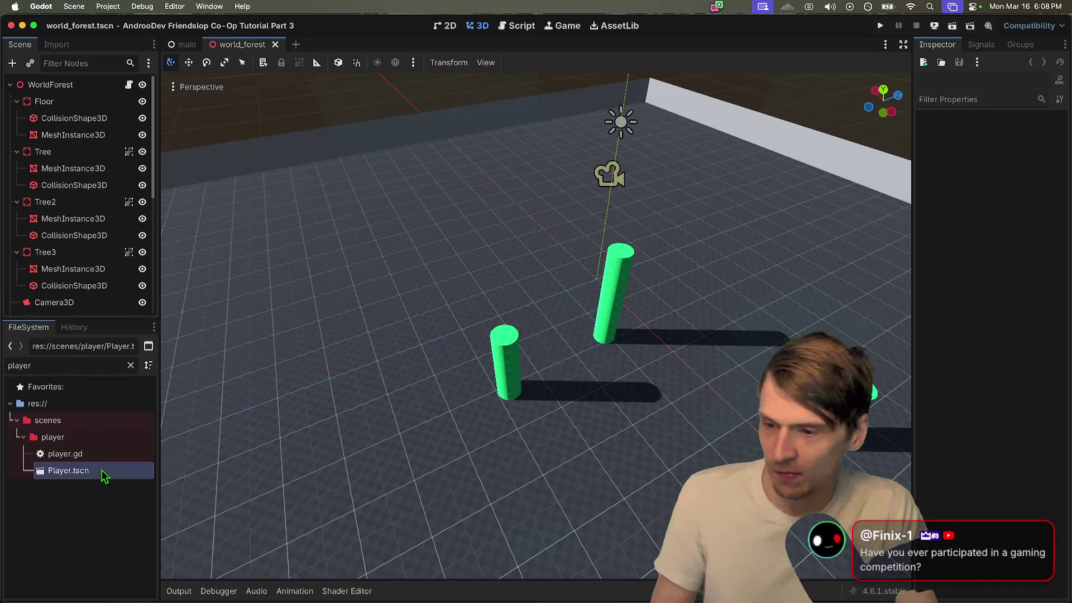
{"action": "double_click", "coordinate": [102, 471]}
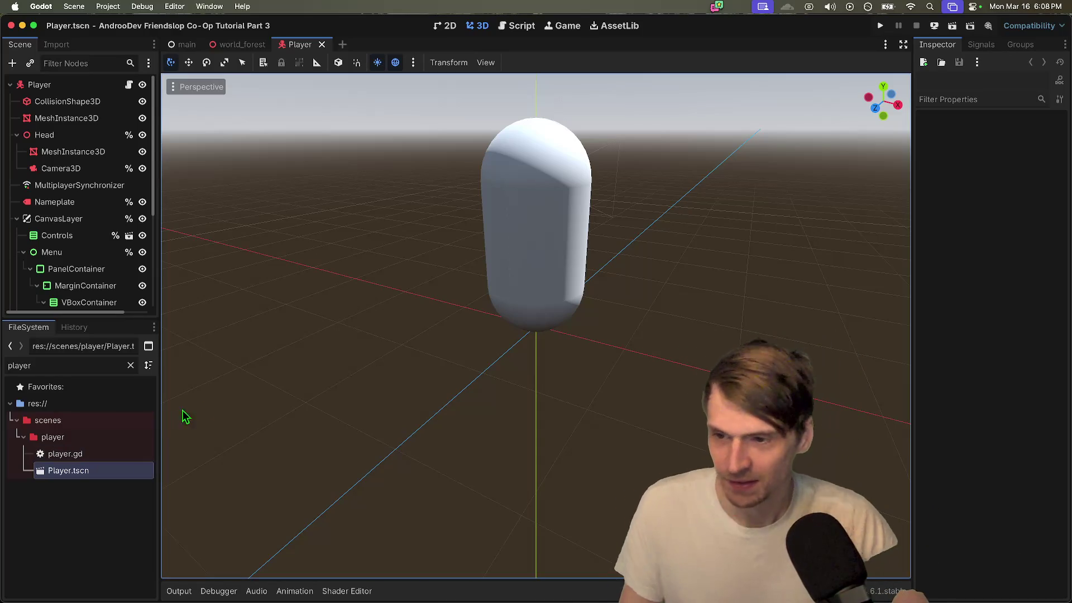
{"action": "left_click_drag", "start_coordinate": [123, 319], "coordinate": [120, 428]}
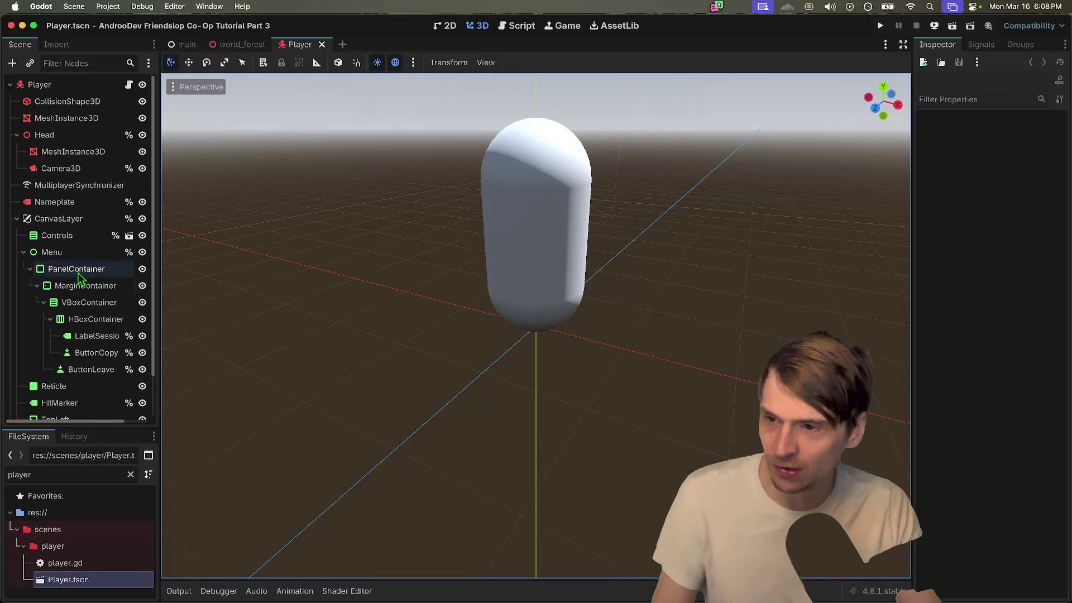
Step: Collapse the CanvasLayer branch in the Player scene tree and deselect it
{"action": "left_click", "coordinate": [59, 218]}
{"action": "left_click", "coordinate": [17, 218]}
{"action": "scroll", "coordinate": [279, 233], "scroll_direction": "right", "scroll_amount": 5}
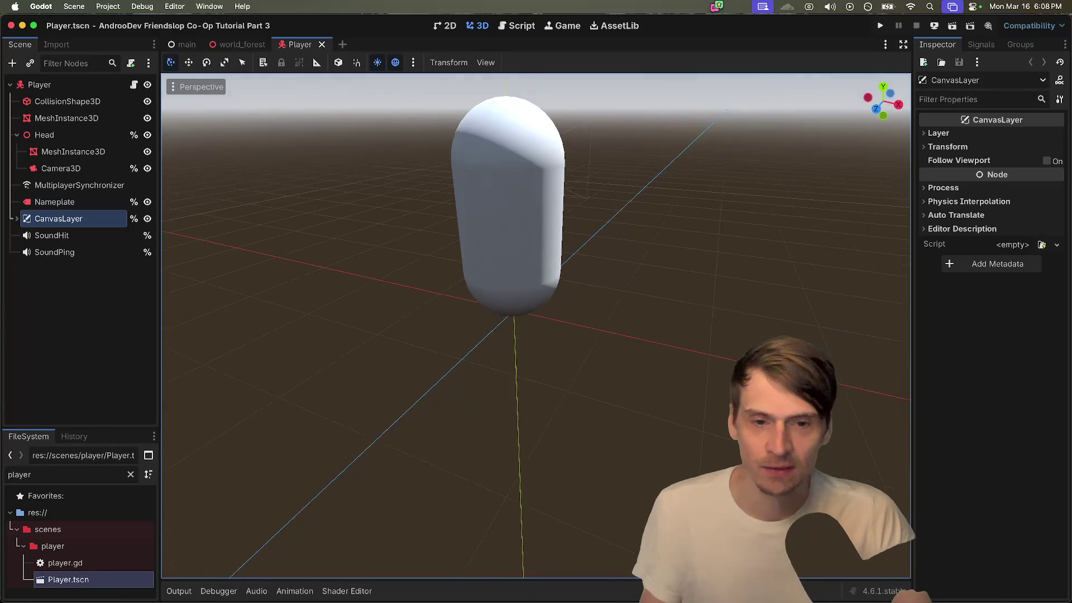
{"action": "left_click", "coordinate": [614, 301]}
{"action": "scroll", "coordinate": [617, 299], "scroll_direction": "up", "scroll_amount": 5}
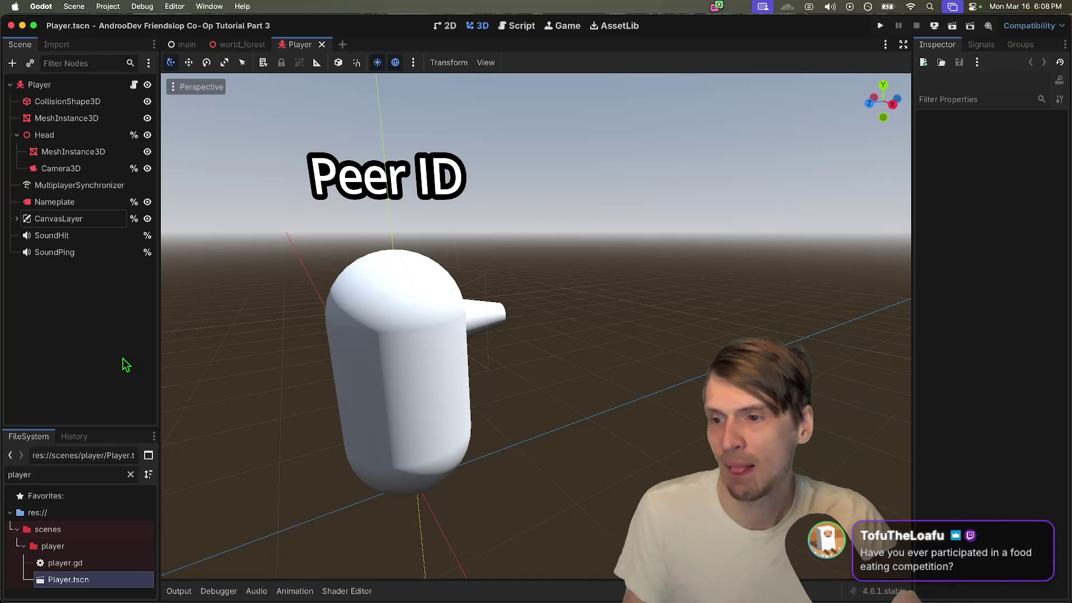
{"action": "key", "text": "super+shift+a"}
Step: Instance Wooden Bow.glb as a child scene of the Player
{"action": "key", "text": "Escape"}
{"action": "key", "text": "super+shift+a"}
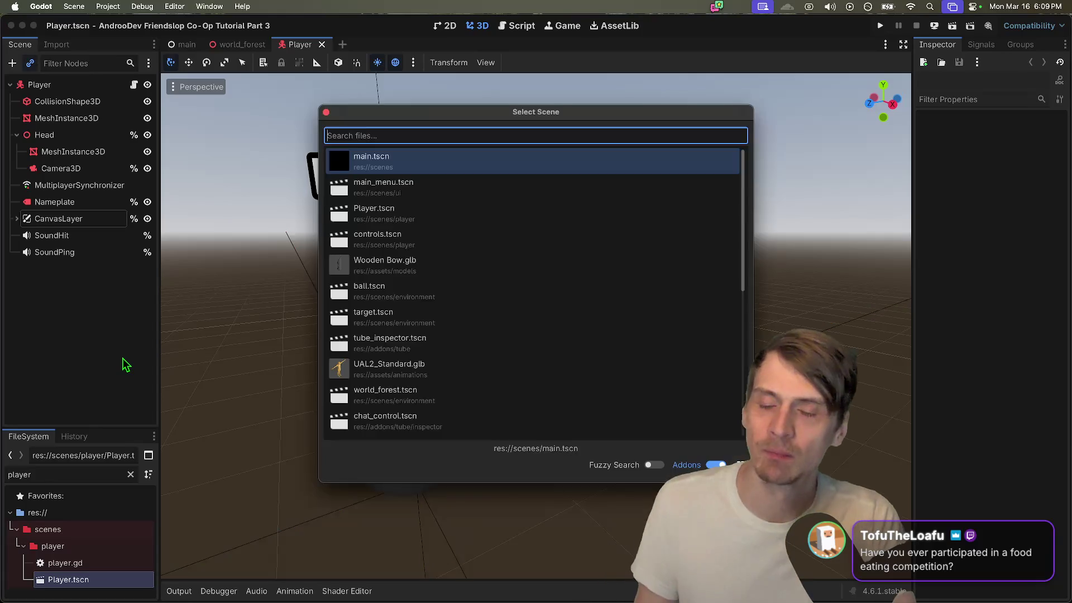
{"action": "type", "text": "bow"}
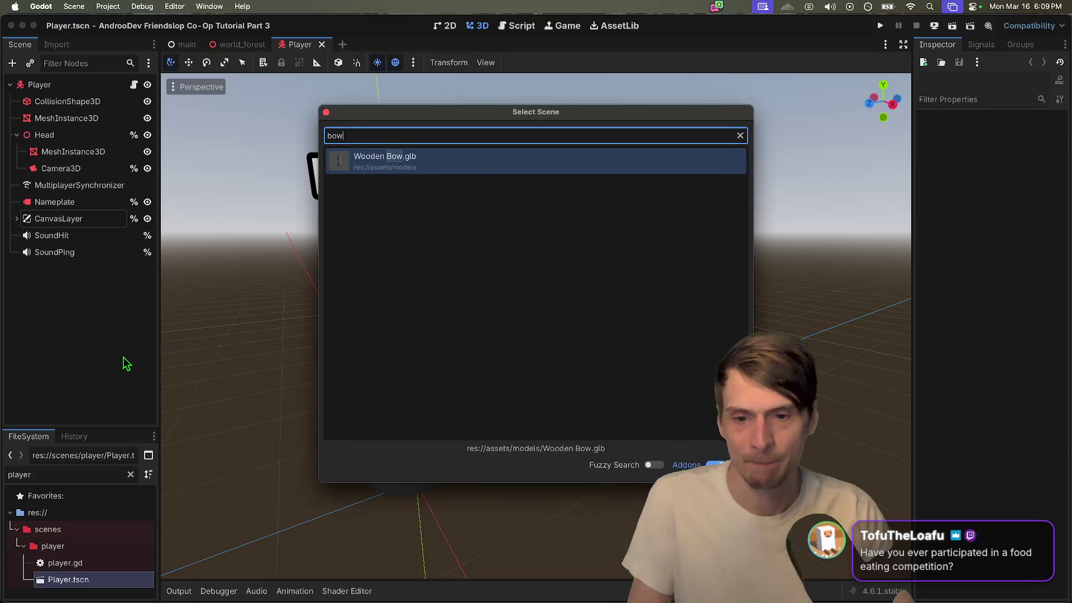
{"action": "key", "text": "Return"}
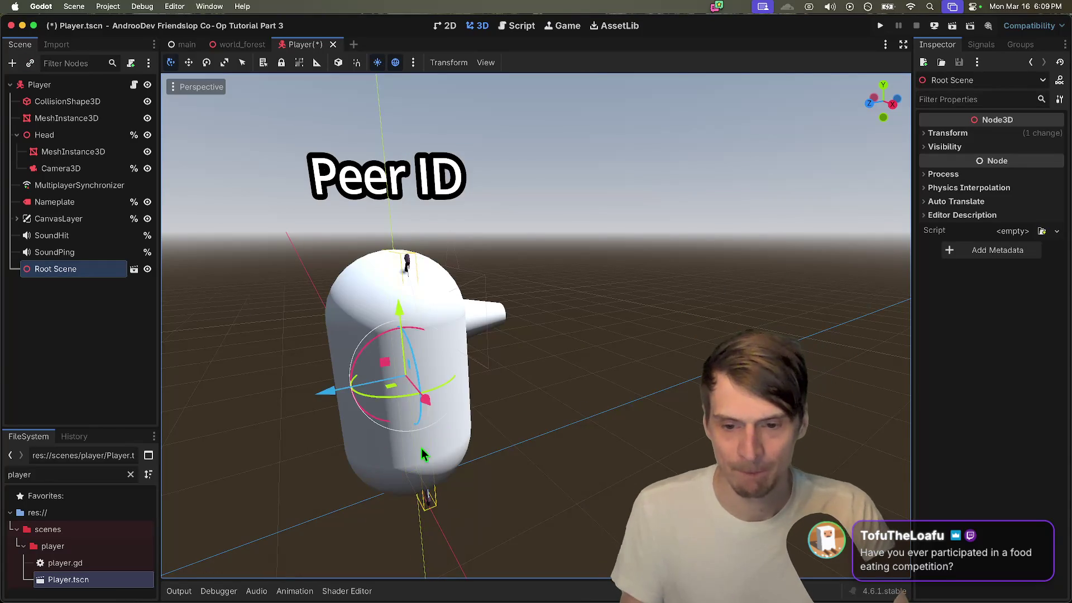
Step: Move the bow to the capsule's right side, turn it horizontal, and save the scene
{"action": "left_click_drag", "start_coordinate": [337, 390], "coordinate": [434, 390]}
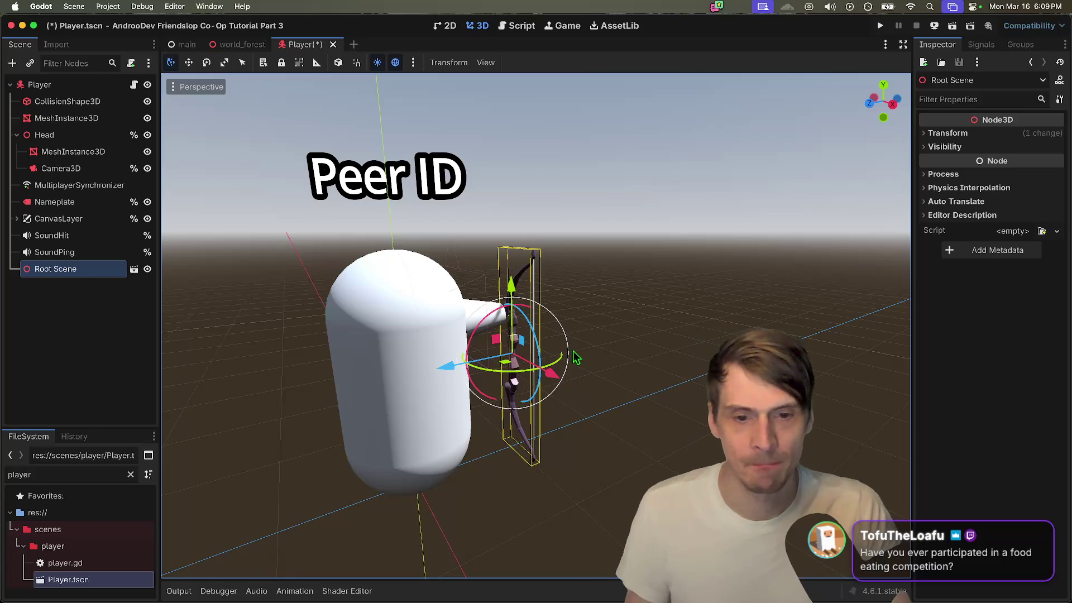
{"action": "mouse_move", "coordinate": [566, 359]}
{"action": "left_mouse_down"}
{"action": "mouse_move", "coordinate": [522, 384]}
{"action": "mouse_move", "coordinate": [530, 335]}
{"action": "left_mouse_up"}
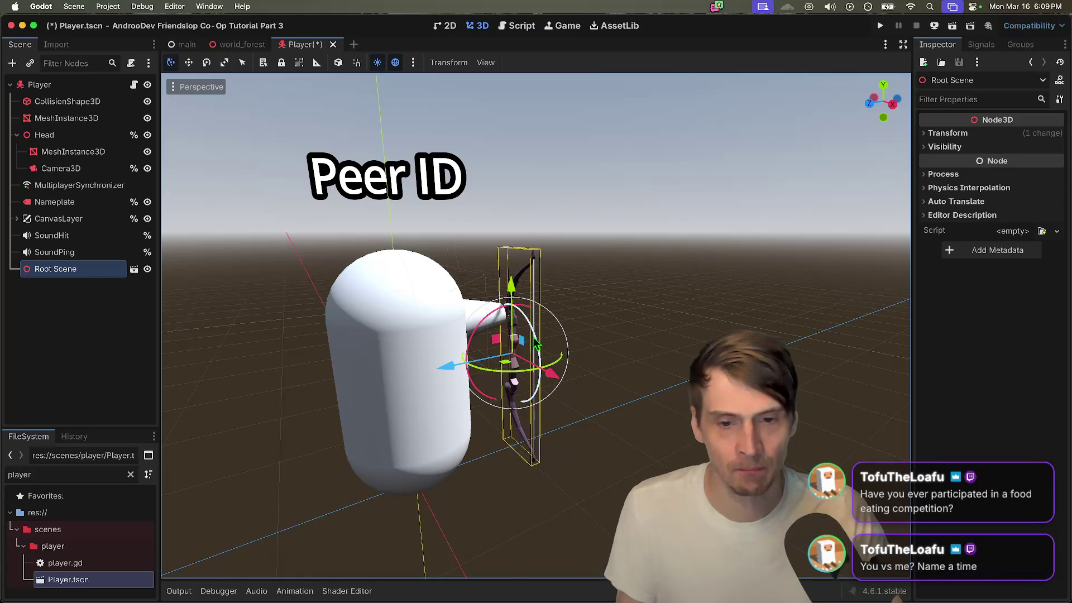
{"action": "scroll", "coordinate": [586, 368], "scroll_direction": "right", "scroll_amount": 5}
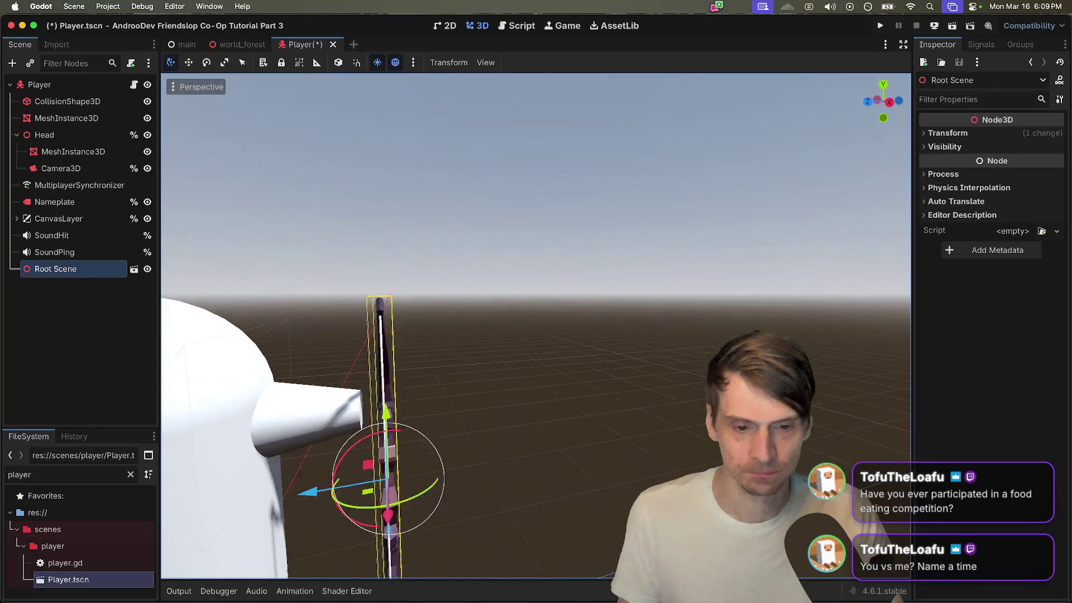
{"action": "mouse_move", "coordinate": [446, 360]}
{"action": "left_mouse_down"}
{"action": "mouse_move", "coordinate": [420, 355]}
{"action": "mouse_move", "coordinate": [397, 375]}
{"action": "left_mouse_up"}
{"action": "scroll", "coordinate": [532, 253], "scroll_direction": "down", "scroll_amount": 5}
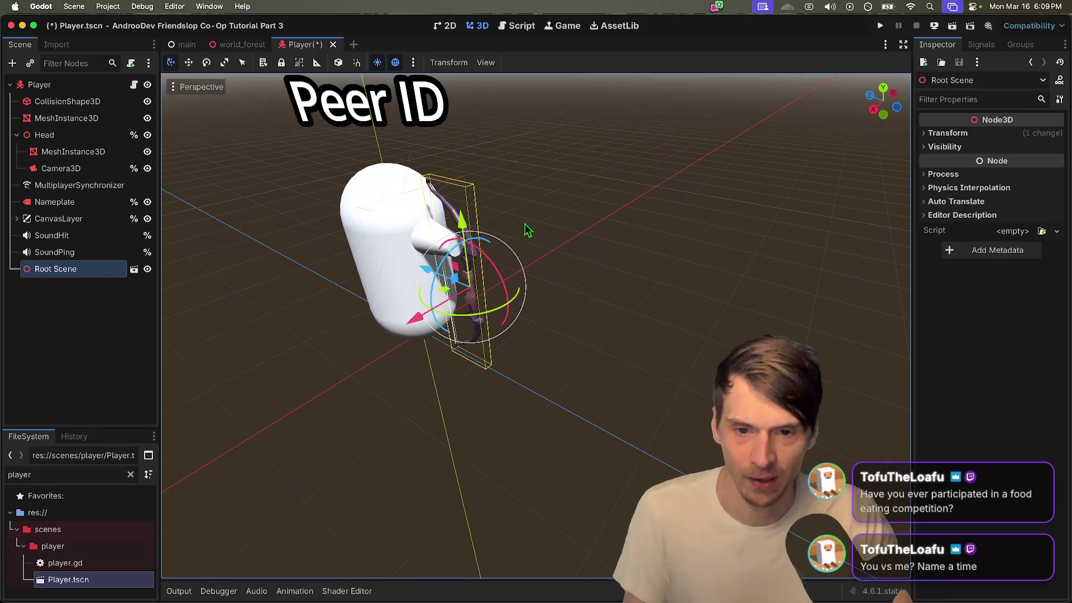
{"action": "left_click_drag", "start_coordinate": [447, 272], "coordinate": [425, 314]}
{"action": "left_click_drag", "start_coordinate": [491, 279], "coordinate": [460, 240]}
{"action": "key", "text": "ctrl+s"}
Step: Lower the bow and tilt it up slightly, checking through the player camera, then save
{"action": "left_click", "coordinate": [60, 168]}
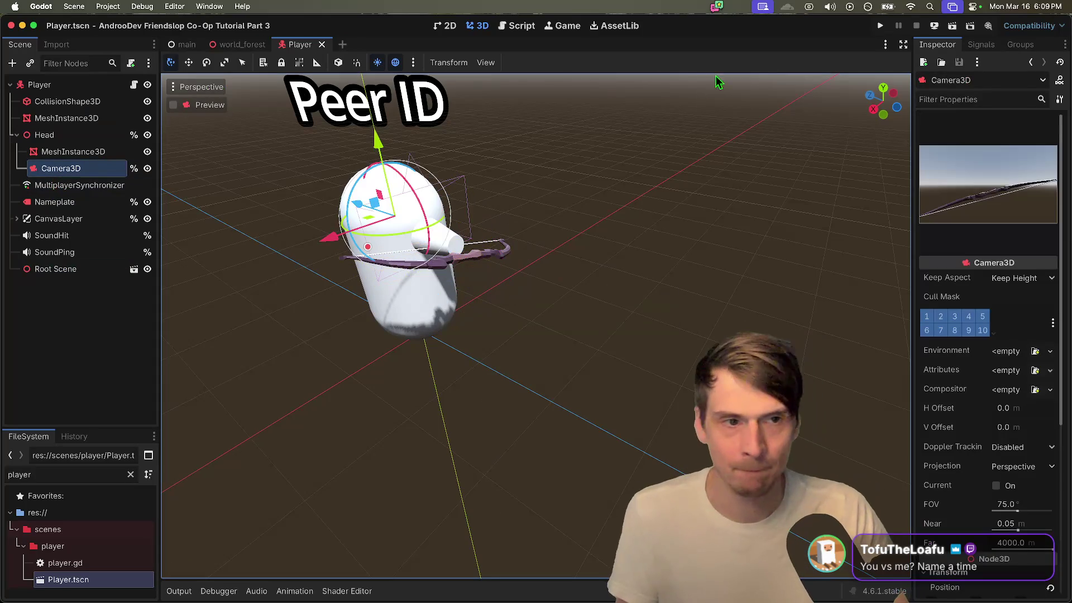
{"action": "left_click", "coordinate": [53, 269]}
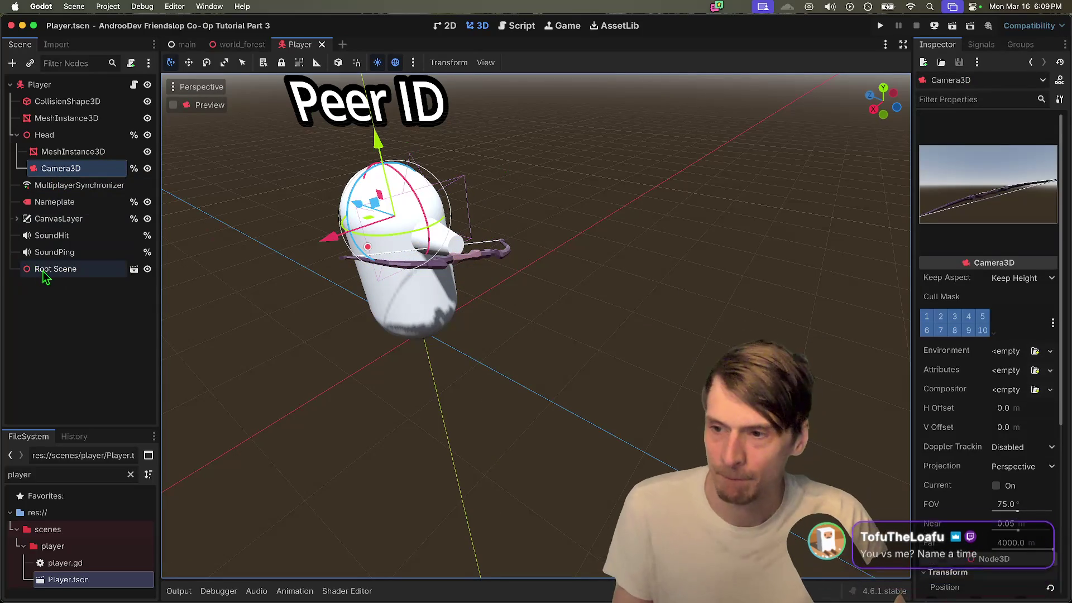
{"action": "left_click_drag", "start_coordinate": [463, 181], "coordinate": [465, 200]}
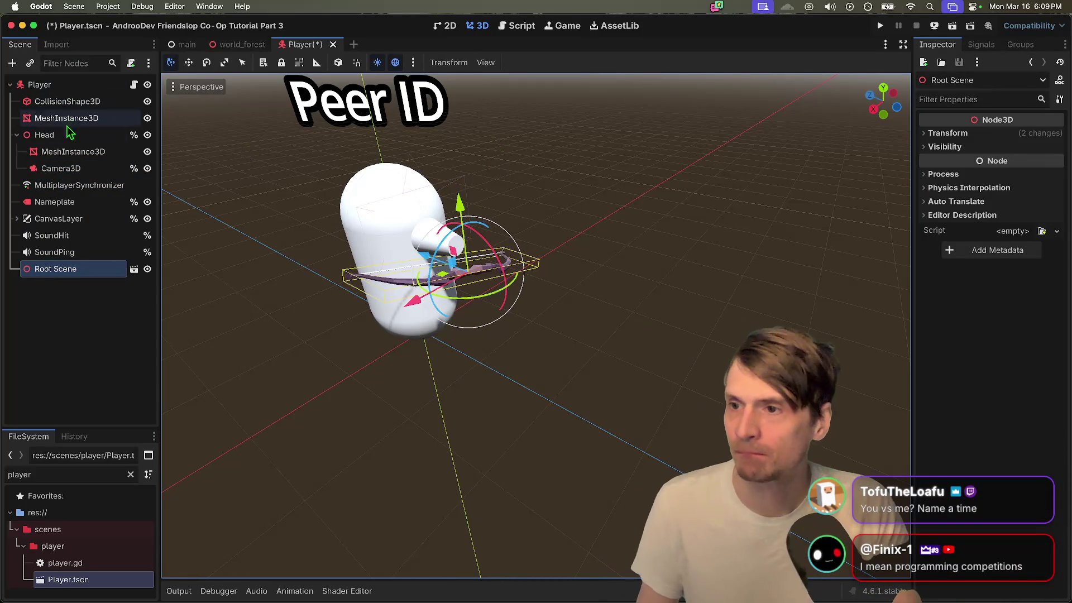
{"action": "left_click", "coordinate": [61, 170]}
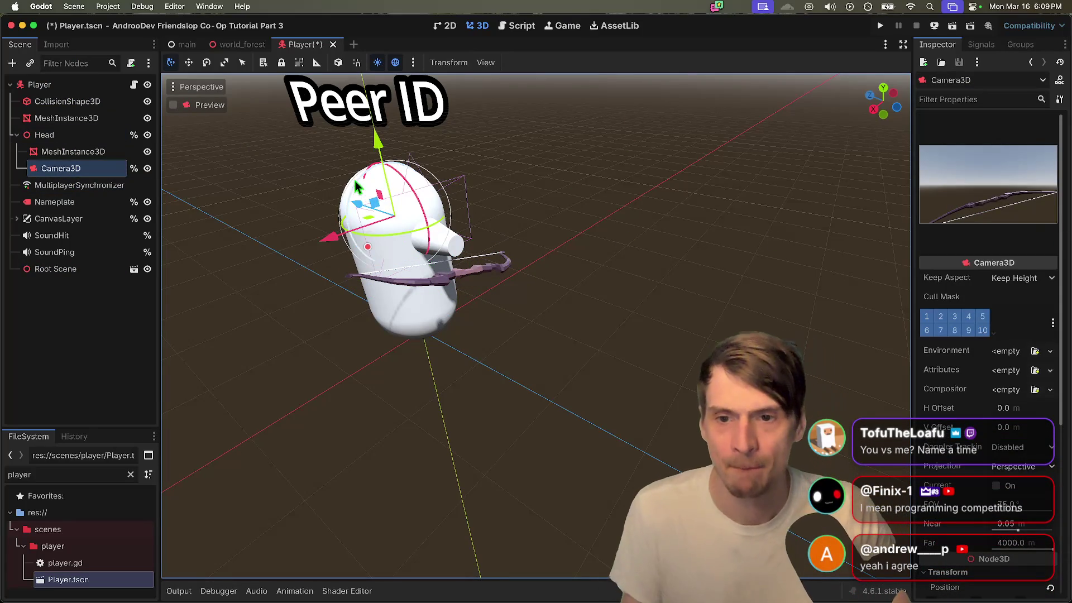
{"action": "left_click", "coordinate": [71, 270]}
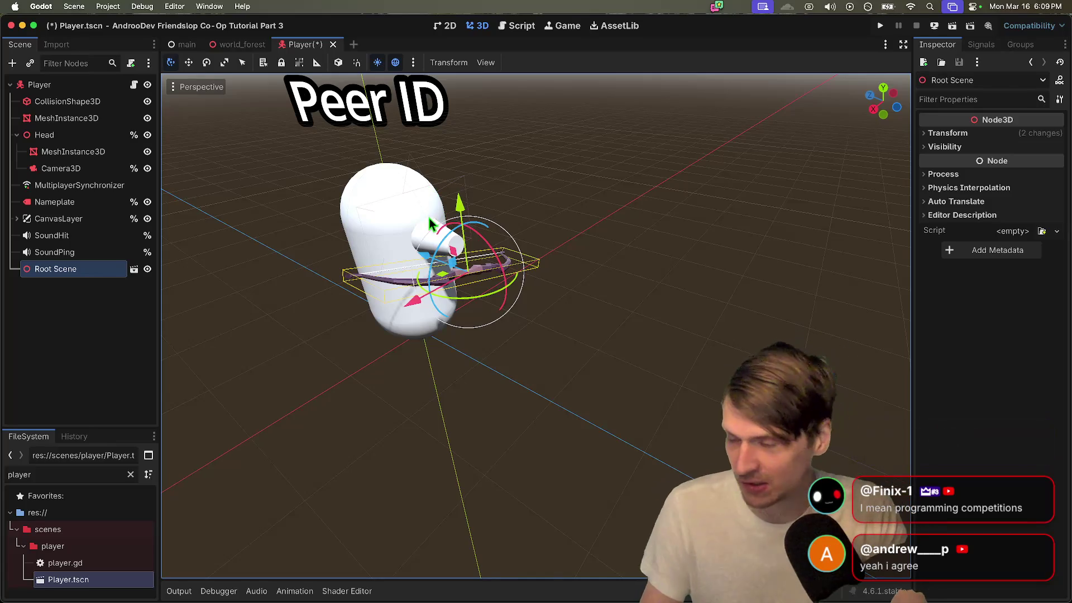
{"action": "left_click_drag", "start_coordinate": [442, 237], "coordinate": [423, 252]}
{"action": "key", "text": "ctrl+s"}
{"action": "left_click", "coordinate": [61, 168]}
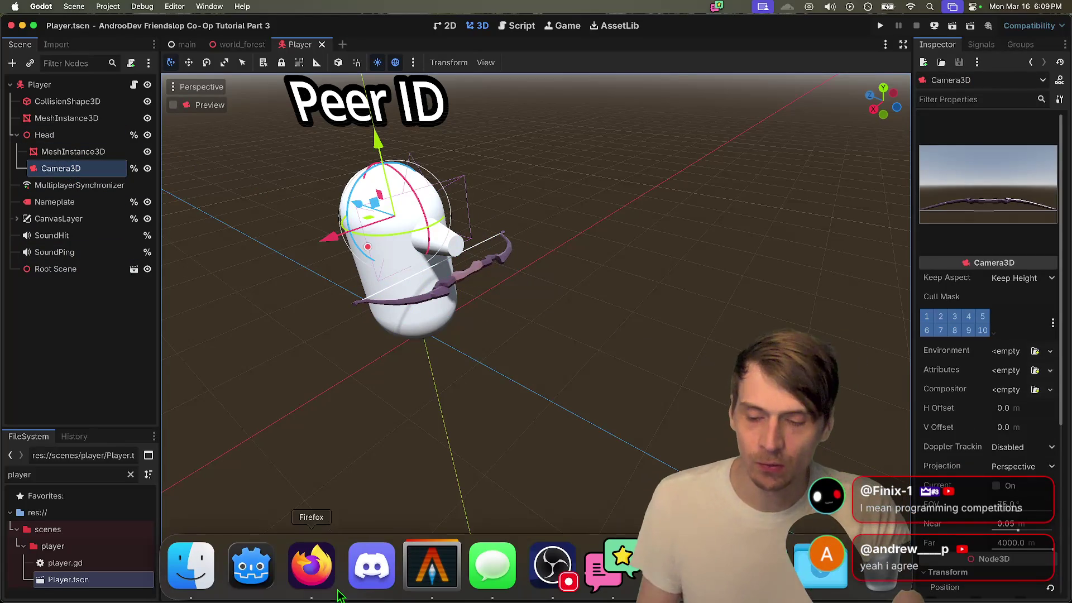
{"action": "left_click", "coordinate": [299, 585]}
Step: Open the developer's itch.io page from the address suggestions and scroll through its games
{"action": "type", "text": "itch.io/"}
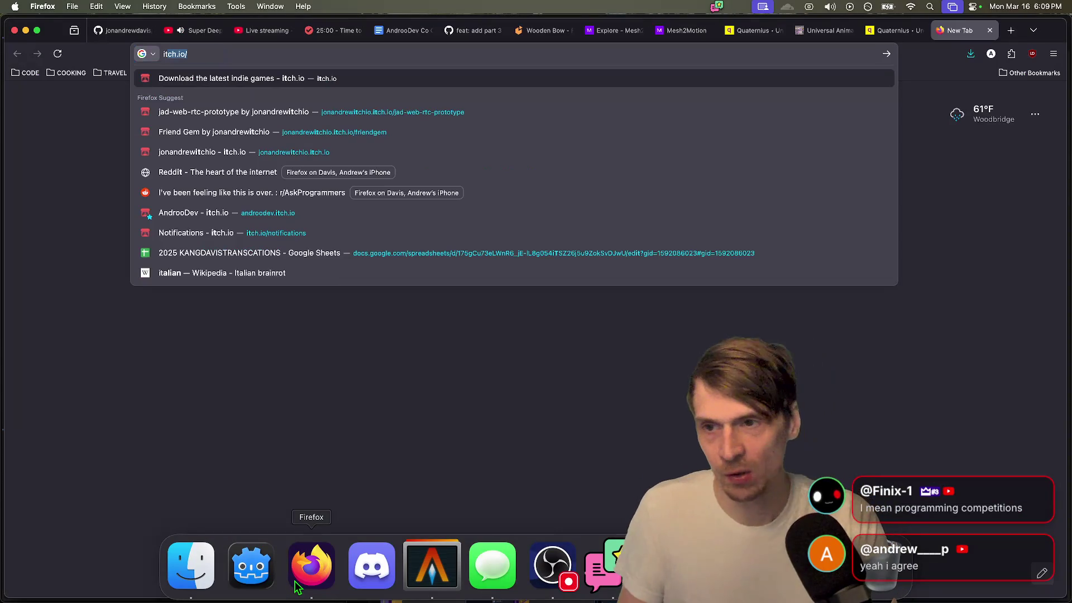
{"action": "key", "text": "Down"}
{"action": "key", "text": "Down"}
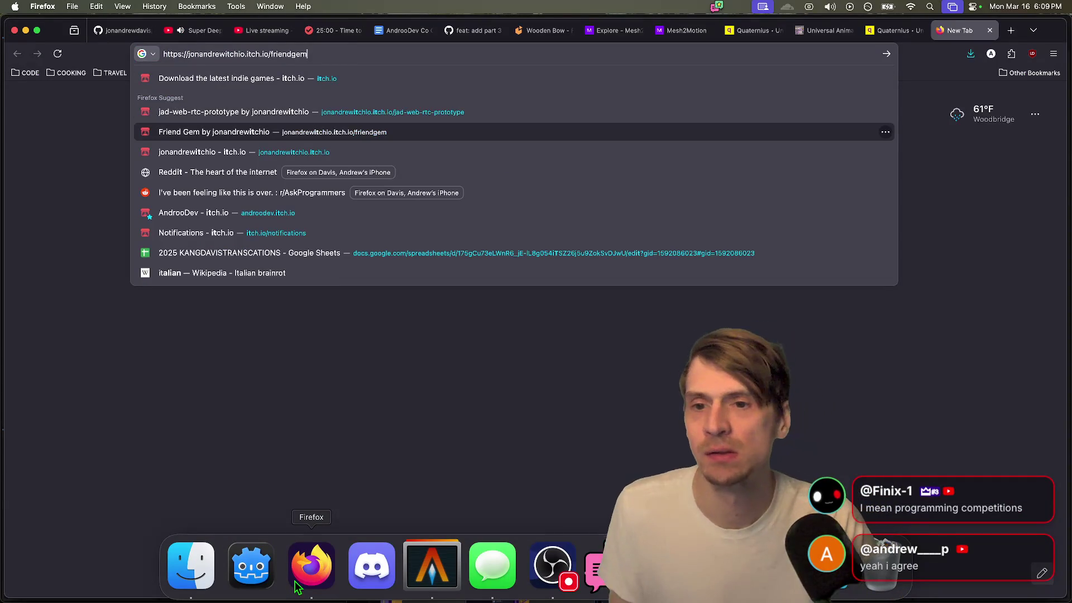
{"action": "key", "text": "Up"}
{"action": "key", "text": "Up"}
{"action": "key", "text": "Down"}
{"action": "key", "text": "Down"}
{"action": "key", "text": "Down"}
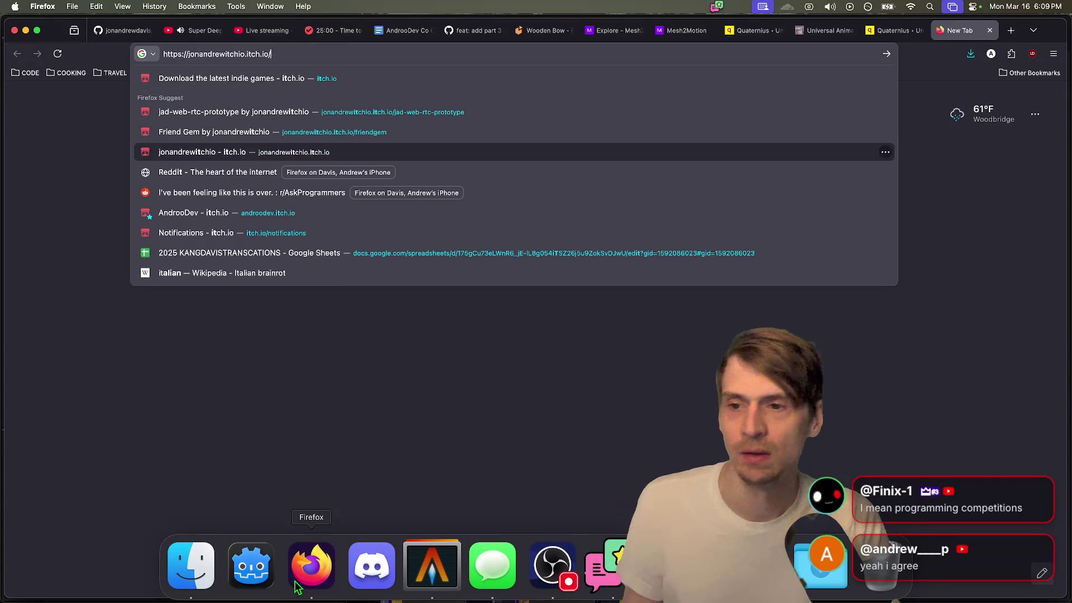
{"action": "key", "text": "Return"}
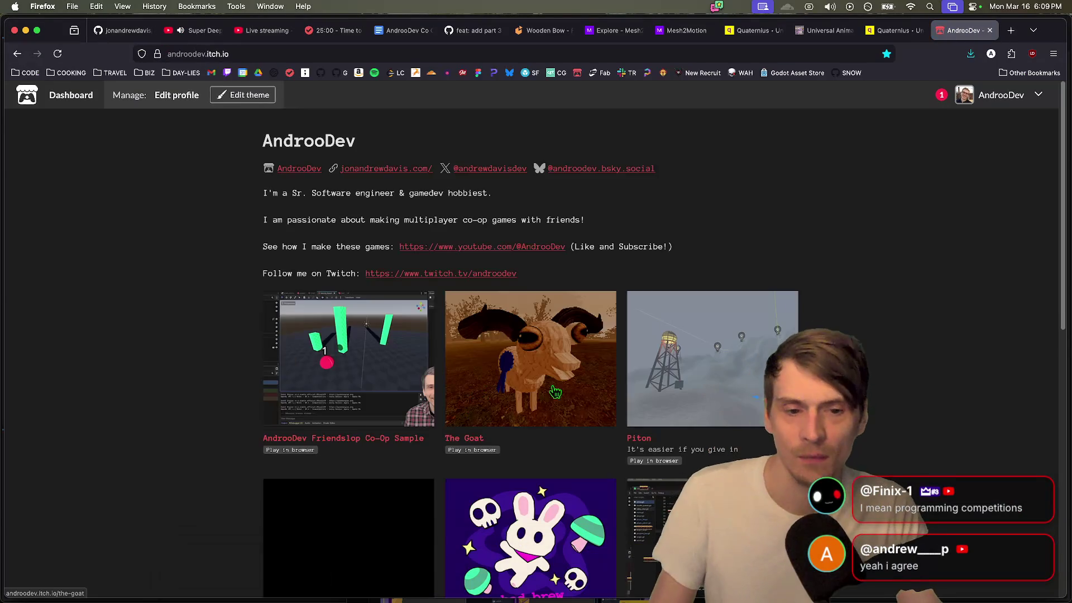
{"action": "scroll", "coordinate": [524, 307], "scroll_direction": "down", "scroll_amount": 1}
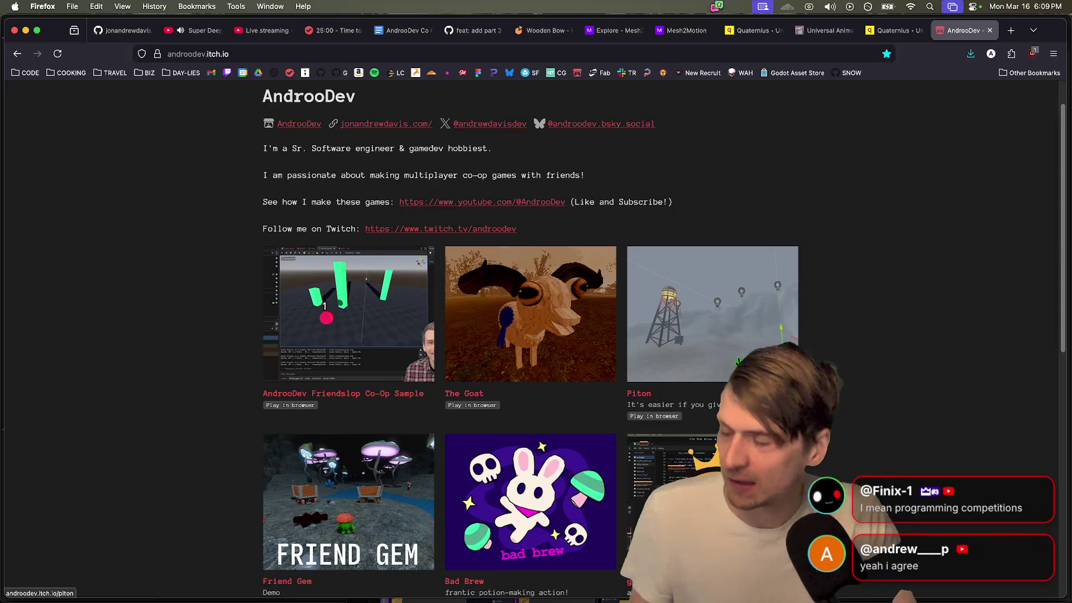
{"action": "scroll", "coordinate": [377, 279], "scroll_direction": "down", "scroll_amount": 1}
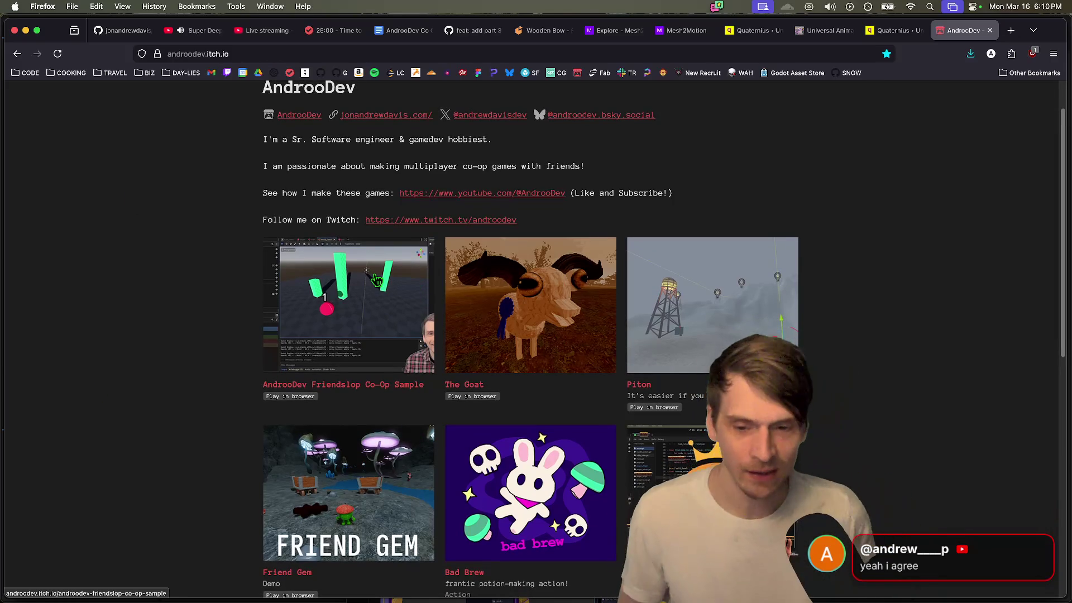
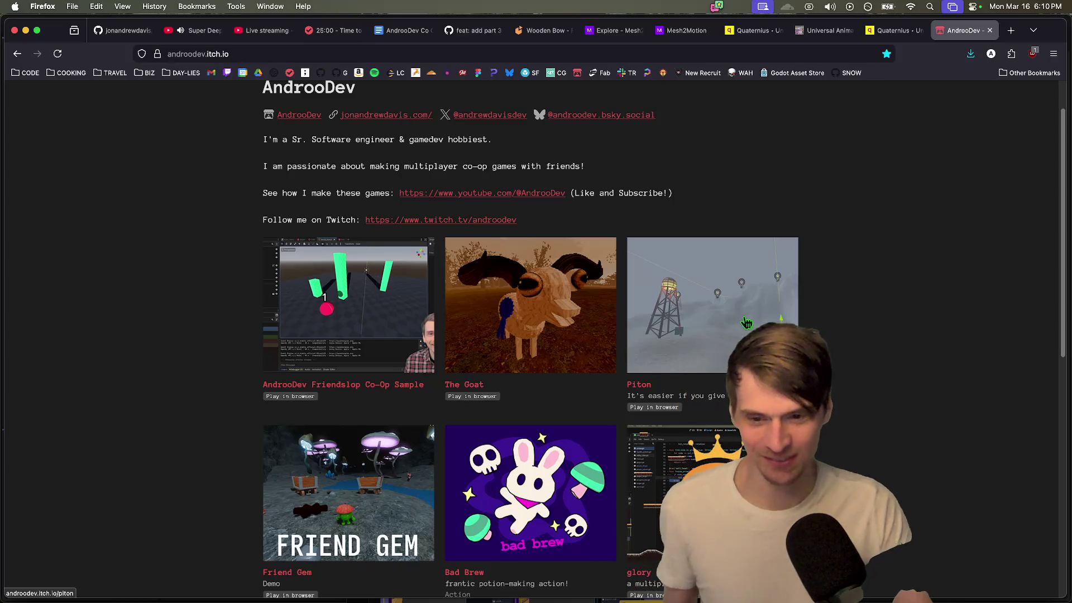
Step: Scroll through the AndrooDev itch.io games page, then switch to the Godot editor and back
{"action": "scroll", "coordinate": [930, 265], "scroll_direction": "down", "scroll_amount": 5}
{"action": "scroll", "coordinate": [936, 218], "scroll_direction": "up", "scroll_amount": 5}
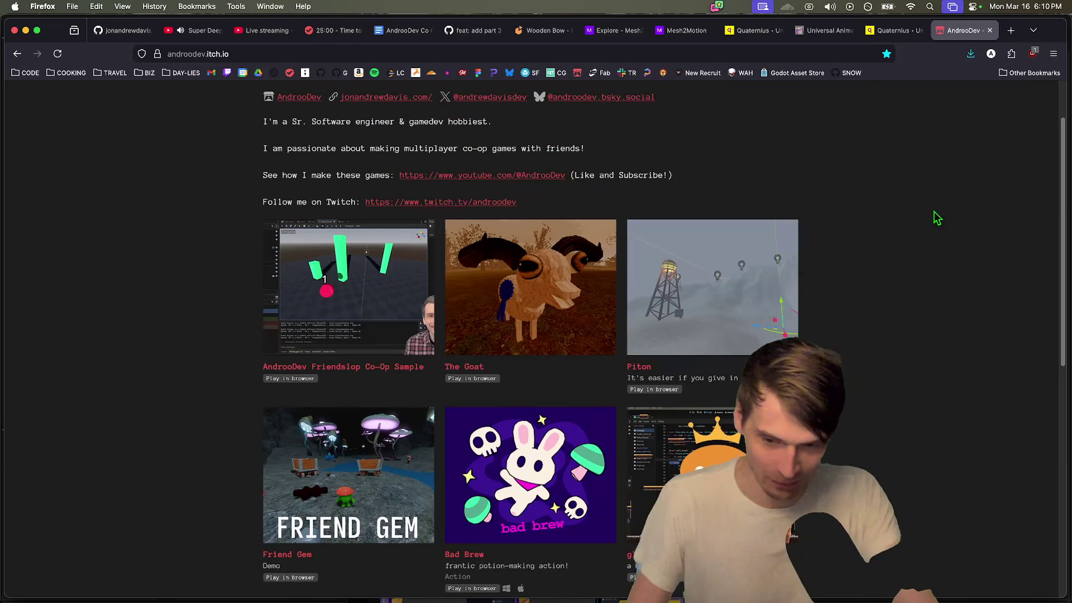
{"action": "scroll", "coordinate": [916, 290], "scroll_direction": "down", "scroll_amount": 1}
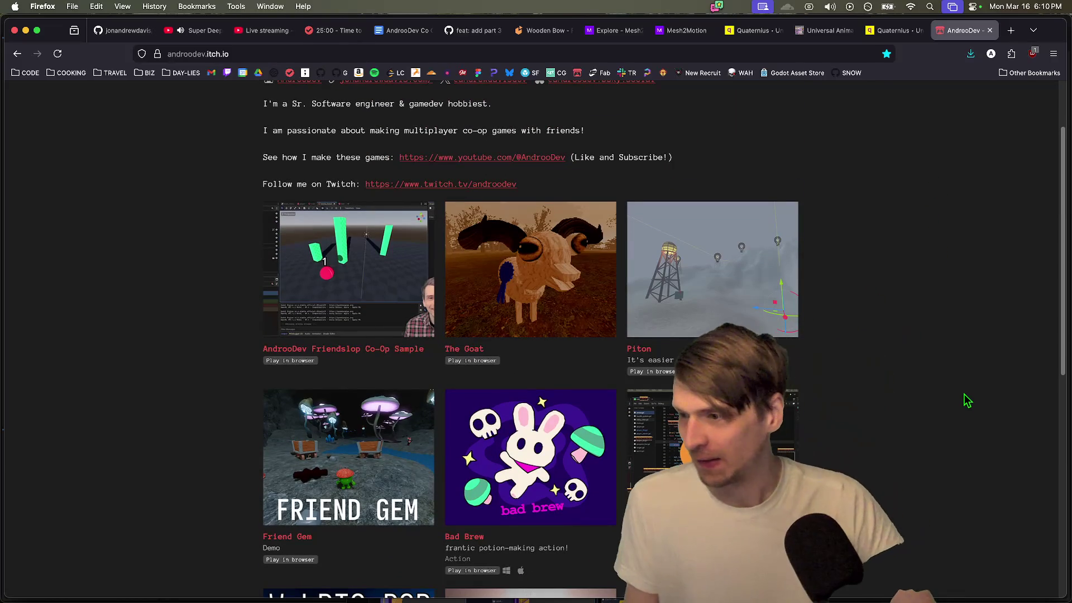
{"action": "scroll", "coordinate": [967, 400], "scroll_direction": "down", "scroll_amount": 1}
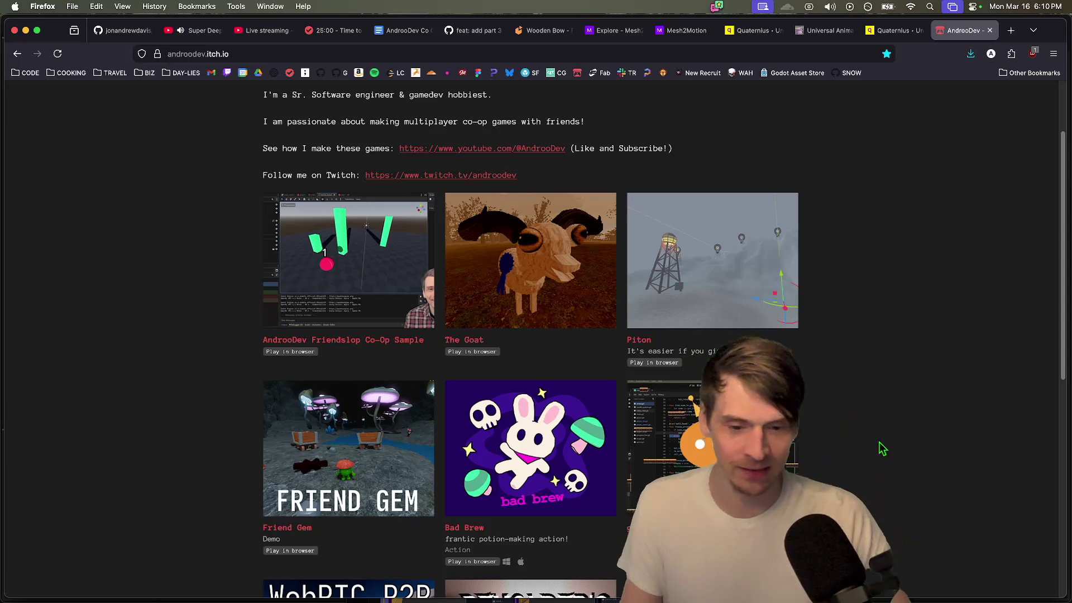
{"action": "key", "text": "super+Tab"}
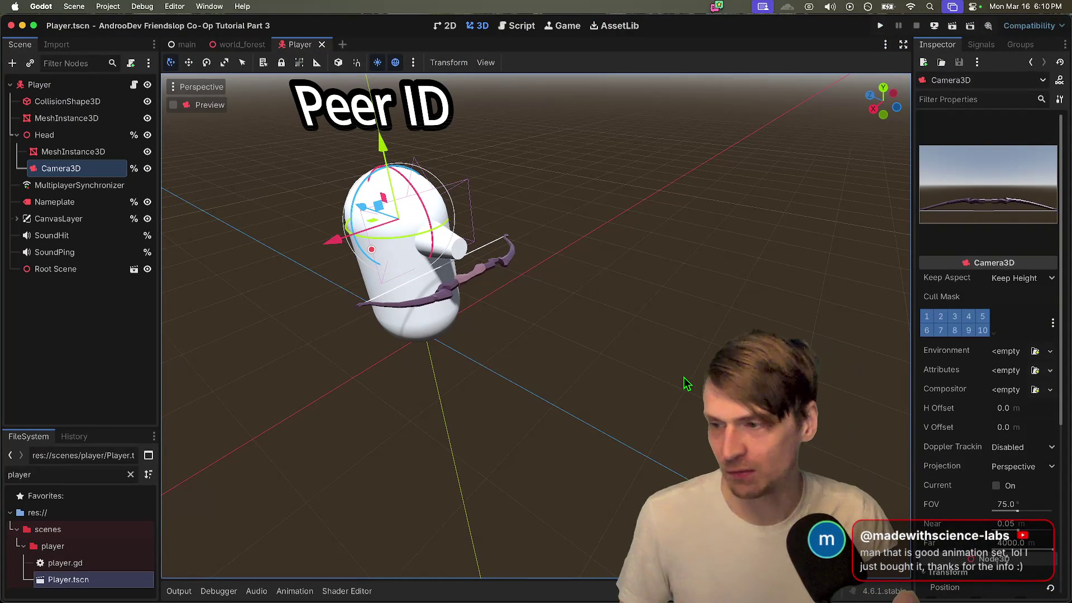
{"action": "key", "text": "super+Tab"}
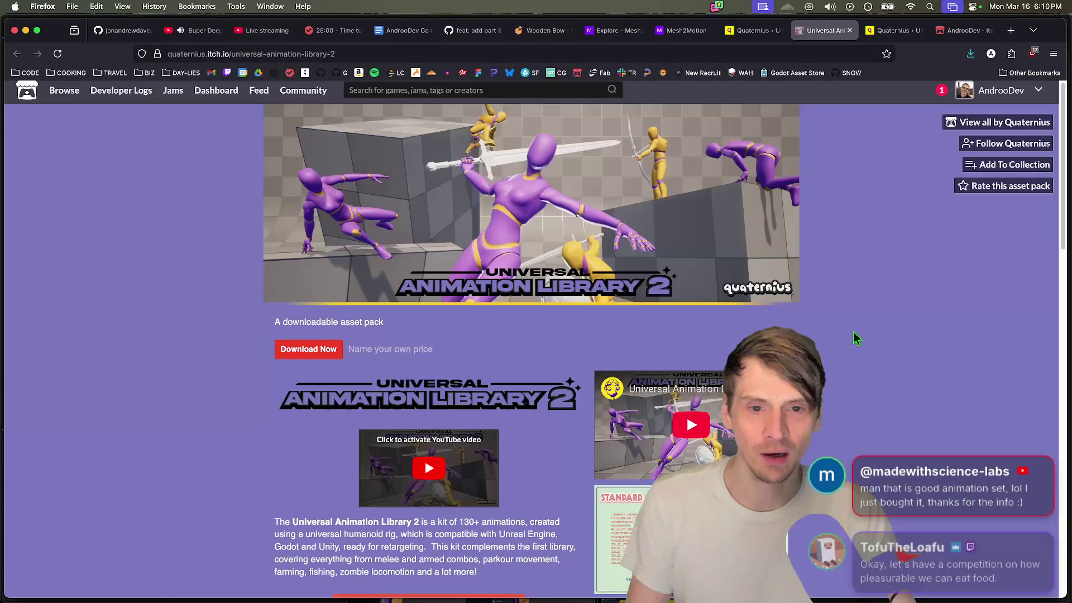
Step: Compare the pricing tiers on both Universal Animation Library pages, then move on to the Mesh2Motion tab
{"action": "scroll", "coordinate": [854, 335], "scroll_direction": "down", "scroll_amount": 3}
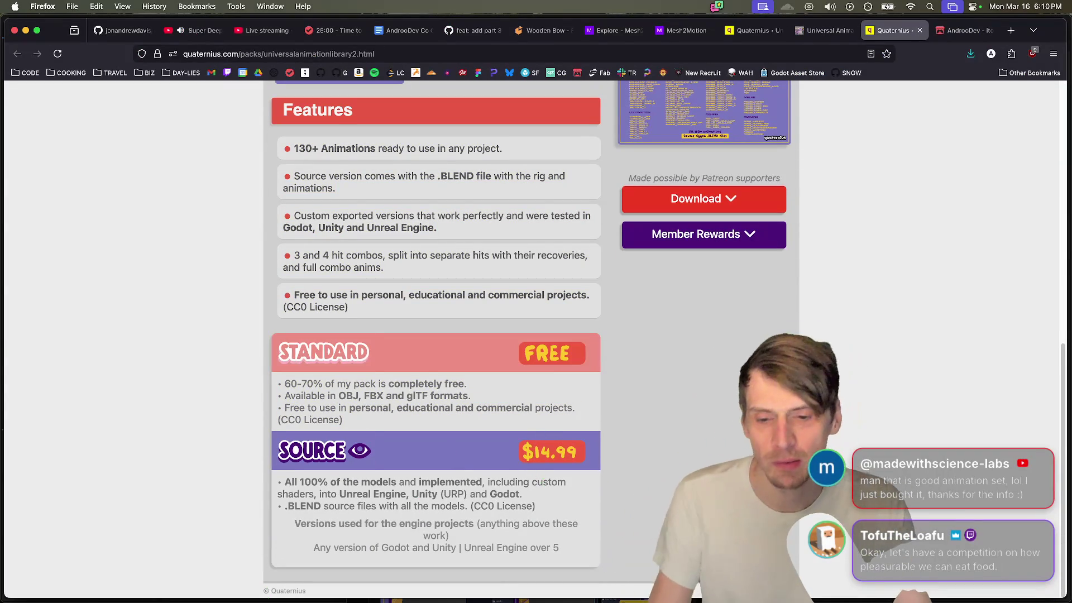
{"action": "left_click_drag", "start_coordinate": [513, 498], "coordinate": [284, 482]}
{"action": "left_click", "coordinate": [285, 482]}
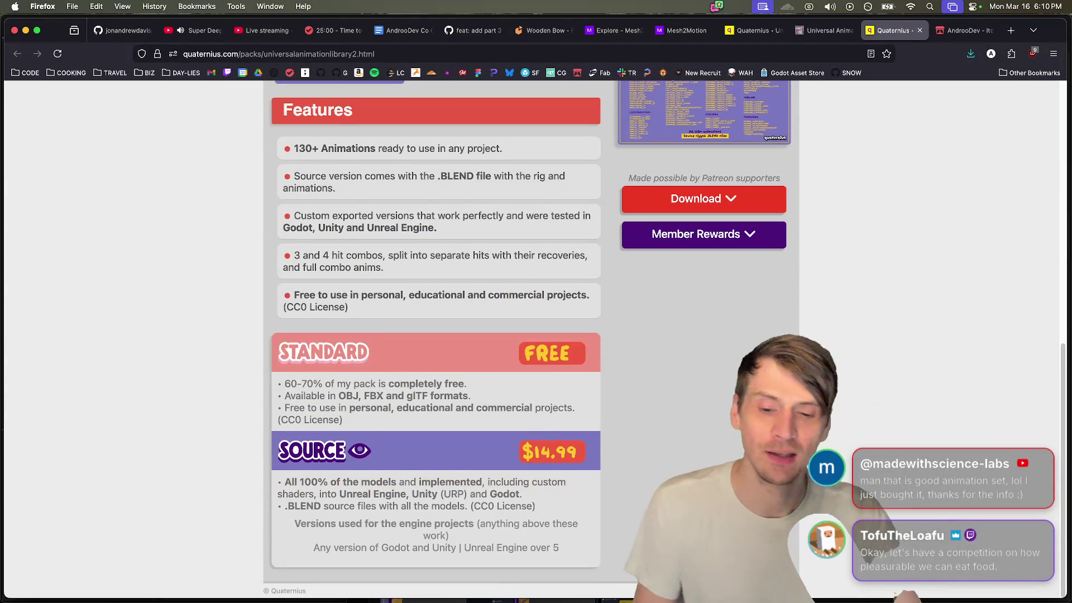
{"action": "key", "text": "ctrl+shift+Tab"}
{"action": "key", "text": "ctrl+shift+Tab"}
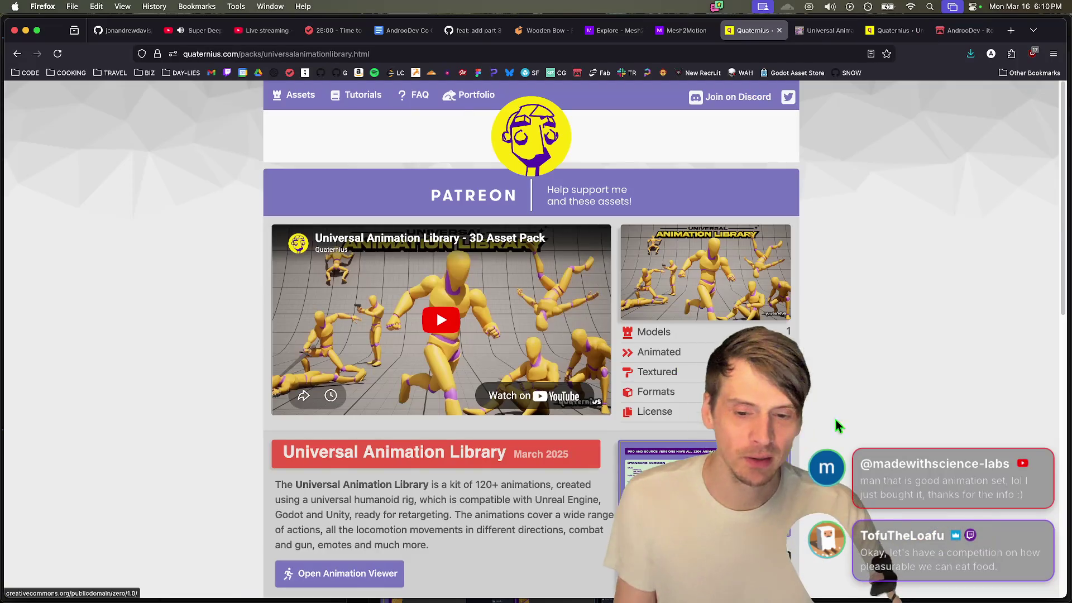
{"action": "scroll", "coordinate": [530, 335], "scroll_direction": "down", "scroll_amount": 10}
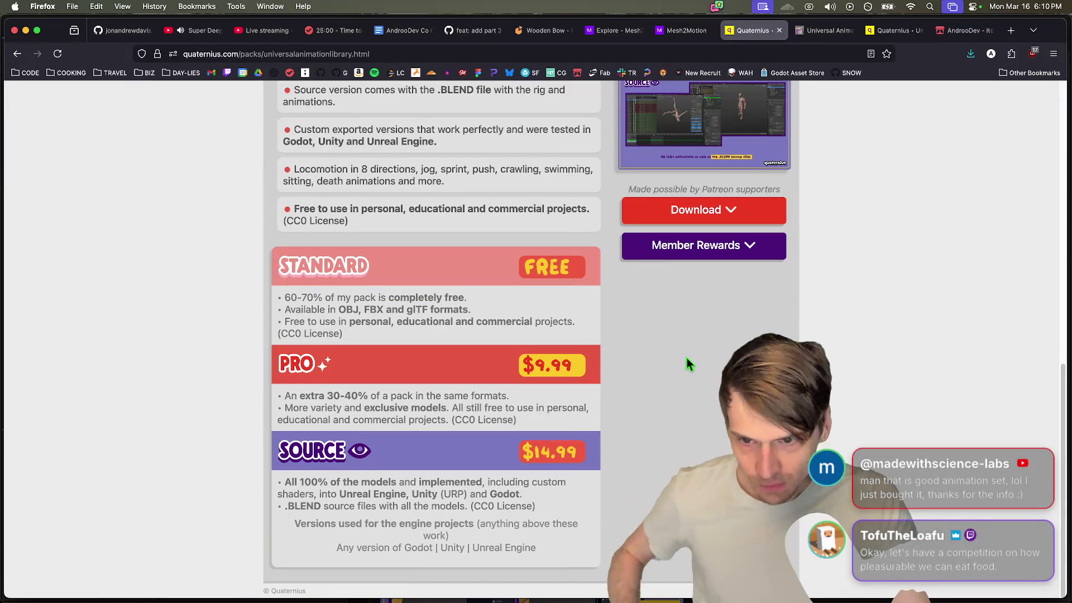
{"action": "scroll", "coordinate": [686, 358], "scroll_direction": "up", "scroll_amount": 10}
{"action": "scroll", "coordinate": [836, 347], "scroll_direction": "down", "scroll_amount": 10}
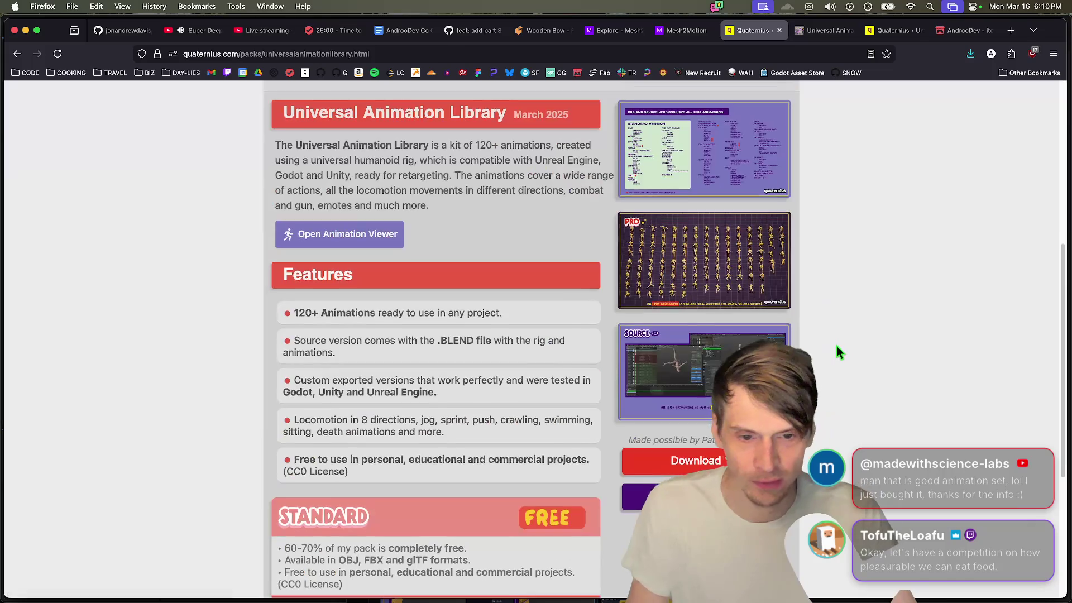
{"action": "key", "text": "ctrl+shift+Tab"}
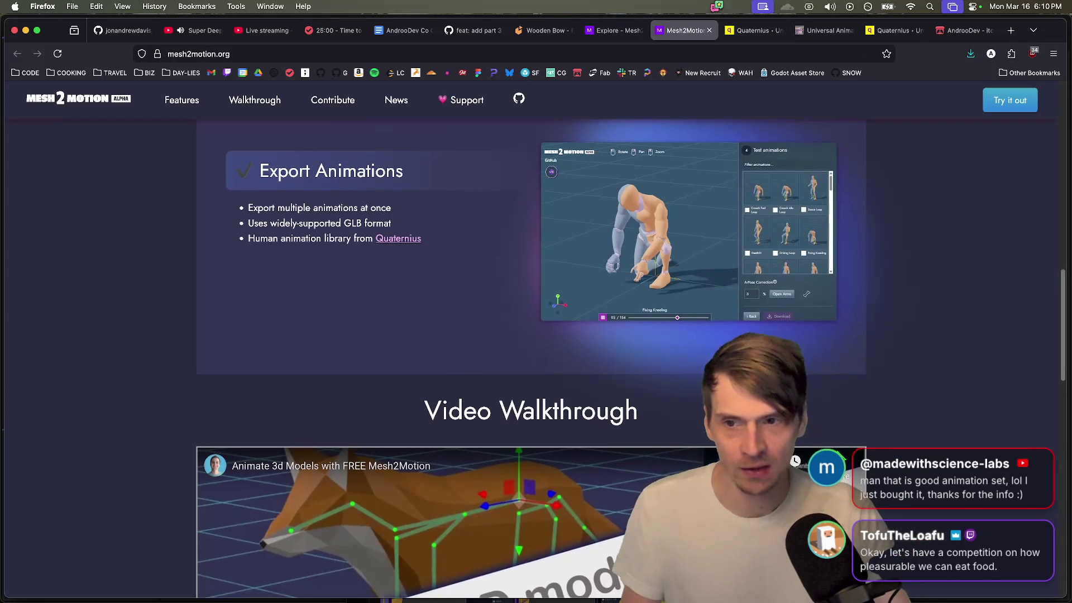
Step: Look over the features section of the Mesh2Motion homepage
{"action": "scroll", "coordinate": [95, 223], "scroll_direction": "up", "scroll_amount": 15}
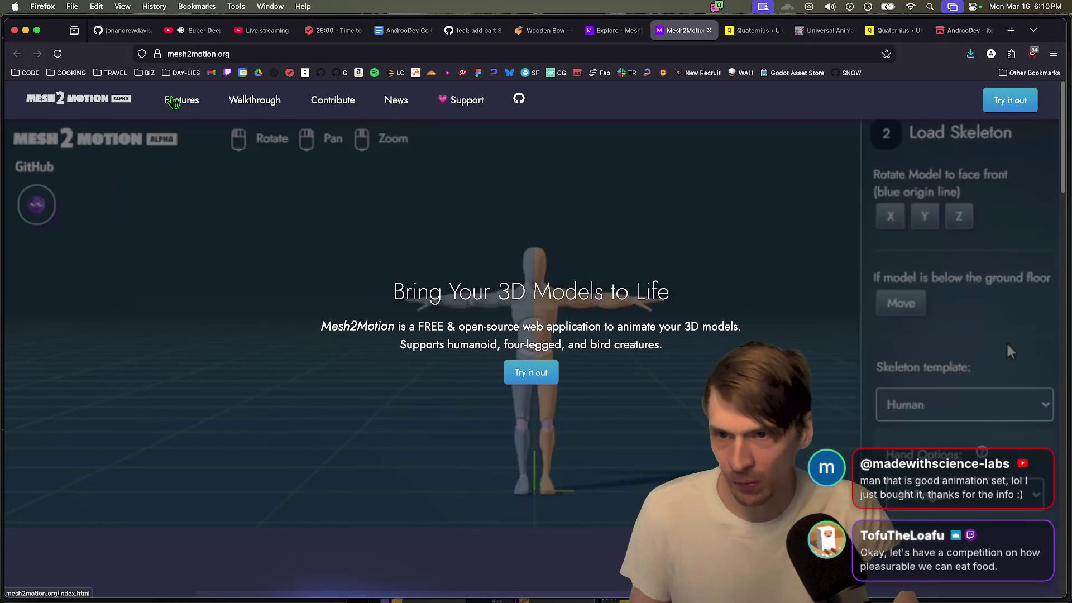
{"action": "left_click", "coordinate": [182, 100]}
{"action": "scroll", "coordinate": [603, 392], "scroll_direction": "down", "scroll_amount": 3}
{"action": "scroll", "coordinate": [603, 393], "scroll_direction": "down", "scroll_amount": 3}
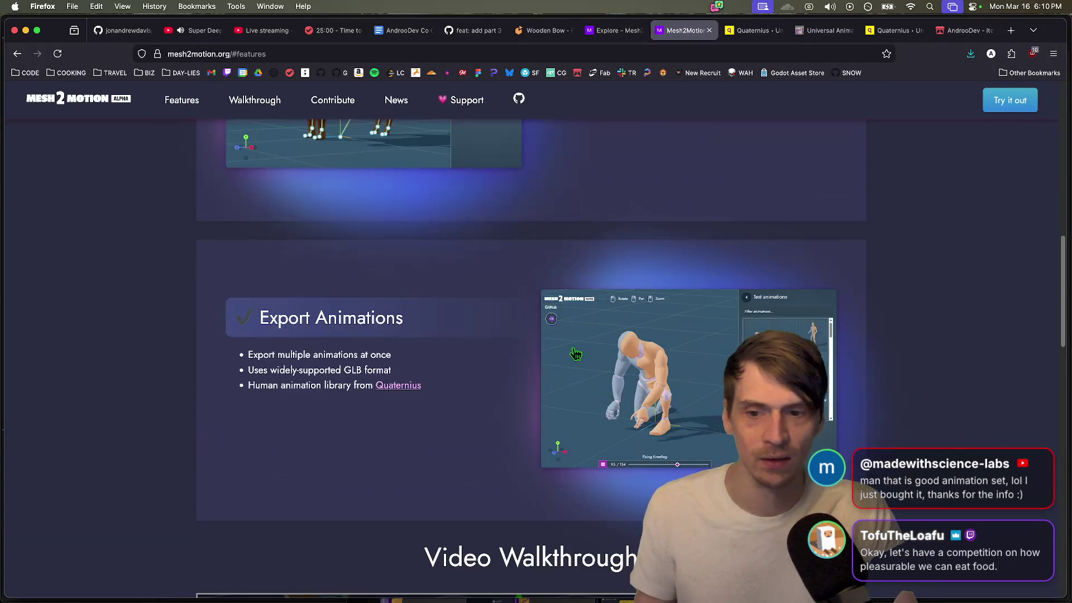
{"action": "key", "text": "super+Left"}
{"action": "scroll", "coordinate": [495, 395], "scroll_direction": "down", "scroll_amount": 15}
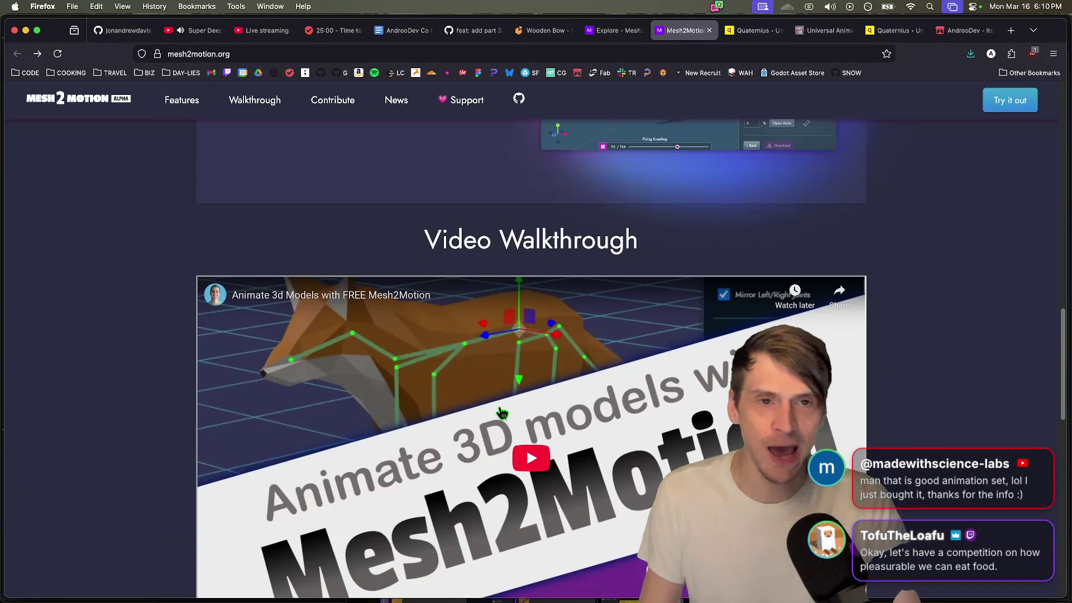
Step: In the Mesh2Motion explorer, preview the ClimbUp 1m RM, Dance Charleston and Dance Body Roll animations
{"action": "key", "text": "ctrl+shift+Tab"}
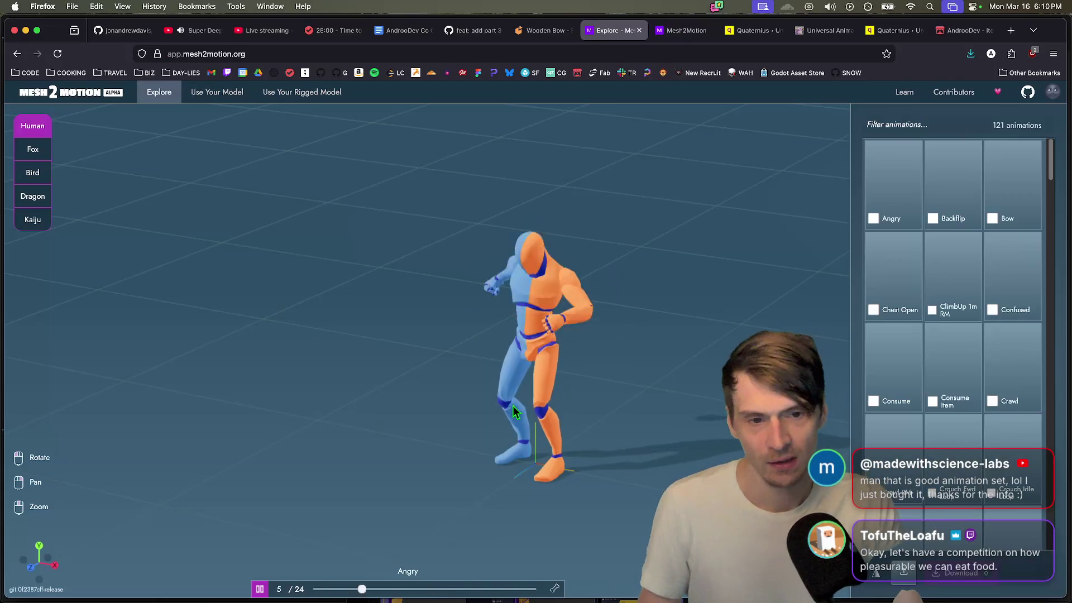
{"action": "left_click", "coordinate": [952, 284]}
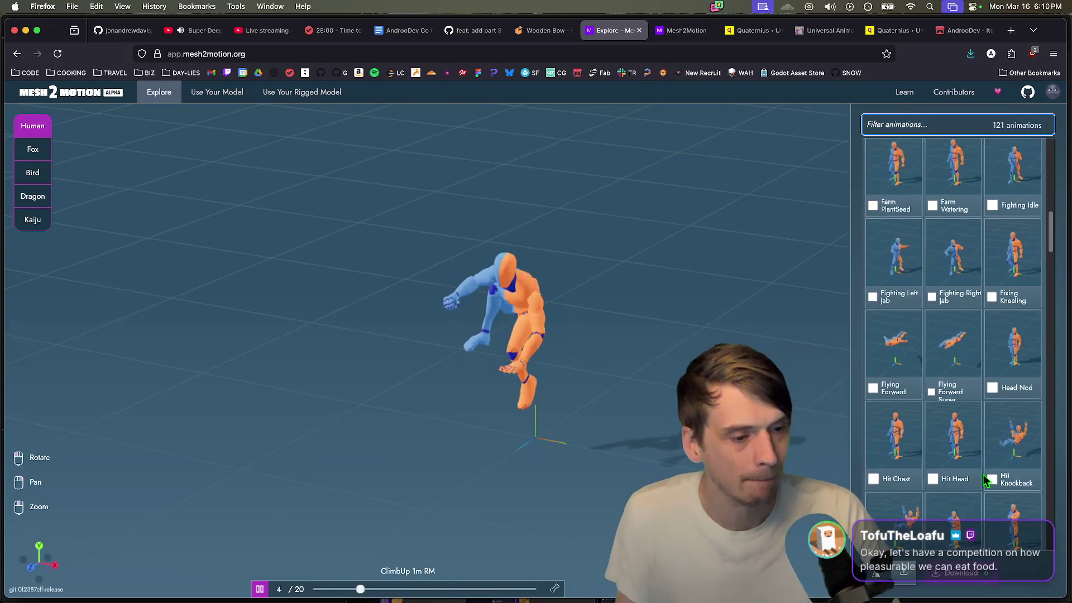
{"action": "scroll", "coordinate": [983, 475], "scroll_direction": "down", "scroll_amount": 4}
{"action": "left_click", "coordinate": [963, 324]}
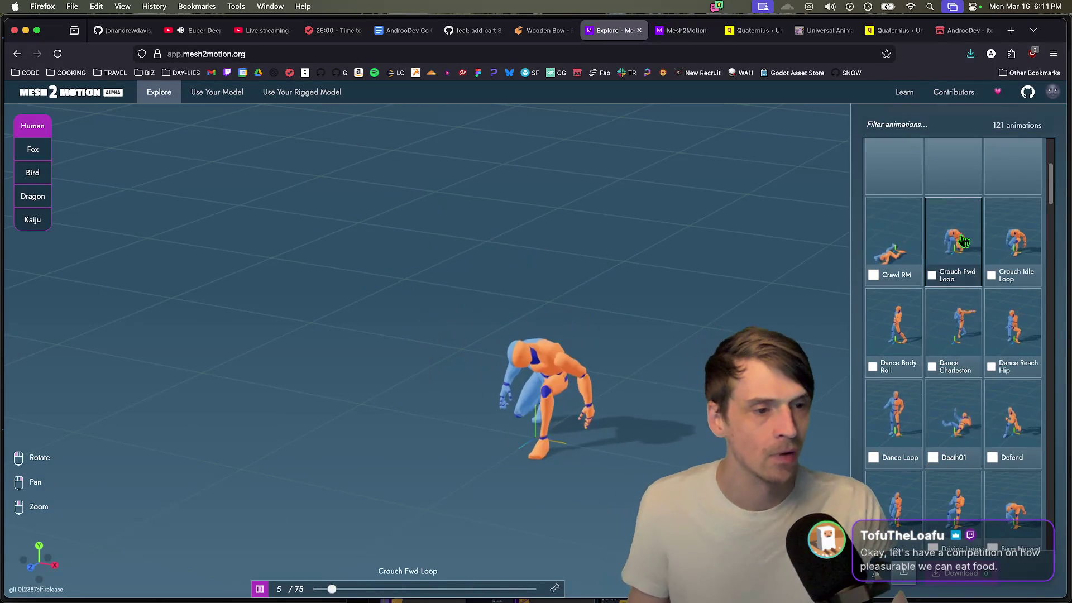
{"action": "scroll", "coordinate": [930, 497], "scroll_direction": "down", "scroll_amount": 10}
{"action": "scroll", "coordinate": [931, 496], "scroll_direction": "up", "scroll_amount": 9}
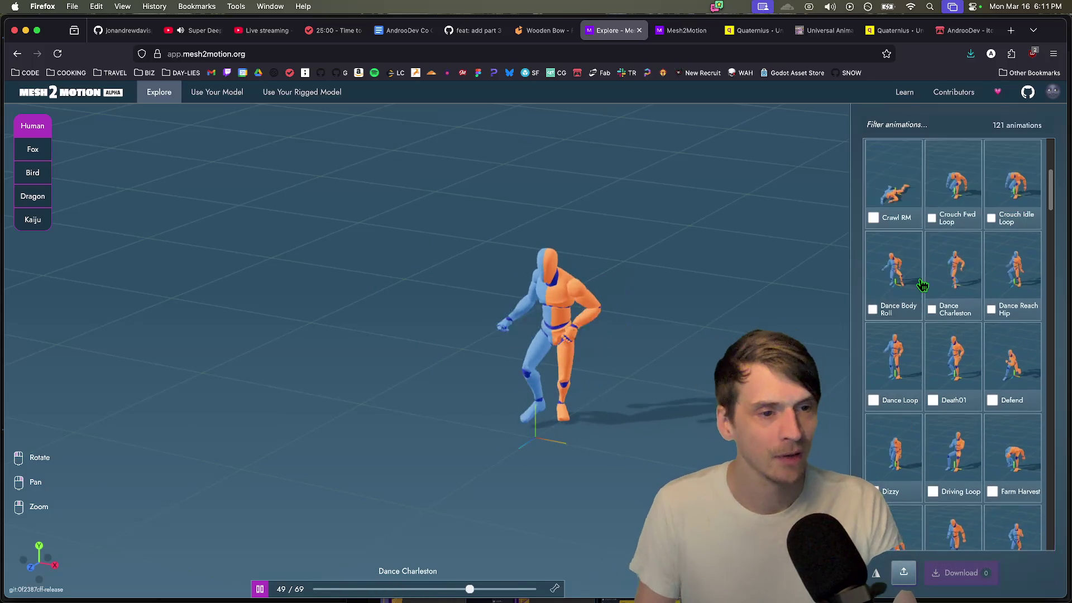
{"action": "left_click", "coordinate": [897, 279]}
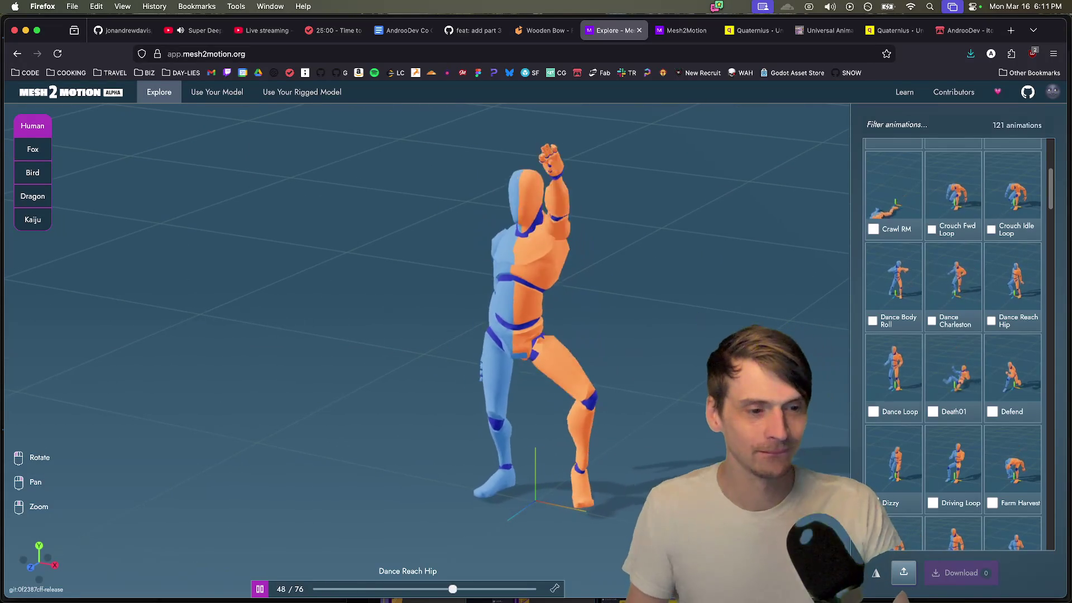
Step: Preview Driving Loop, Hit Knockback, Zombie Idle Loop and Yes, then open 'Use Your Rigged Model'
{"action": "left_click", "coordinate": [953, 463]}
{"action": "scroll", "coordinate": [916, 425], "scroll_direction": "down", "scroll_amount": 5}
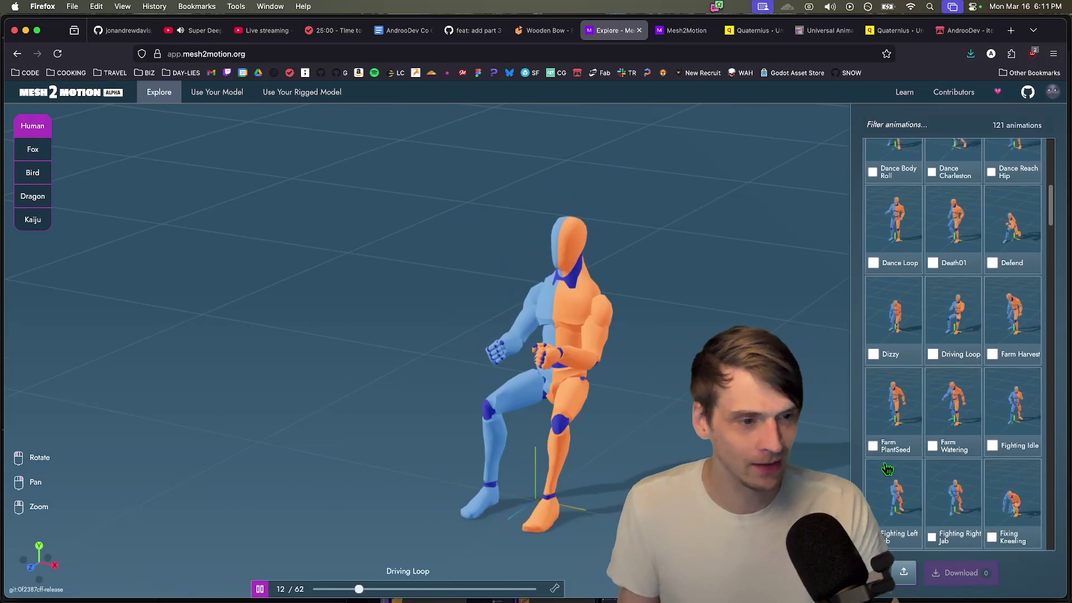
{"action": "left_click", "coordinate": [905, 426]}
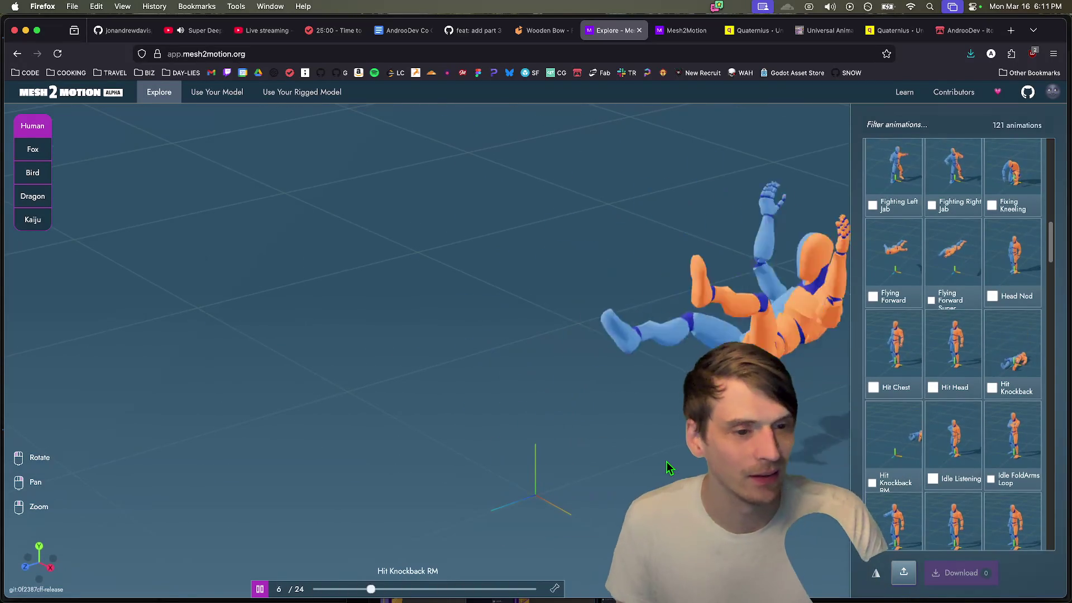
{"action": "left_click", "coordinate": [1012, 352]}
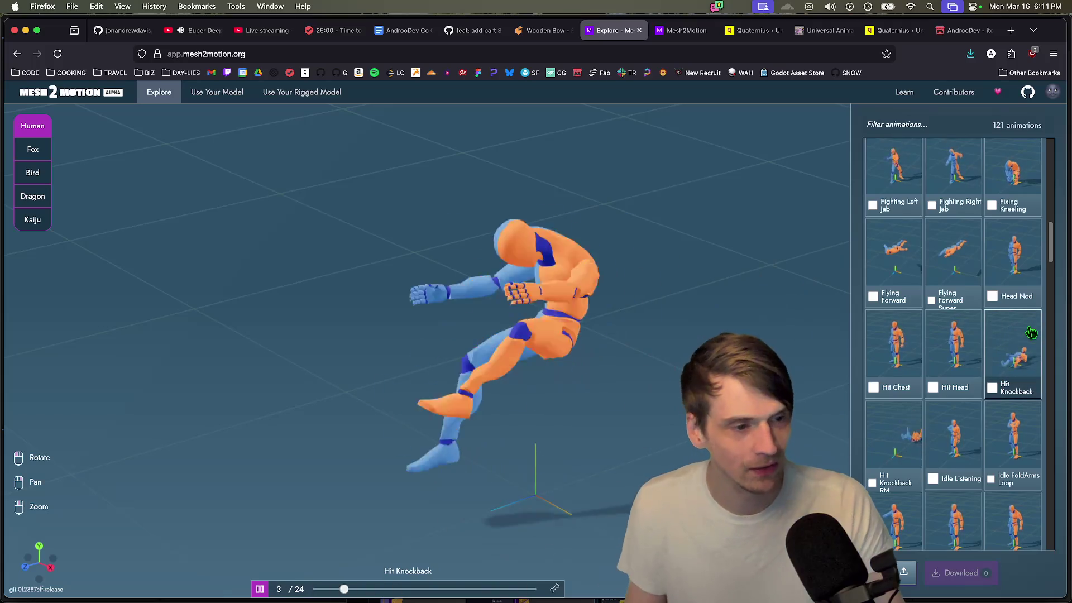
{"action": "scroll", "coordinate": [876, 459], "scroll_direction": "down", "scroll_amount": 8}
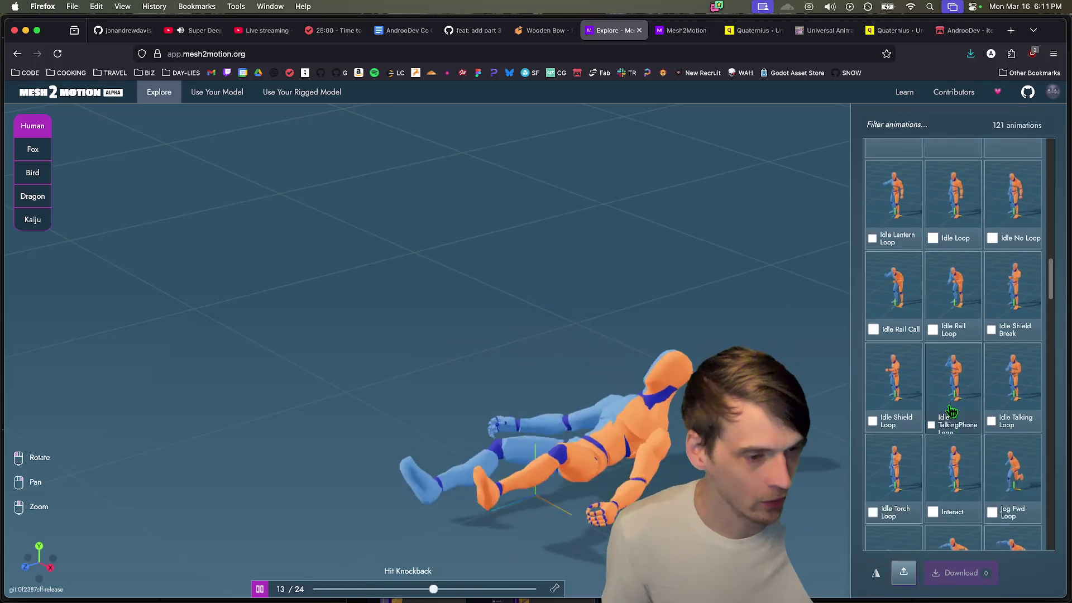
{"action": "scroll", "coordinate": [911, 435], "scroll_direction": "down", "scroll_amount": 15}
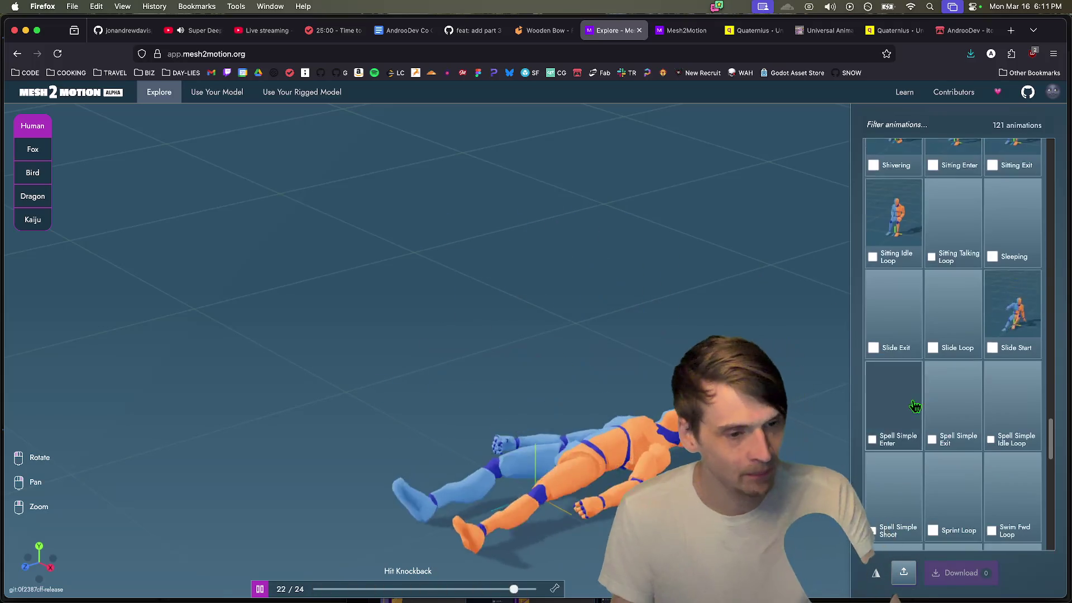
{"action": "left_click", "coordinate": [933, 458]}
{"action": "left_click", "coordinate": [902, 438]}
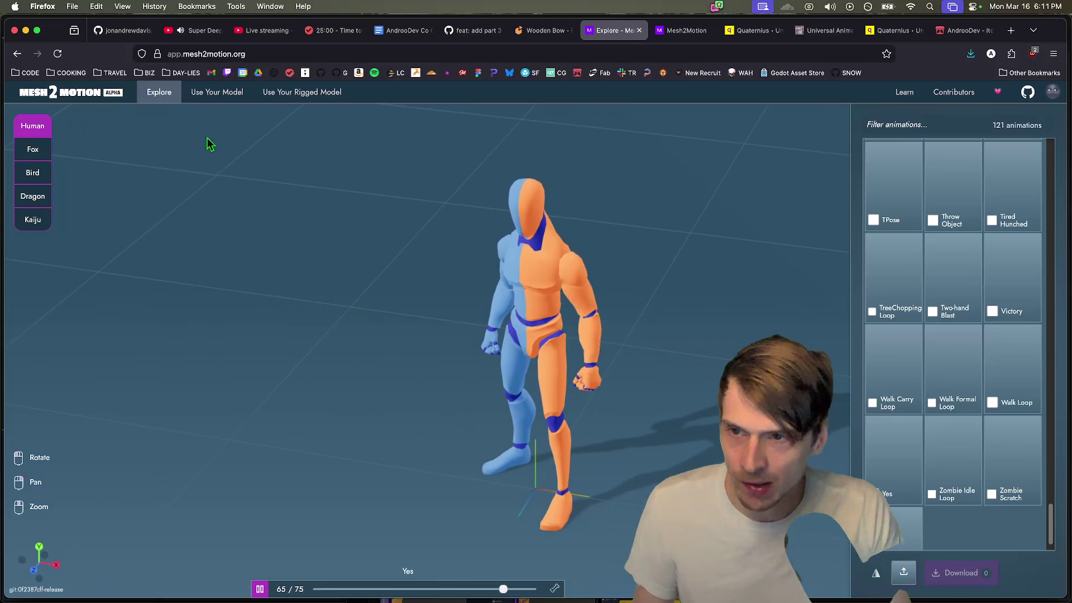
{"action": "left_click", "coordinate": [302, 92]}
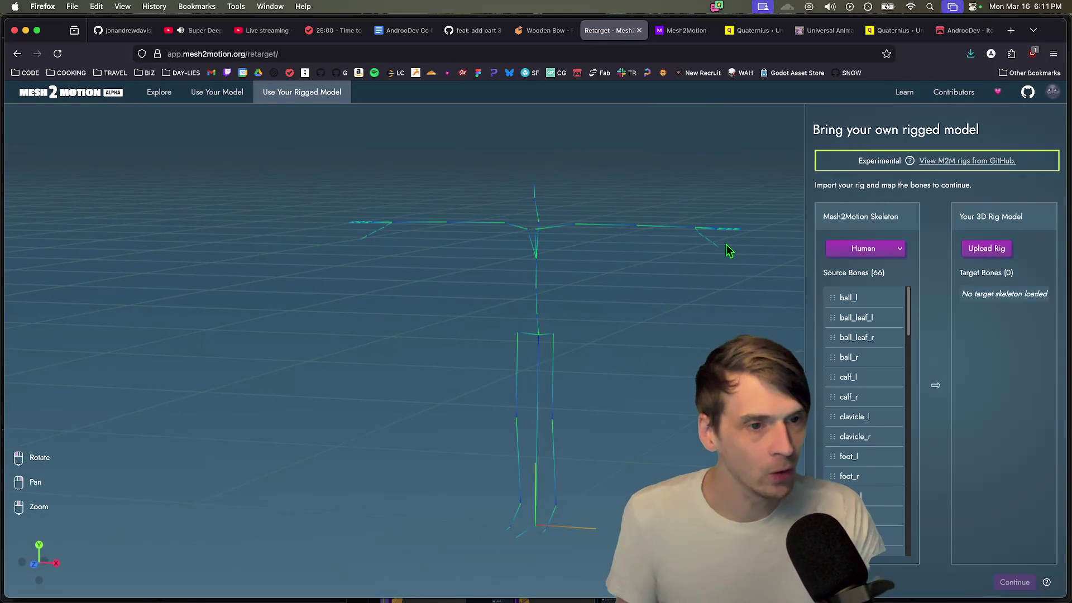
Step: Orbit around the Human skeleton and open the Mesh2Motion rigs on GitHub
{"action": "mouse_move", "coordinate": [515, 231]}
{"action": "left_mouse_down"}
{"action": "mouse_move", "coordinate": [548, 273]}
{"action": "mouse_move", "coordinate": [634, 292]}
{"action": "left_mouse_up"}
{"action": "mouse_move", "coordinate": [584, 259]}
{"action": "left_mouse_down"}
{"action": "mouse_move", "coordinate": [515, 284]}
{"action": "mouse_move", "coordinate": [504, 267]}
{"action": "left_mouse_up"}
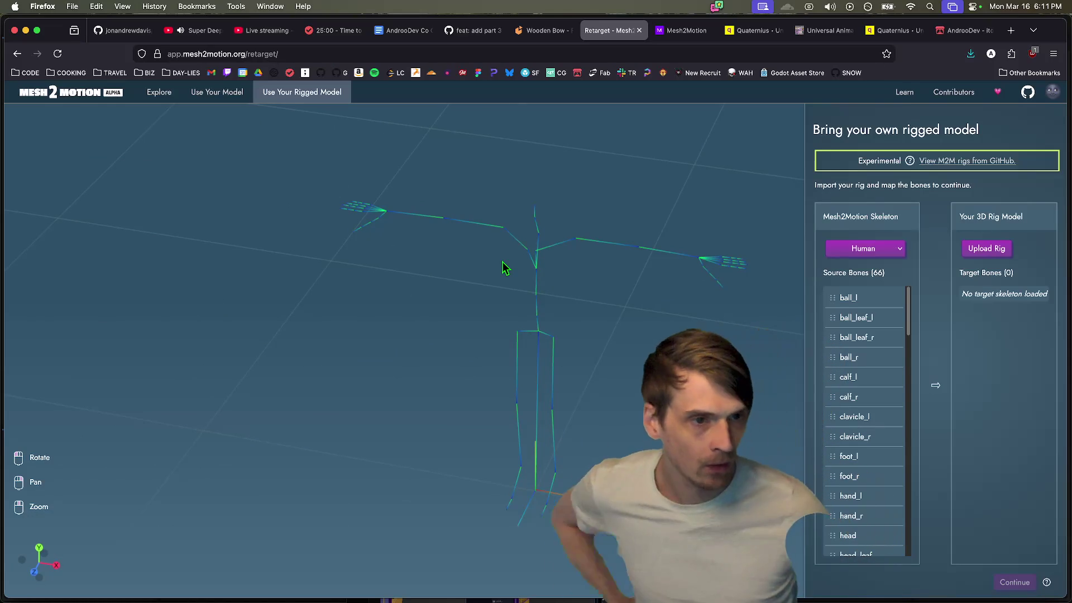
{"action": "left_click", "coordinate": [951, 162]}
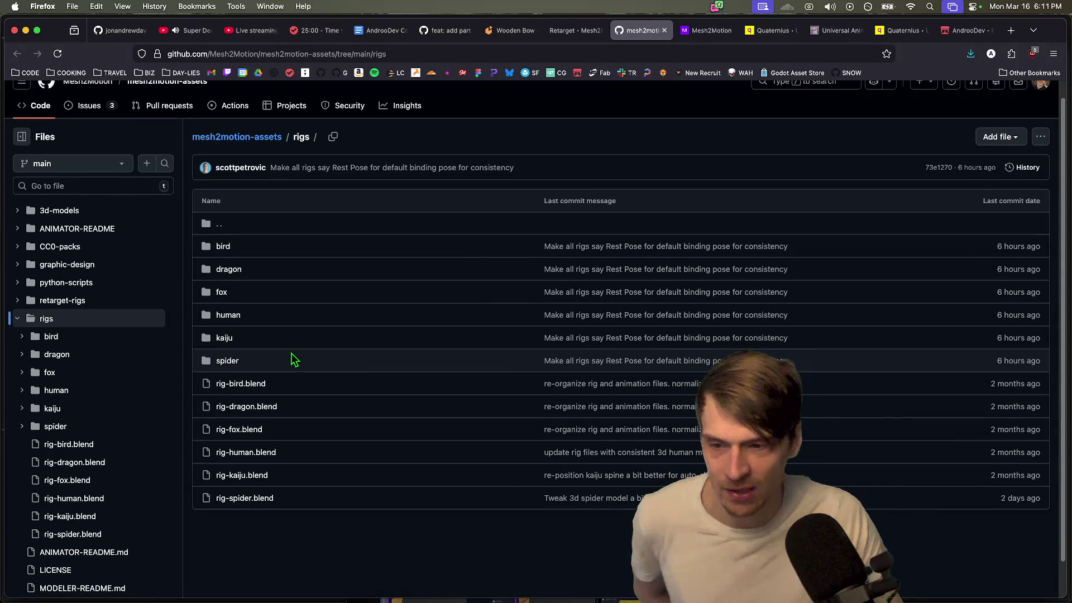
Step: Switch the retargeting skeleton to Kaiju (57 bones), inspect it, then return to Godot
{"action": "key", "text": "ctrl+shift+Tab"}
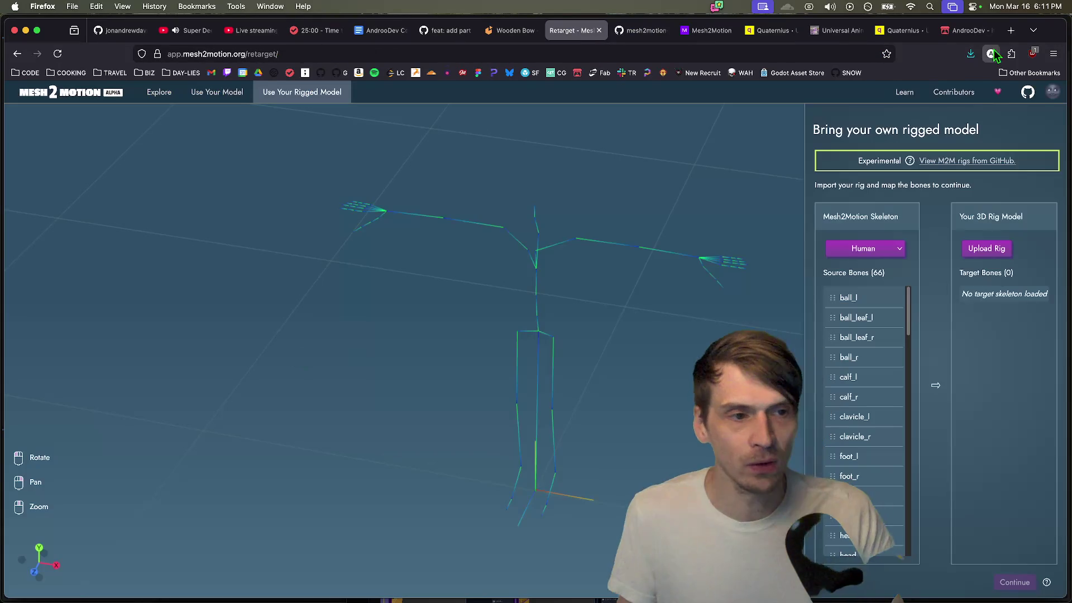
{"action": "left_click", "coordinate": [868, 255]}
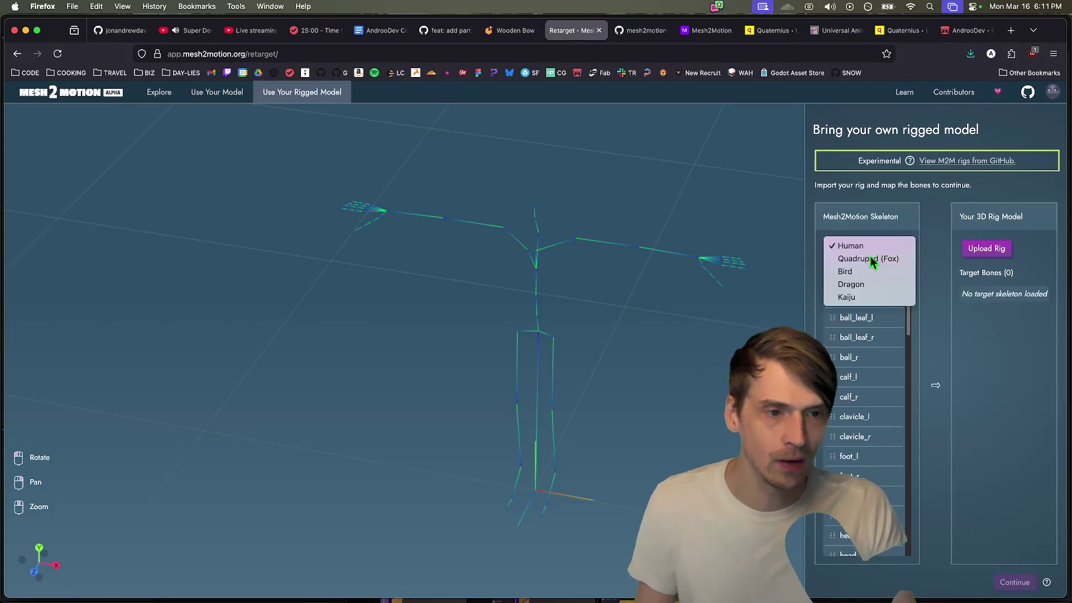
{"action": "left_click", "coordinate": [868, 294]}
{"action": "mouse_move", "coordinate": [770, 321]}
{"action": "left_mouse_down"}
{"action": "mouse_move", "coordinate": [593, 328]}
{"action": "mouse_move", "coordinate": [578, 314]}
{"action": "left_mouse_up"}
{"action": "mouse_move", "coordinate": [583, 357]}
{"action": "left_mouse_down"}
{"action": "mouse_move", "coordinate": [515, 376]}
{"action": "mouse_move", "coordinate": [545, 311]}
{"action": "mouse_move", "coordinate": [627, 298]}
{"action": "left_mouse_up"}
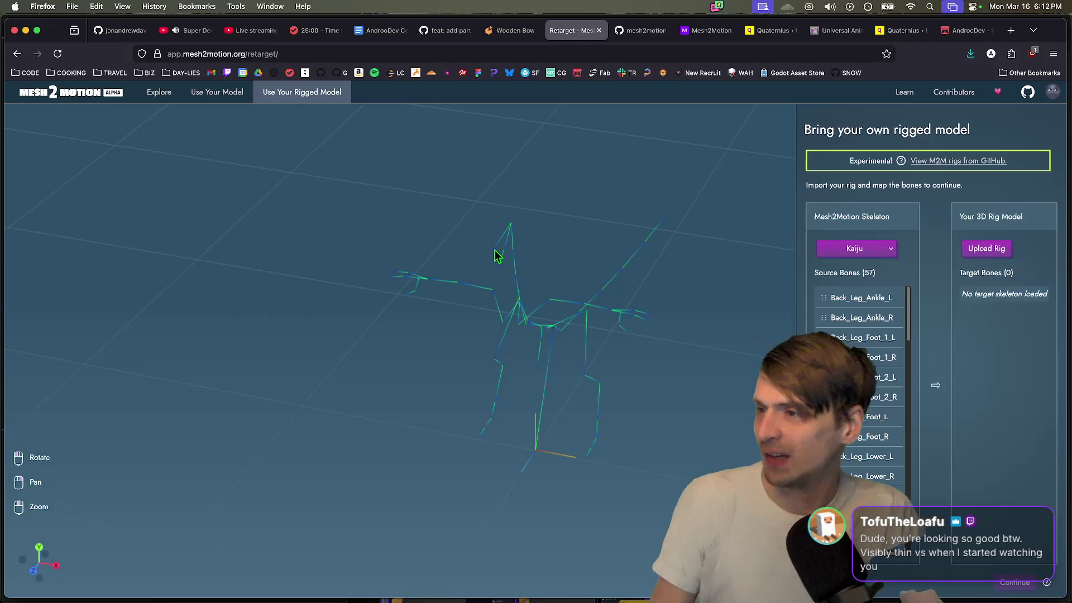
{"action": "key", "text": "ctrl+Tab"}
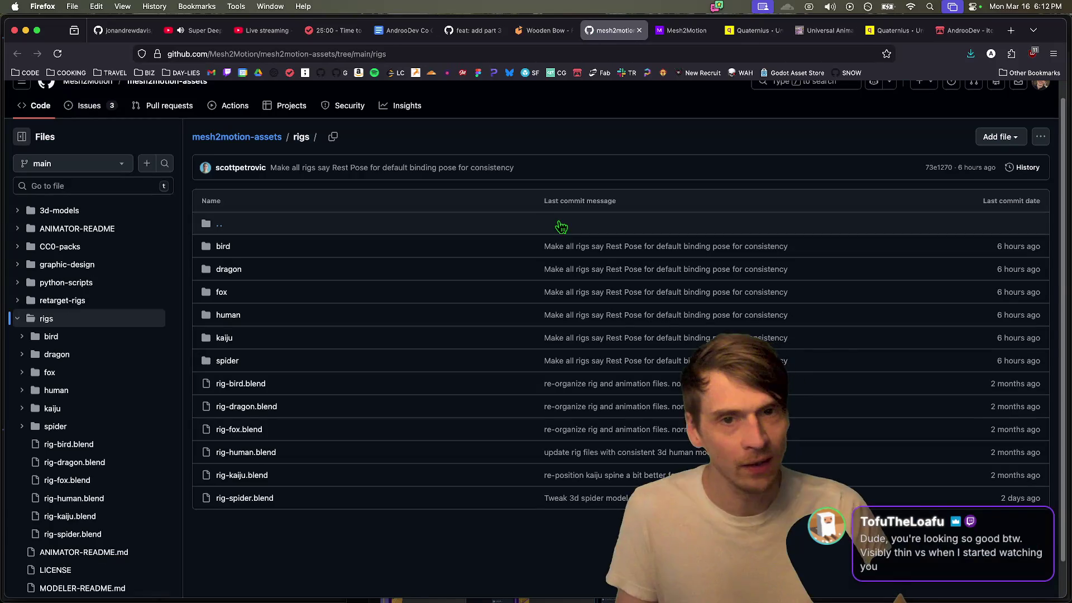
{"action": "key", "text": "super+Tab"}
{"action": "scroll", "coordinate": [531, 303], "scroll_direction": "up", "scroll_amount": 5}
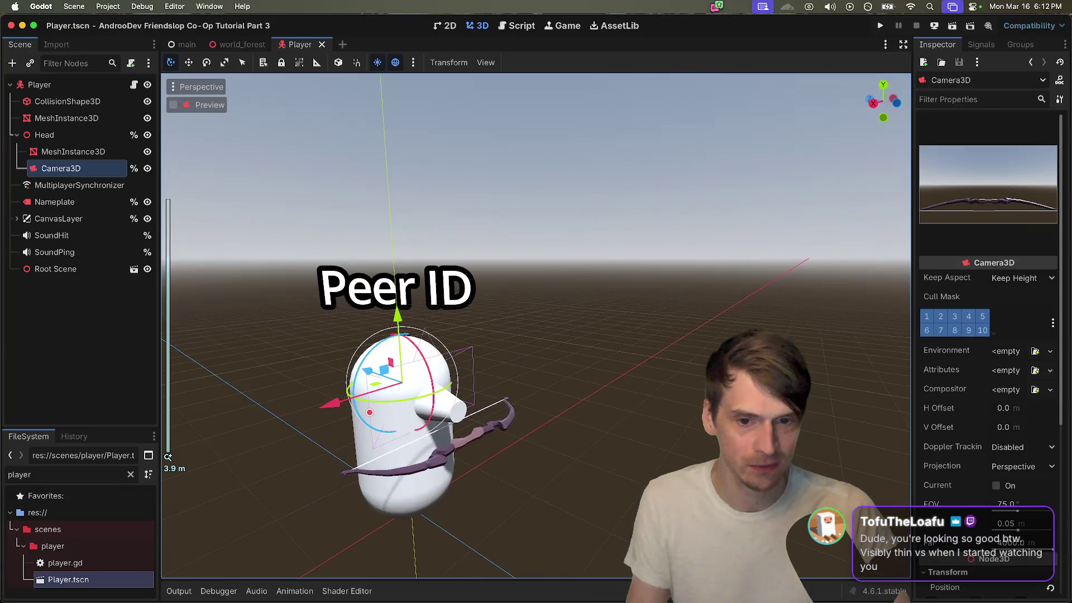
Step: Open the Player's Root Scene Wooden Bow model as a new inherited scene
{"action": "scroll", "coordinate": [536, 324], "scroll_direction": "left", "scroll_amount": 5}
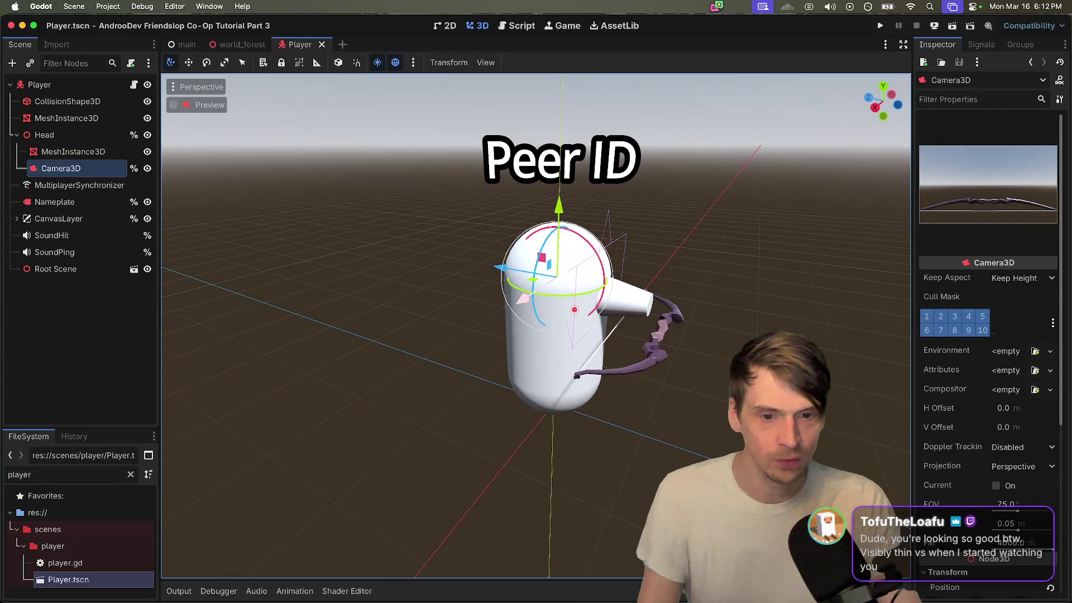
{"action": "scroll", "coordinate": [564, 306], "scroll_direction": "up", "scroll_amount": 3}
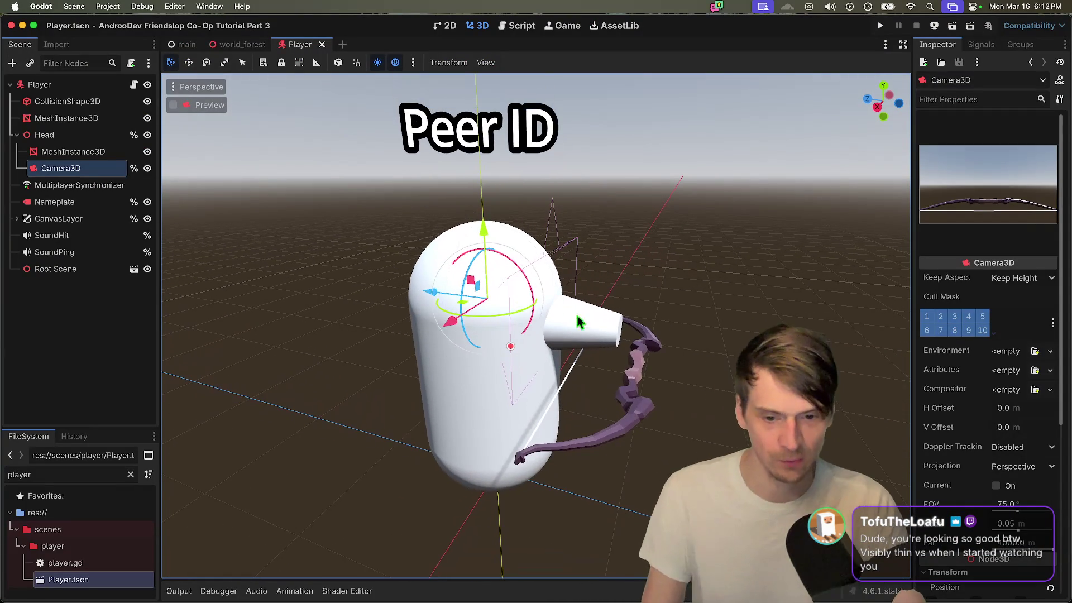
{"action": "left_click", "coordinate": [633, 414]}
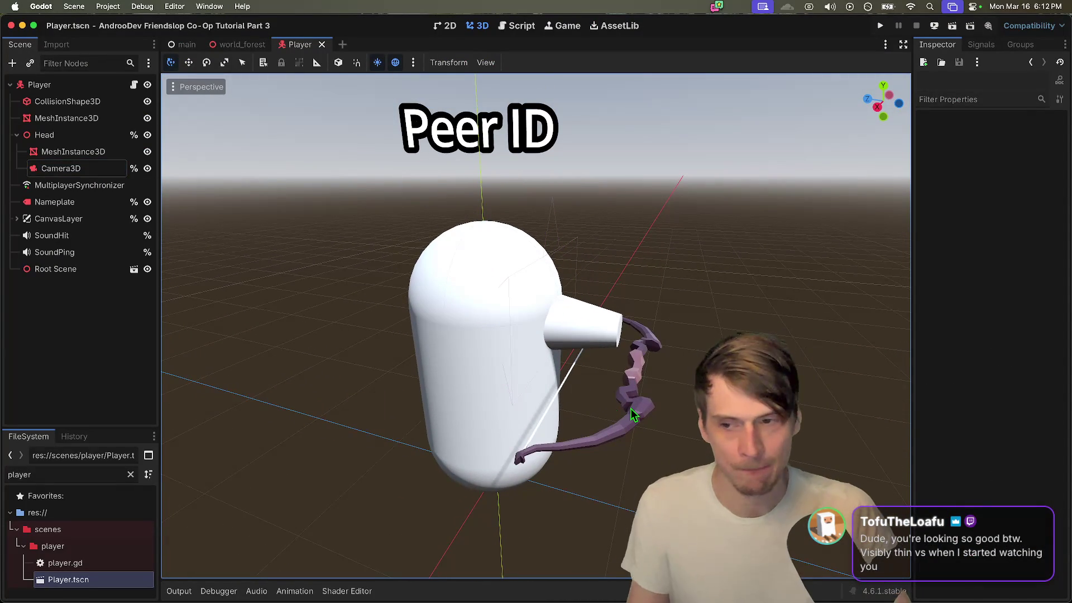
{"action": "left_click", "coordinate": [88, 278]}
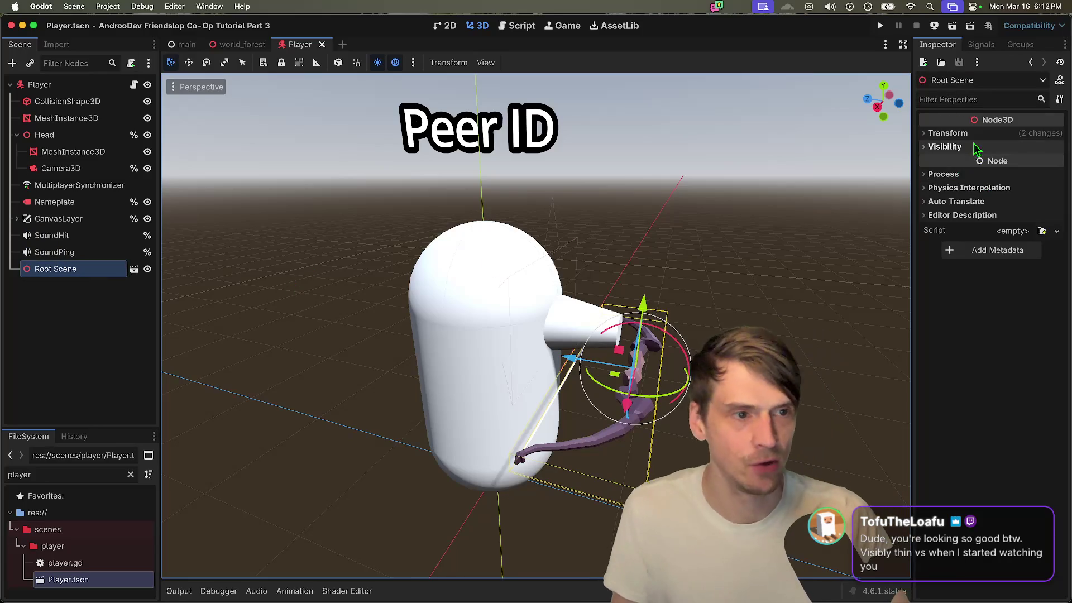
{"action": "scroll", "coordinate": [771, 232], "scroll_direction": "down", "scroll_amount": 2}
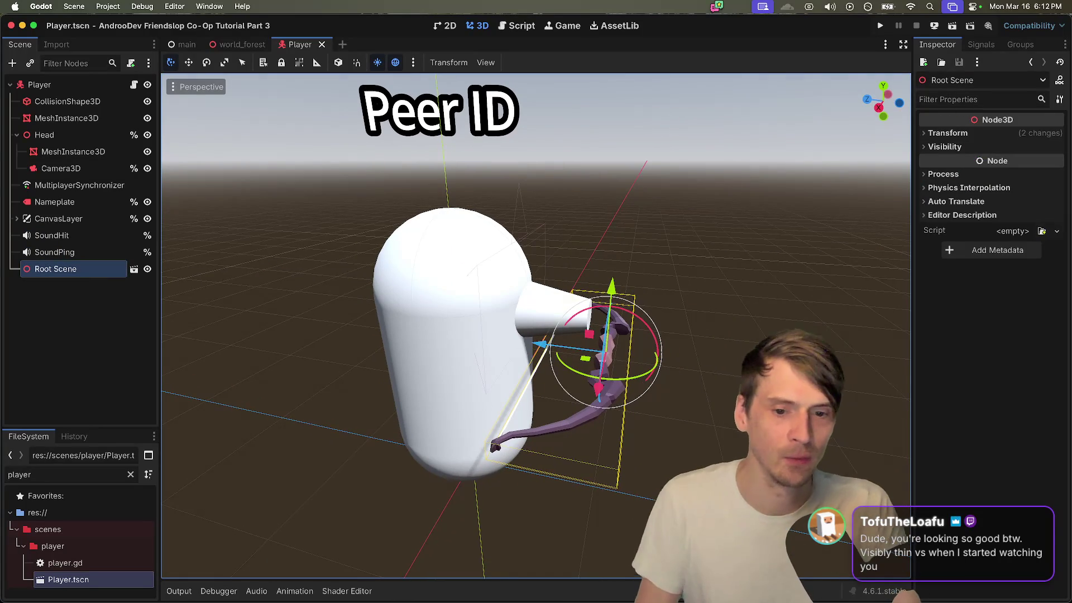
{"action": "left_click", "coordinate": [134, 270]}
{"action": "left_click", "coordinate": [627, 325]}
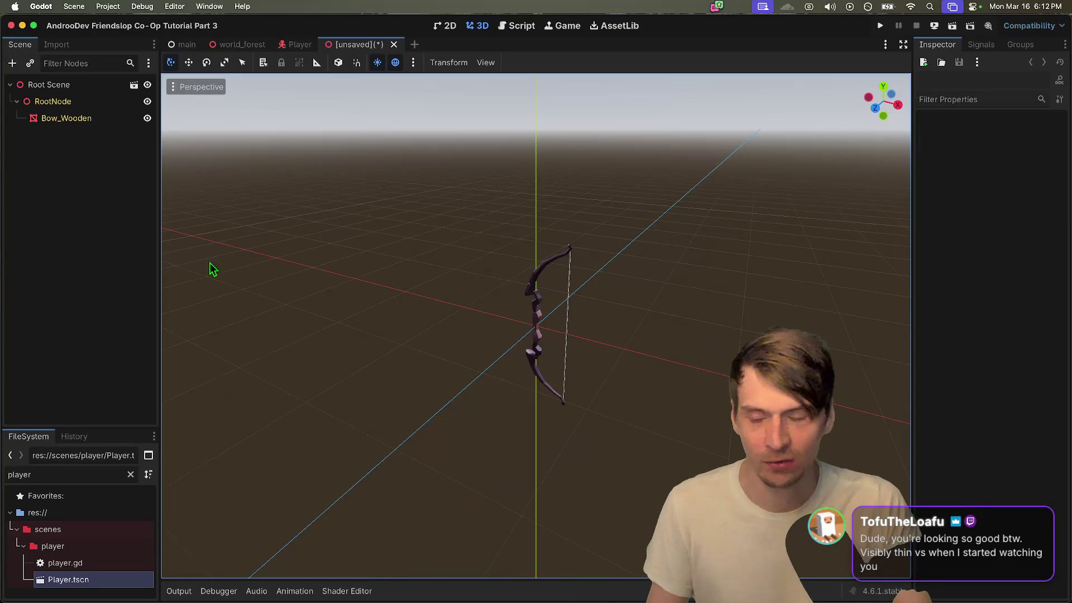
Step: Make the Bow_Wooden mesh resource a unique copy
{"action": "left_click", "coordinate": [82, 118]}
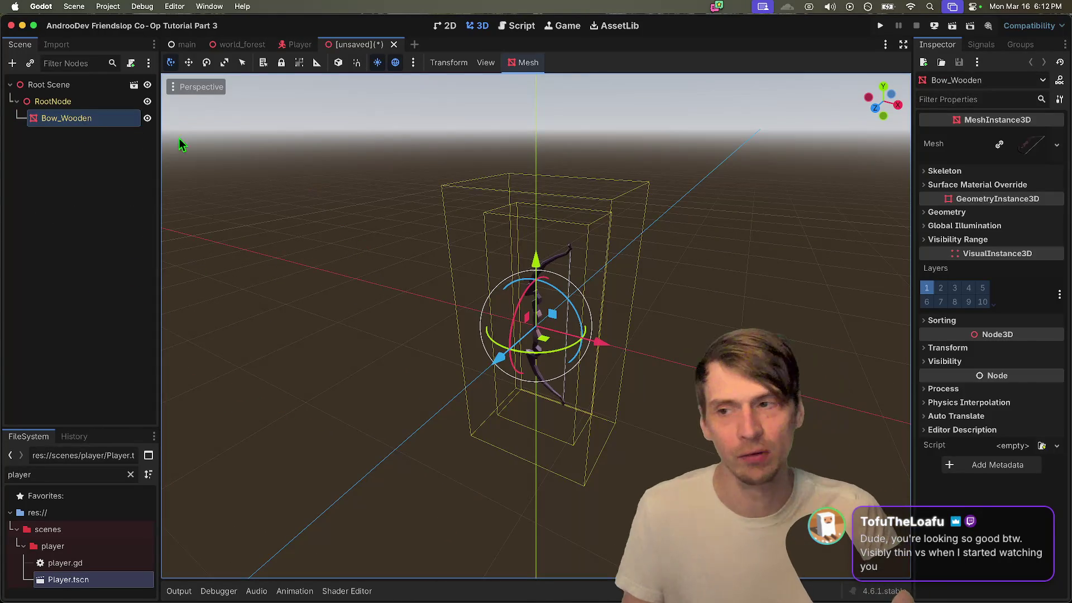
{"action": "left_click", "coordinate": [1044, 142]}
{"action": "scroll", "coordinate": [1023, 299], "scroll_direction": "down", "scroll_amount": 5}
{"action": "left_click", "coordinate": [987, 295]}
{"action": "left_click", "coordinate": [994, 295]}
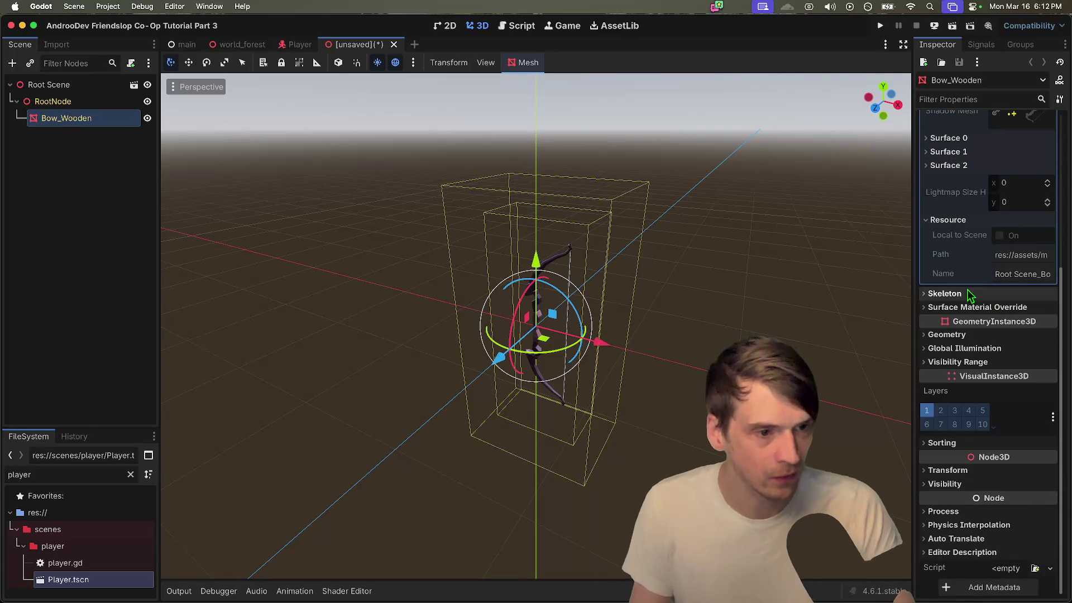
{"action": "scroll", "coordinate": [979, 208], "scroll_direction": "up", "scroll_amount": 1}
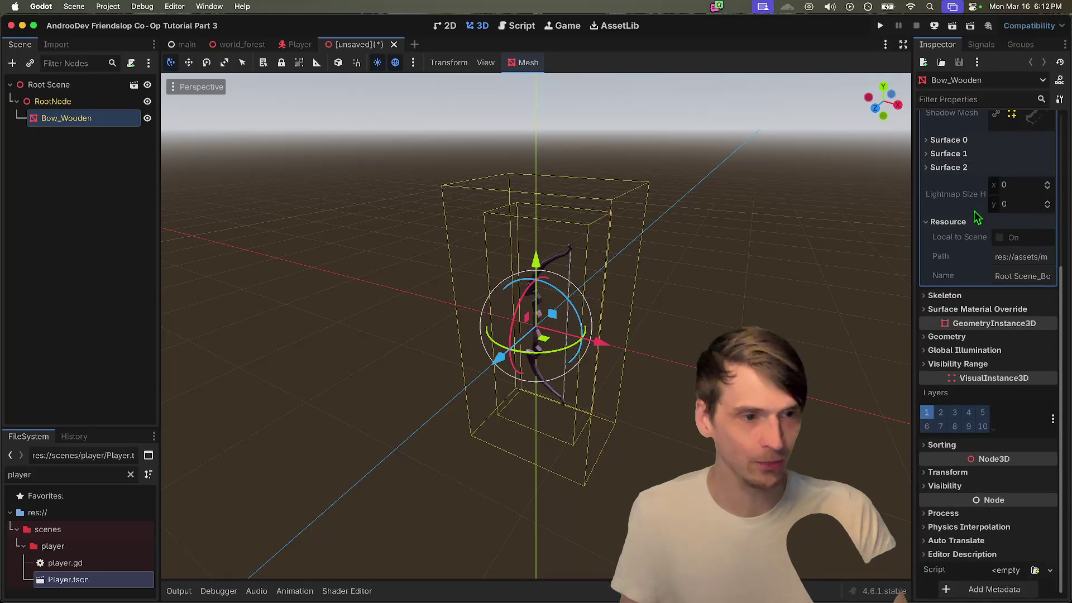
{"action": "scroll", "coordinate": [977, 218], "scroll_direction": "up", "scroll_amount": 5}
{"action": "scroll", "coordinate": [1016, 190], "scroll_direction": "up", "scroll_amount": 2}
{"action": "left_click", "coordinate": [1034, 140]}
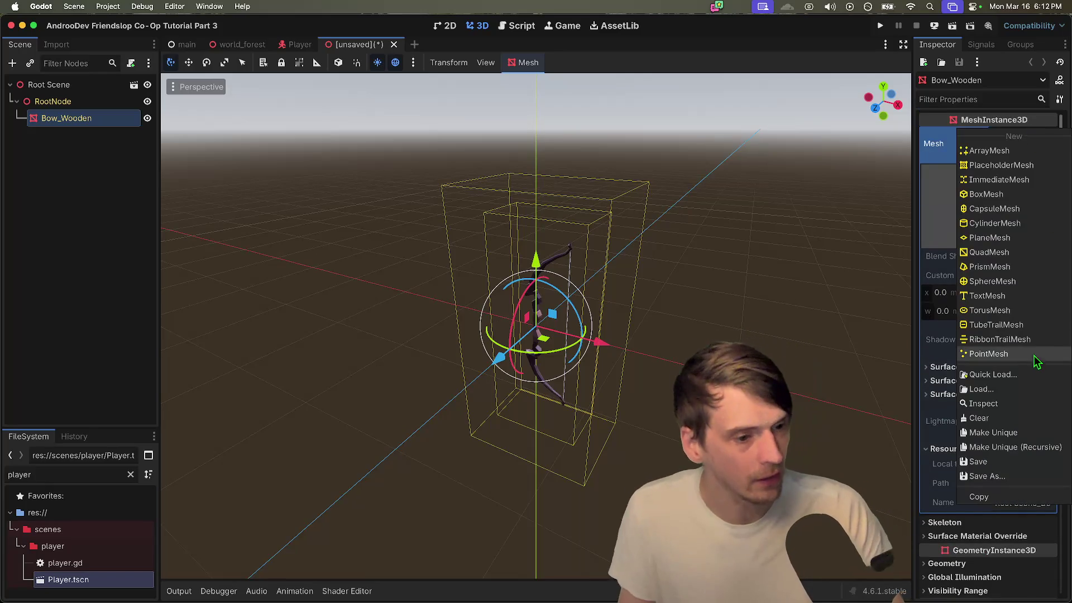
{"action": "left_click", "coordinate": [1012, 434]}
Step: Make Surface 2's White material a unique copy
{"action": "scroll", "coordinate": [991, 329], "scroll_direction": "down", "scroll_amount": 2}
{"action": "left_click", "coordinate": [989, 324]}
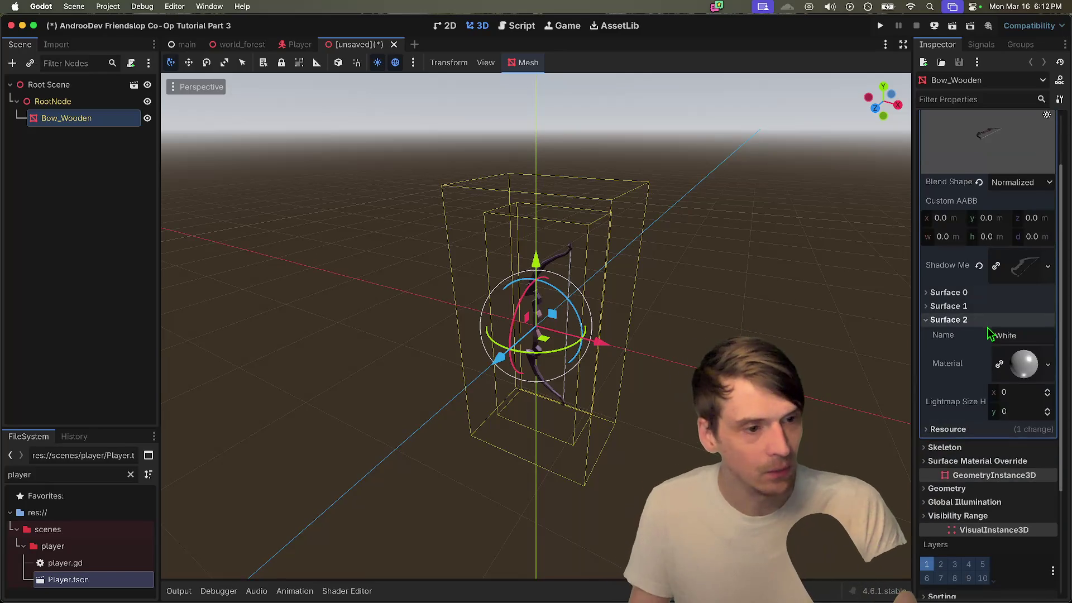
{"action": "scroll", "coordinate": [1000, 326], "scroll_direction": "down", "scroll_amount": 2}
{"action": "left_click", "coordinate": [1024, 301]}
{"action": "scroll", "coordinate": [1022, 280], "scroll_direction": "down", "scroll_amount": 9}
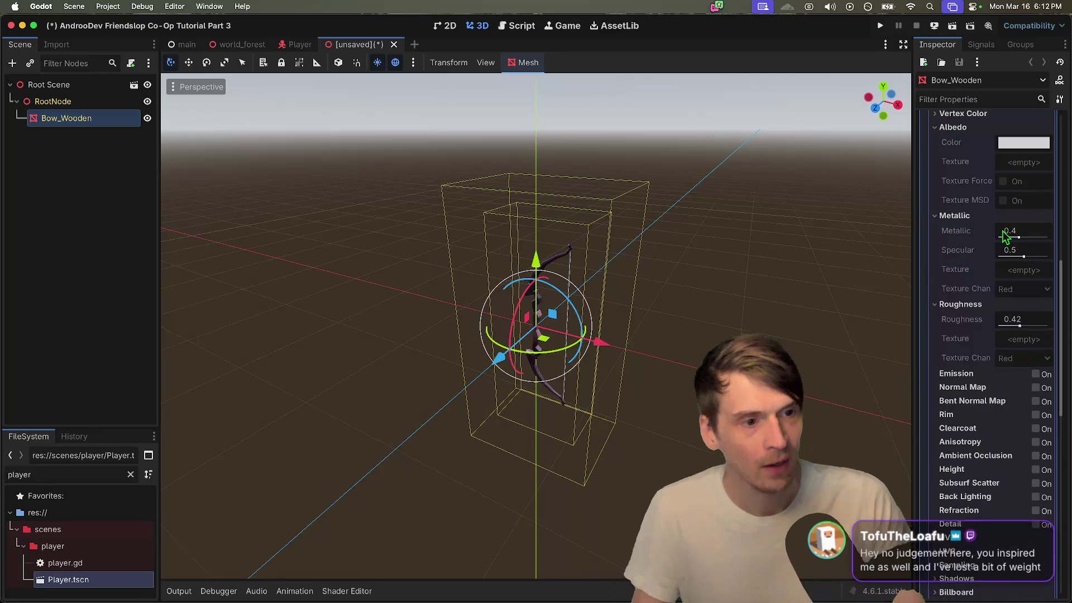
{"action": "scroll", "coordinate": [1020, 173], "scroll_direction": "up", "scroll_amount": 8}
{"action": "left_click", "coordinate": [1048, 291]}
{"action": "left_click", "coordinate": [1029, 424]}
Step: Set the White material's albedo colour alpha to 0, then switch to a blank Firefox tab
{"action": "scroll", "coordinate": [1033, 363], "scroll_direction": "down", "scroll_amount": 3}
{"action": "left_click", "coordinate": [1000, 251]}
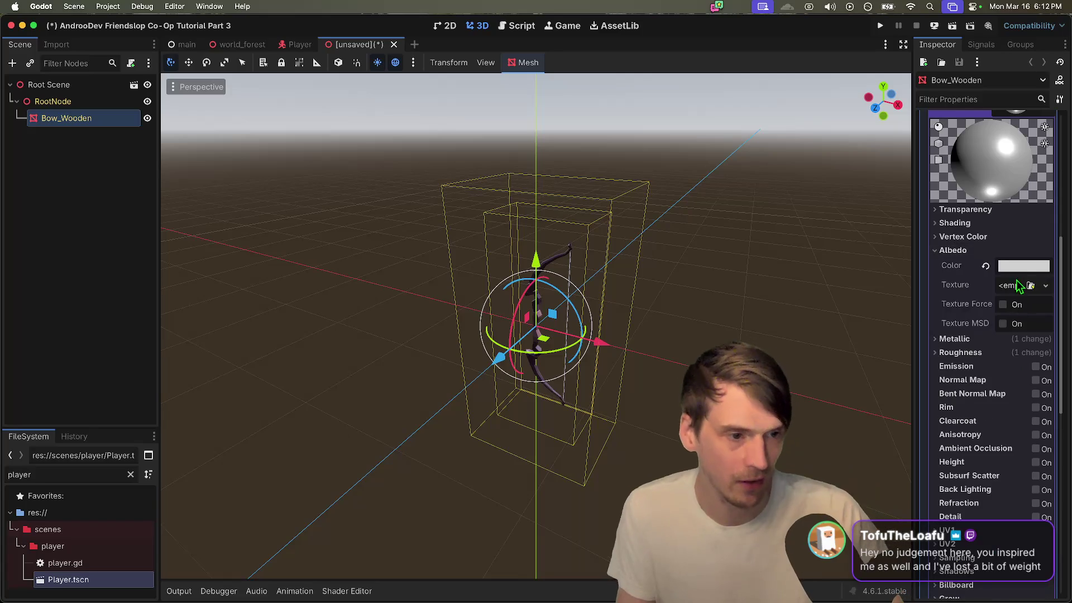
{"action": "left_click", "coordinate": [1022, 268]}
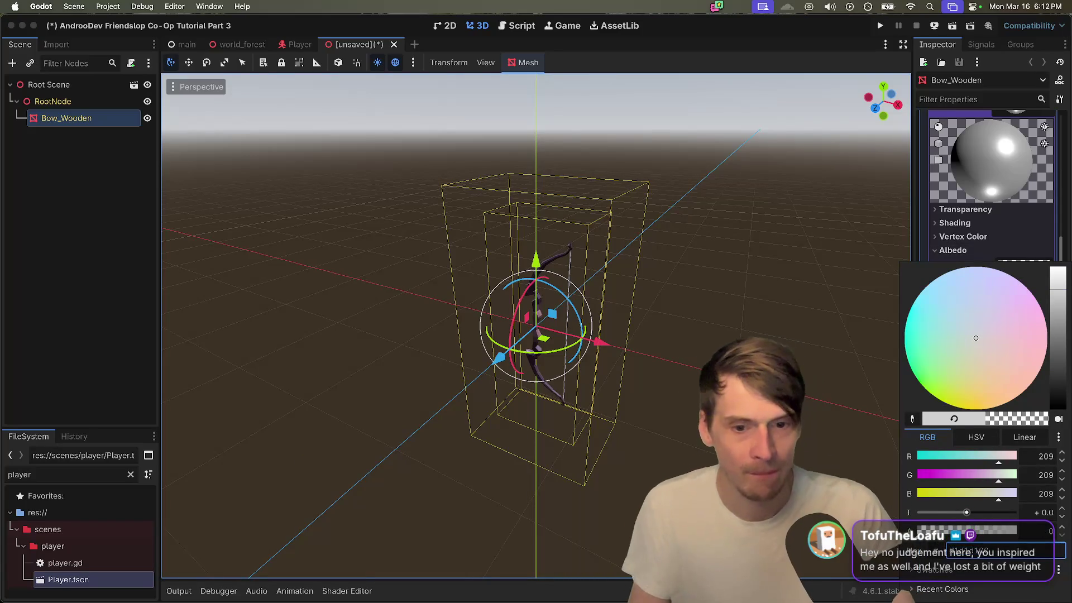
{"action": "key", "text": "Escape"}
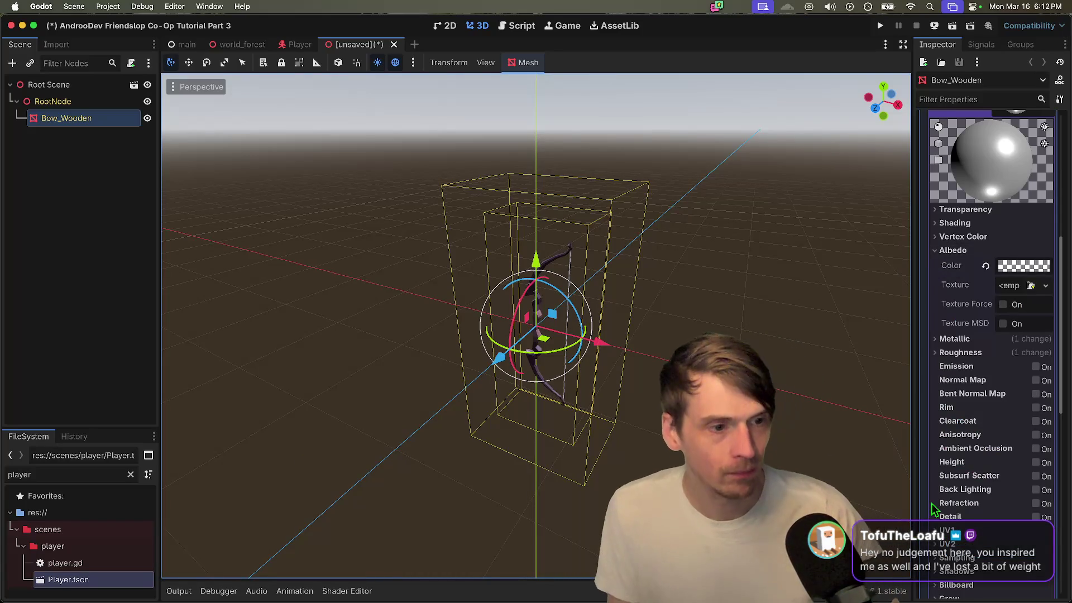
{"action": "key", "text": "Escape"}
{"action": "scroll", "coordinate": [536, 324], "scroll_direction": "up", "scroll_amount": 5}
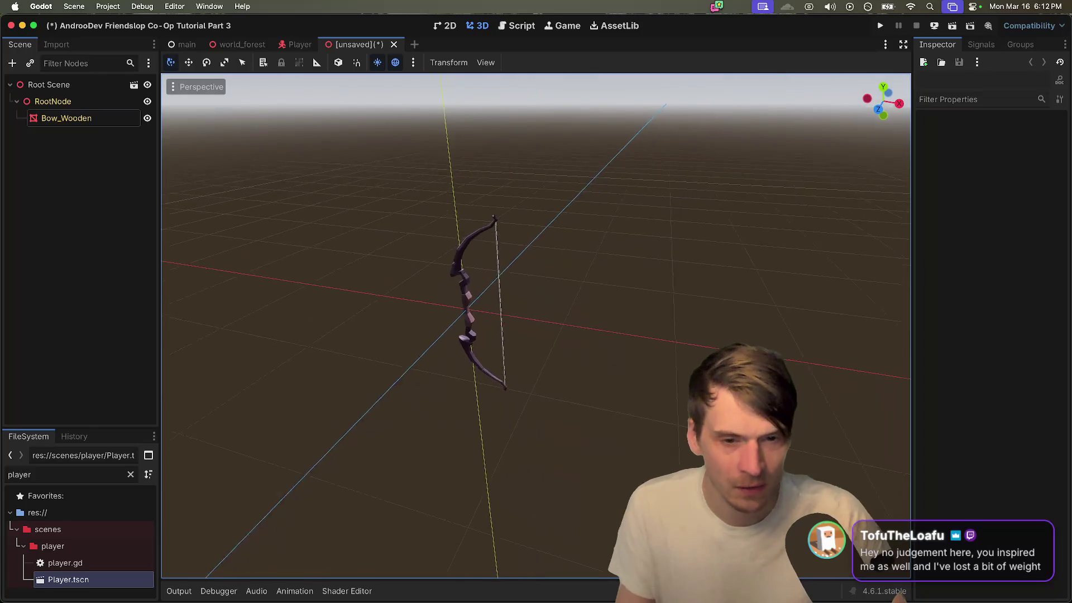
{"action": "scroll", "coordinate": [582, 318], "scroll_direction": "up", "scroll_amount": 5}
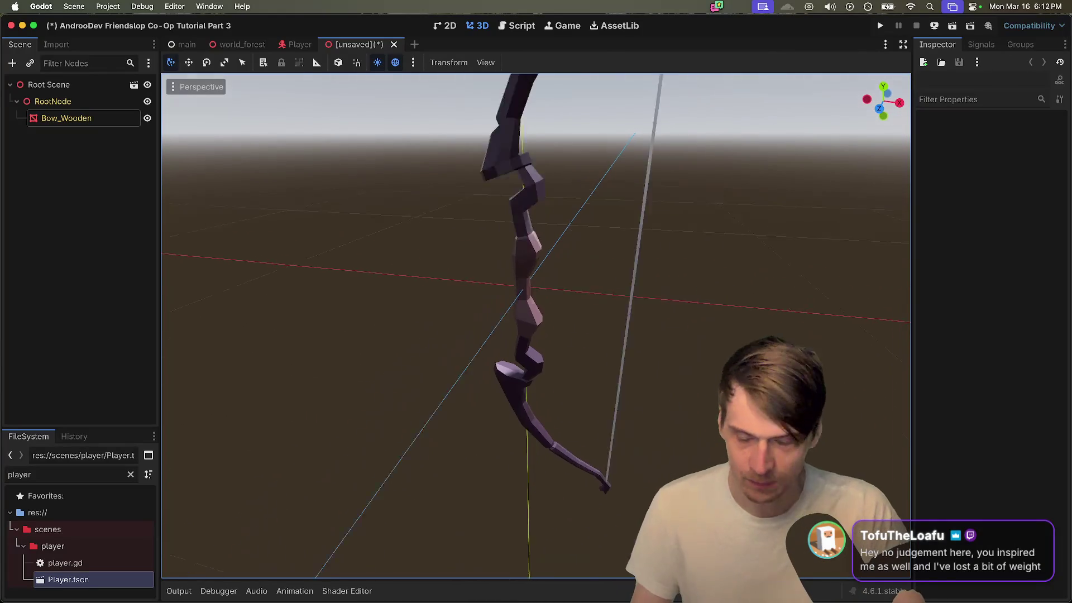
{"action": "left_click", "coordinate": [101, 101]}
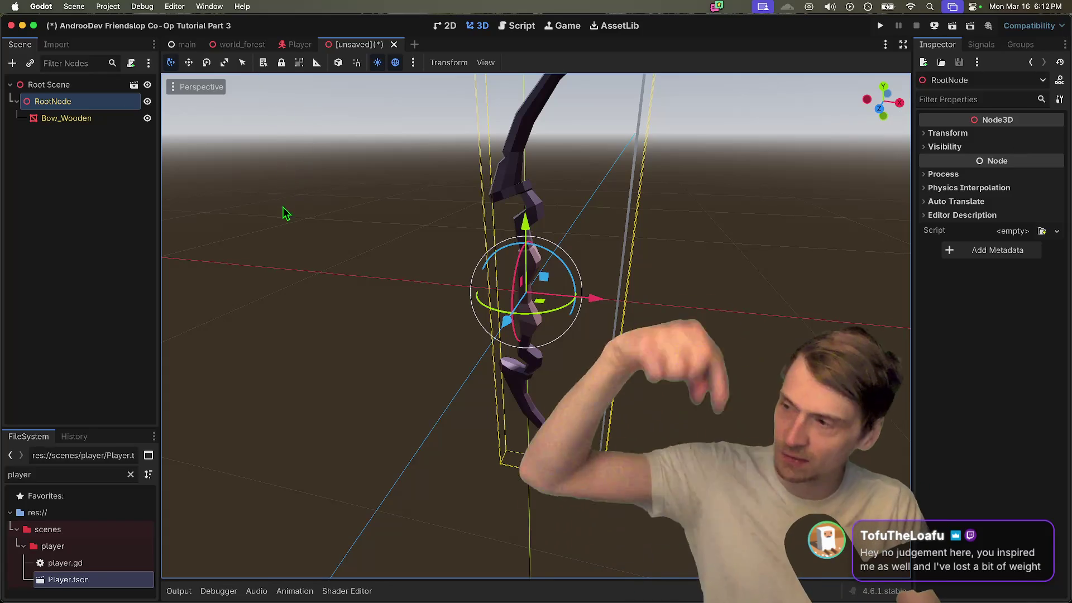
{"action": "left_click", "coordinate": [66, 118]}
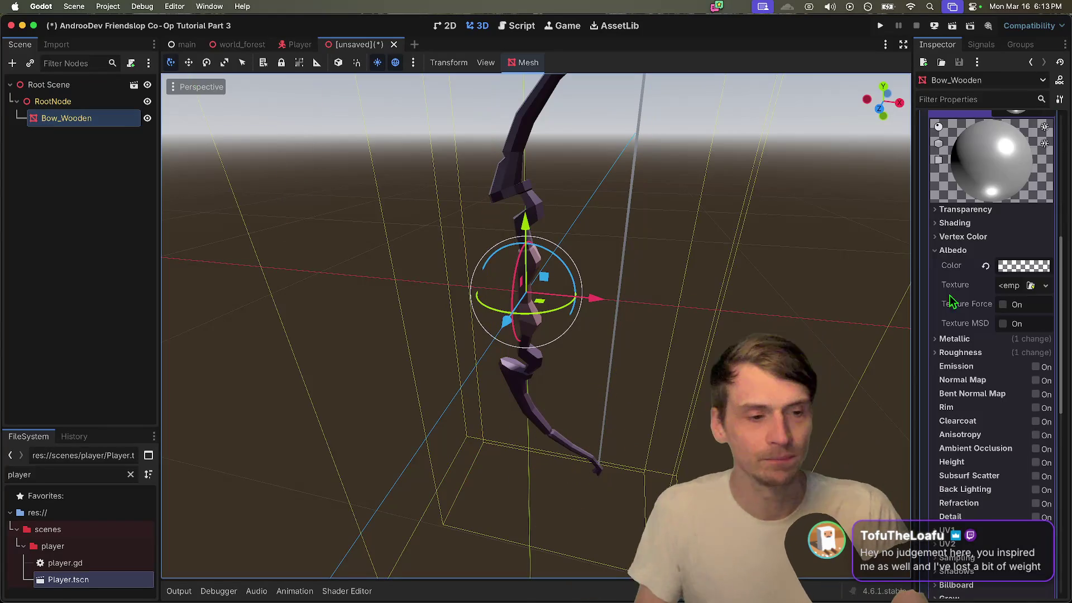
{"action": "scroll", "coordinate": [1034, 201], "scroll_direction": "down", "scroll_amount": 2}
{"action": "left_click", "coordinate": [1035, 200]}
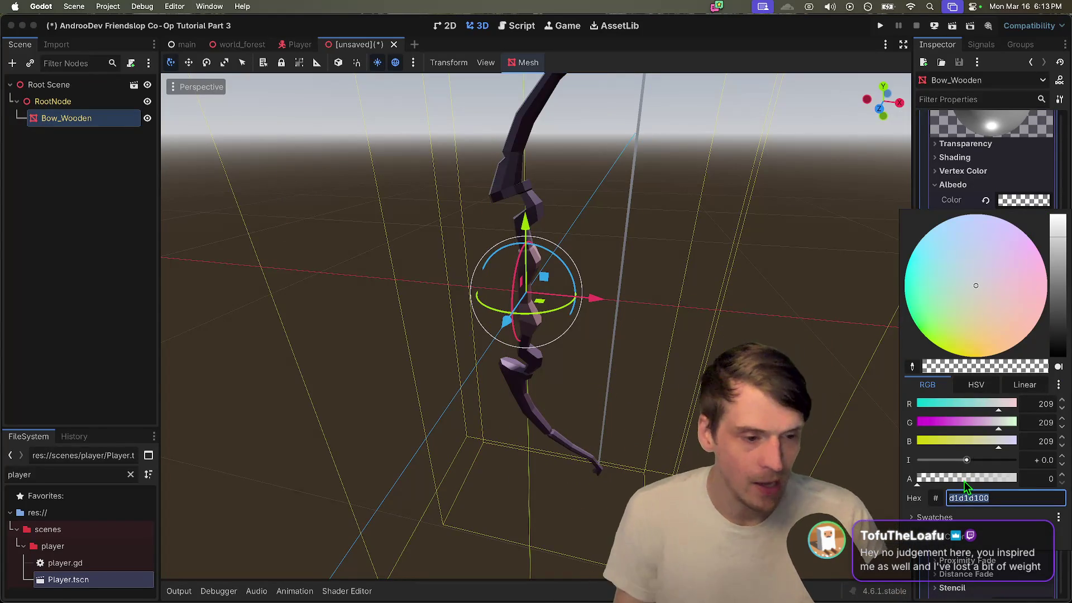
{"action": "key", "text": "super+Tab"}
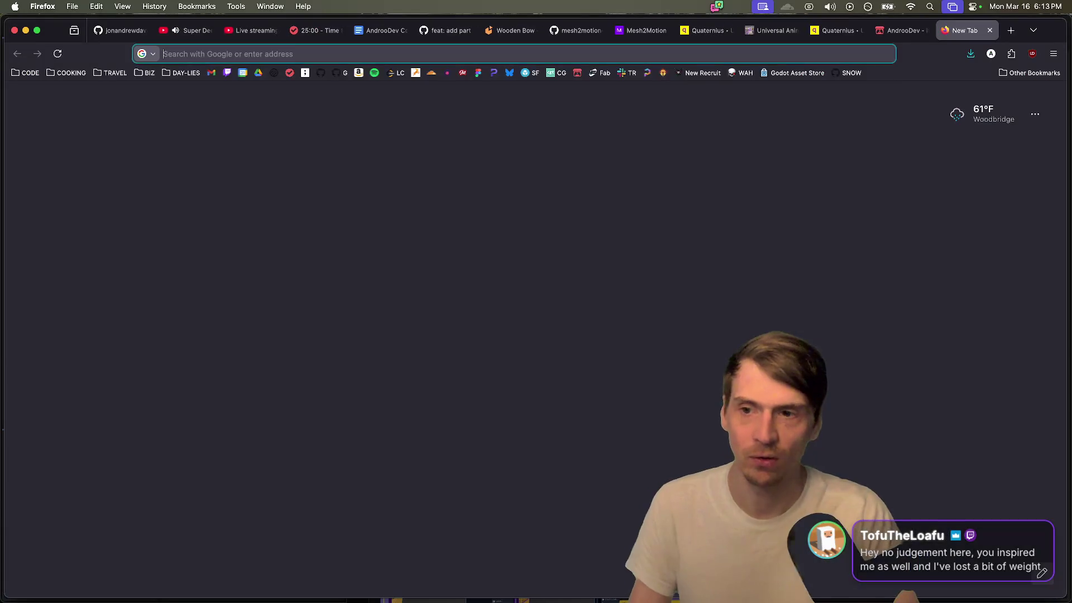
Step: Search Google for 'walking pad' and dismiss the location access request
{"action": "type", "text": "walking pad"}
{"action": "key", "text": "Return"}
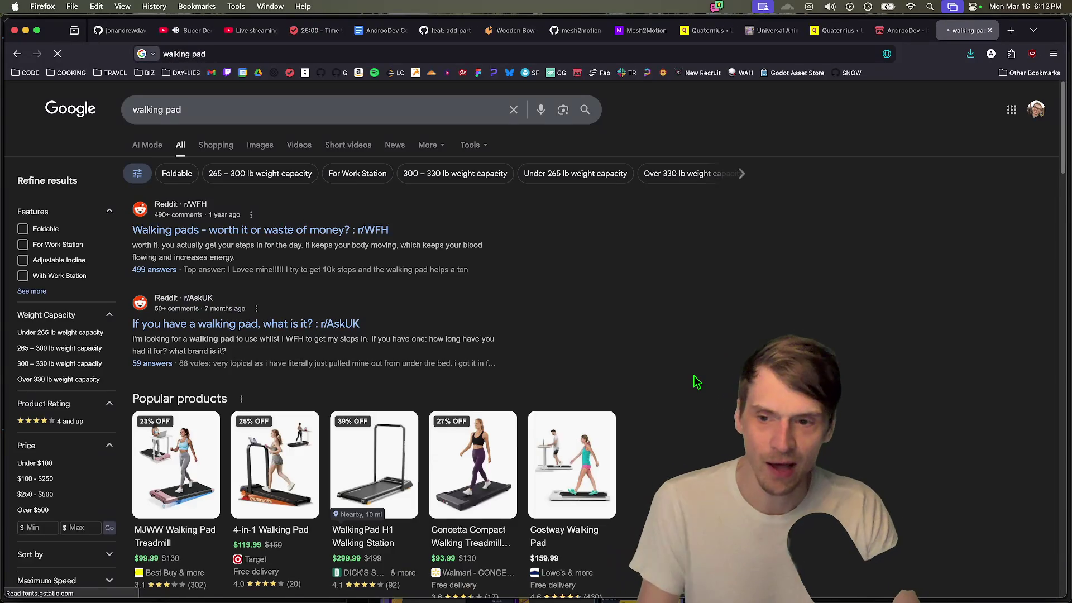
{"action": "scroll", "coordinate": [697, 381], "scroll_direction": "down", "scroll_amount": 5}
{"action": "key", "text": "Escape"}
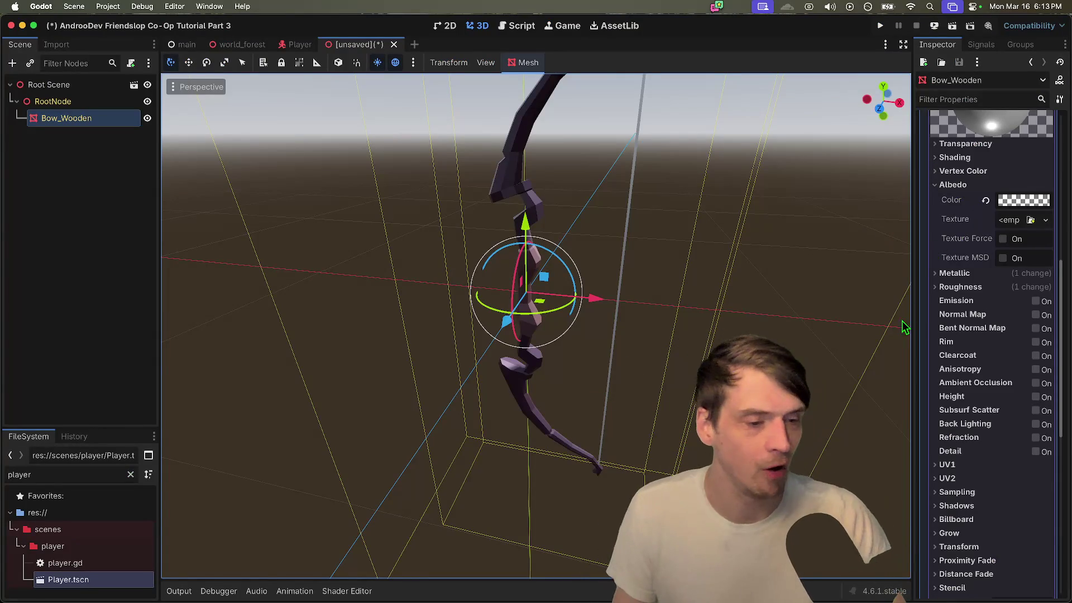
Step: Change the White material's Transparency mode from Disabled to Alpha
{"action": "scroll", "coordinate": [955, 375], "scroll_direction": "down", "scroll_amount": 1}
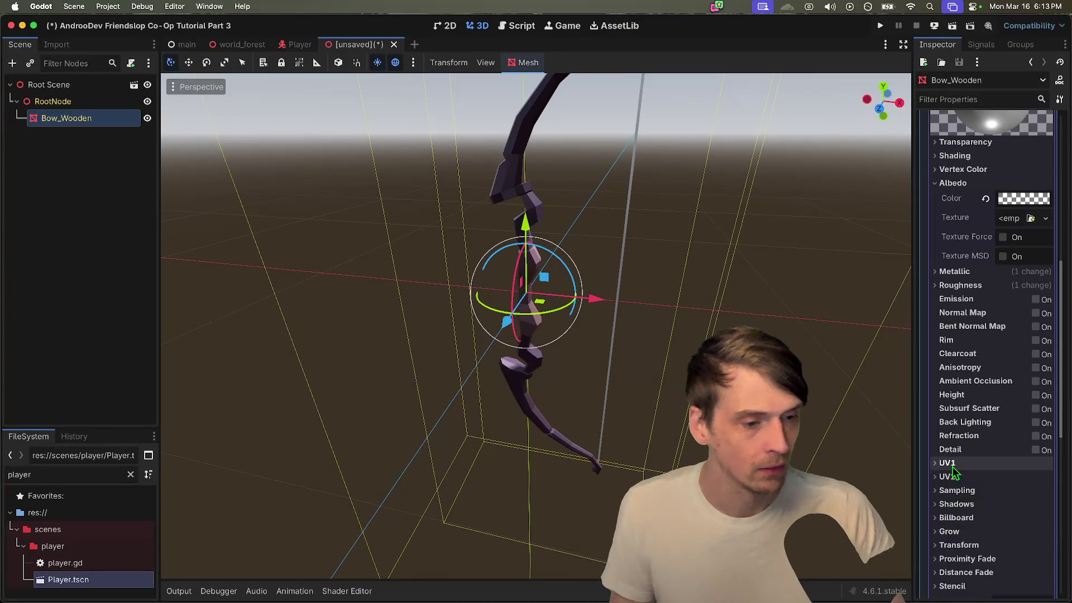
{"action": "scroll", "coordinate": [1021, 393], "scroll_direction": "up", "scroll_amount": 5}
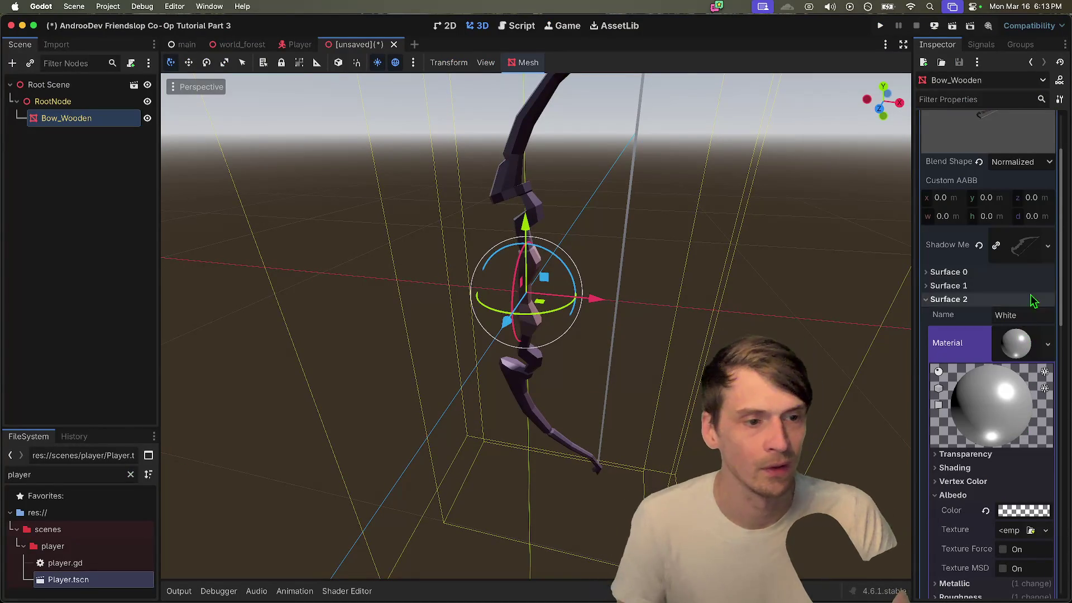
{"action": "scroll", "coordinate": [1022, 369], "scroll_direction": "down", "scroll_amount": 2}
{"action": "left_click", "coordinate": [1015, 360]}
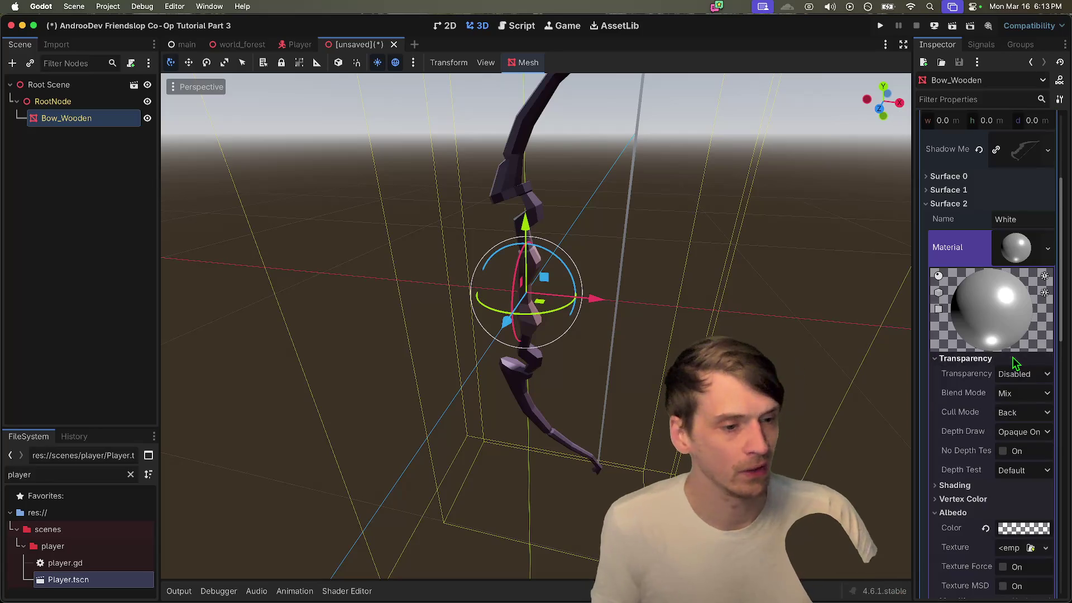
{"action": "left_click", "coordinate": [1023, 362]}
{"action": "left_click", "coordinate": [1023, 360]}
{"action": "left_click", "coordinate": [1022, 374]}
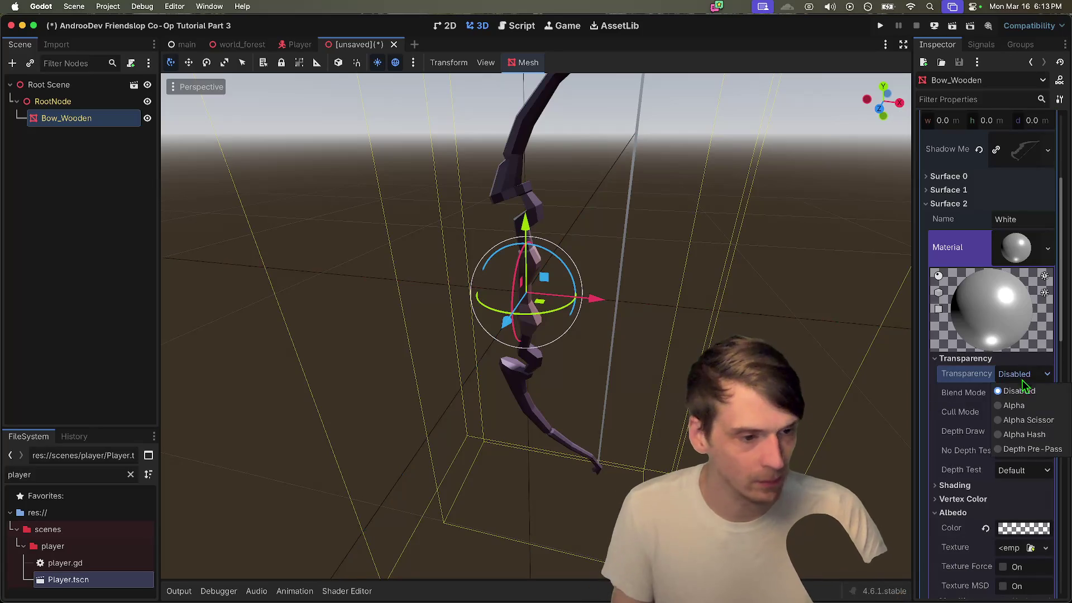
{"action": "left_click", "coordinate": [1014, 405]}
{"action": "left_click", "coordinate": [677, 376]}
{"action": "scroll", "coordinate": [698, 385], "scroll_direction": "down", "scroll_amount": 5}
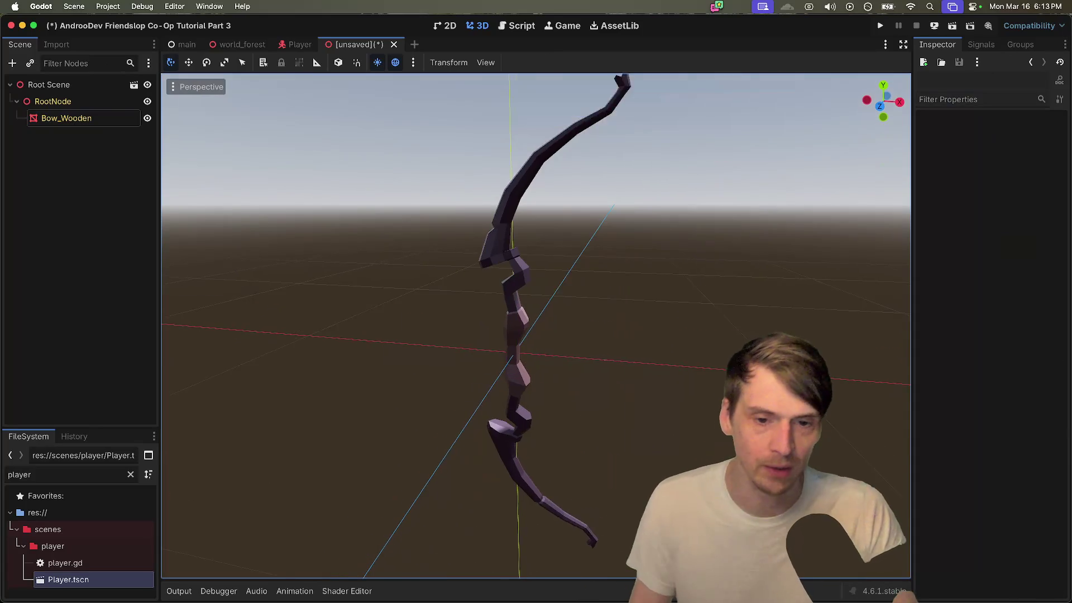
{"action": "key", "text": "ctrl+s"}
{"action": "key", "text": "Escape"}
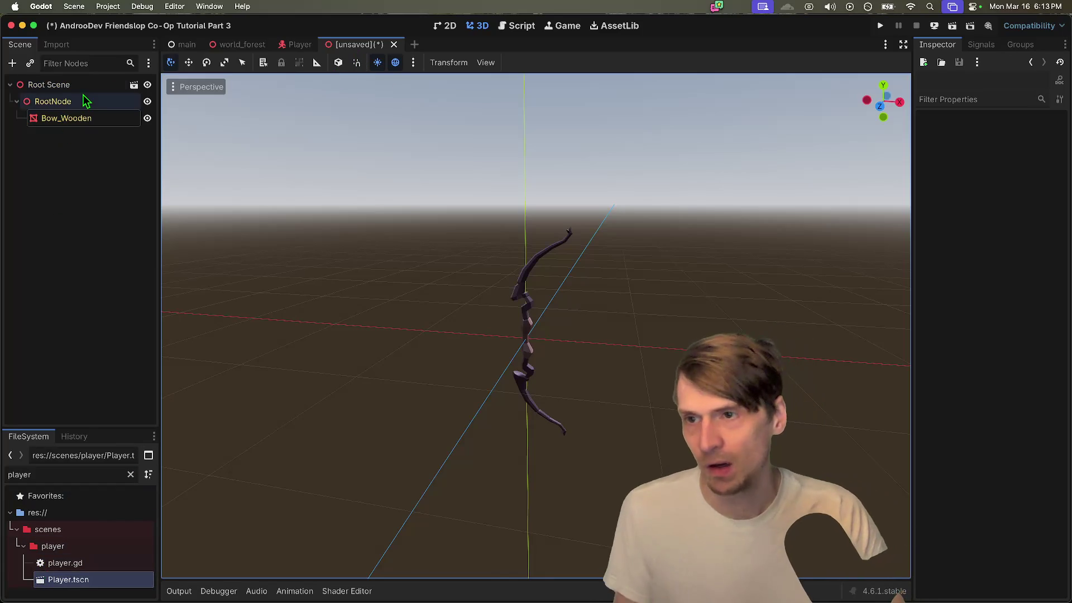
Step: Save the bow scene as bow.tscn in a new res://scenes/objects folder and close it
{"action": "key", "text": "ctrl+s"}
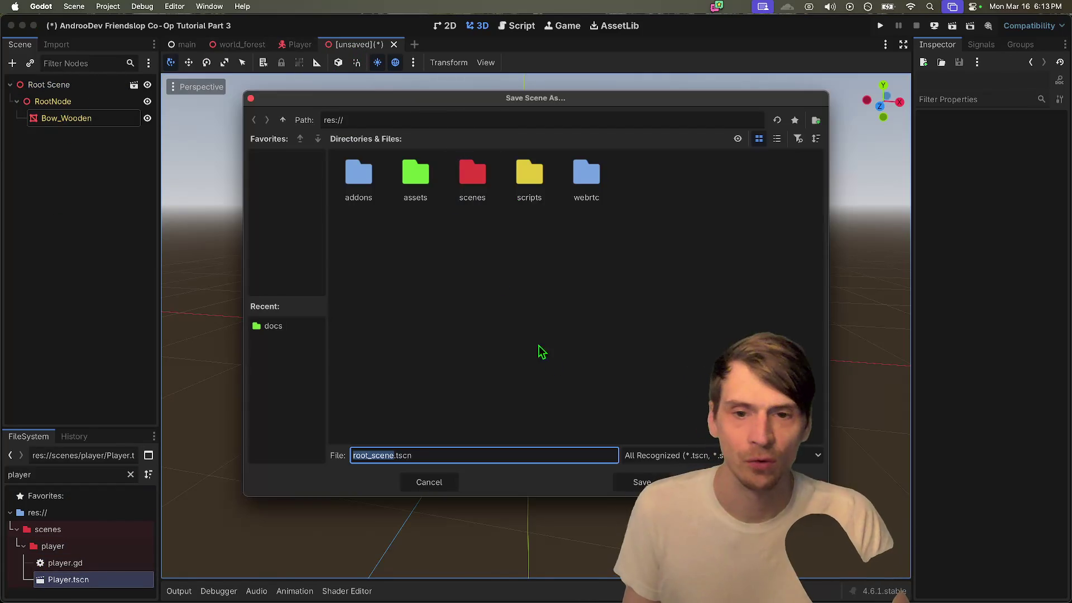
{"action": "double_click", "coordinate": [492, 186]}
{"action": "right_click", "coordinate": [610, 249]}
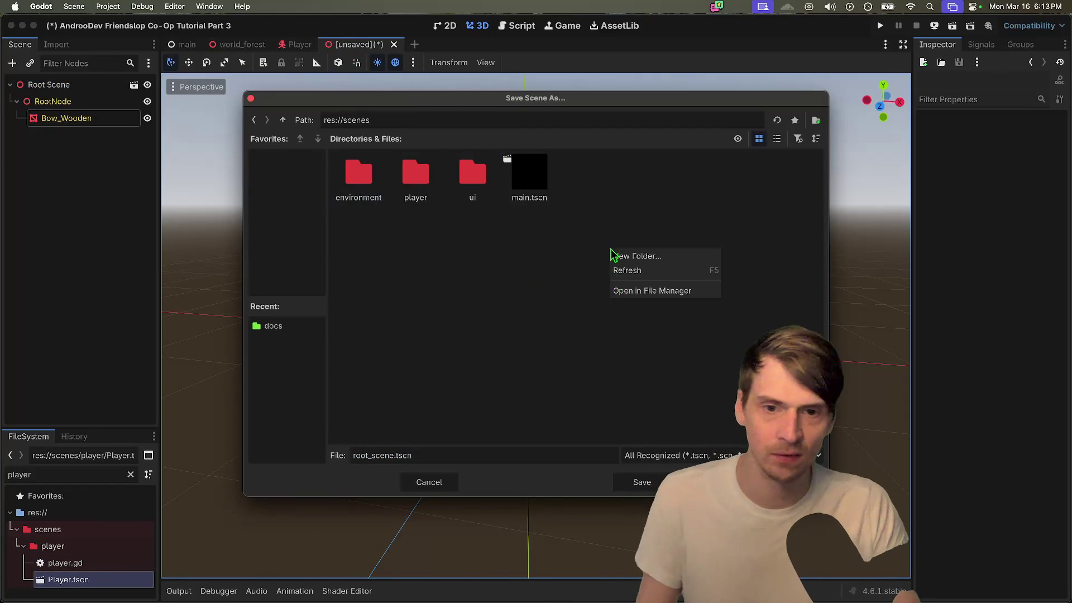
{"action": "left_click", "coordinate": [622, 250]}
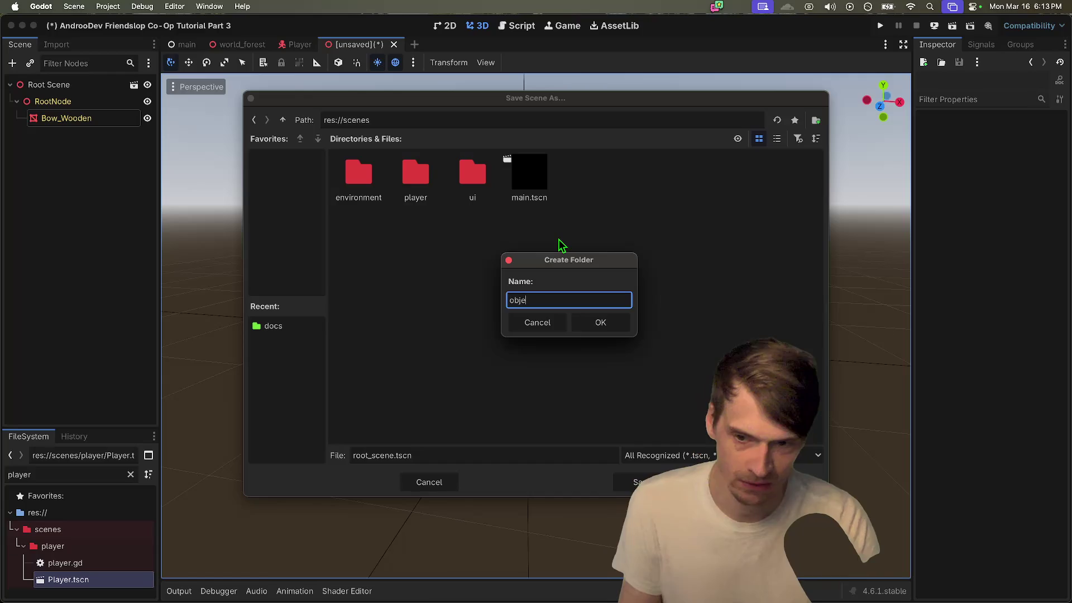
{"action": "type", "text": "objects"}
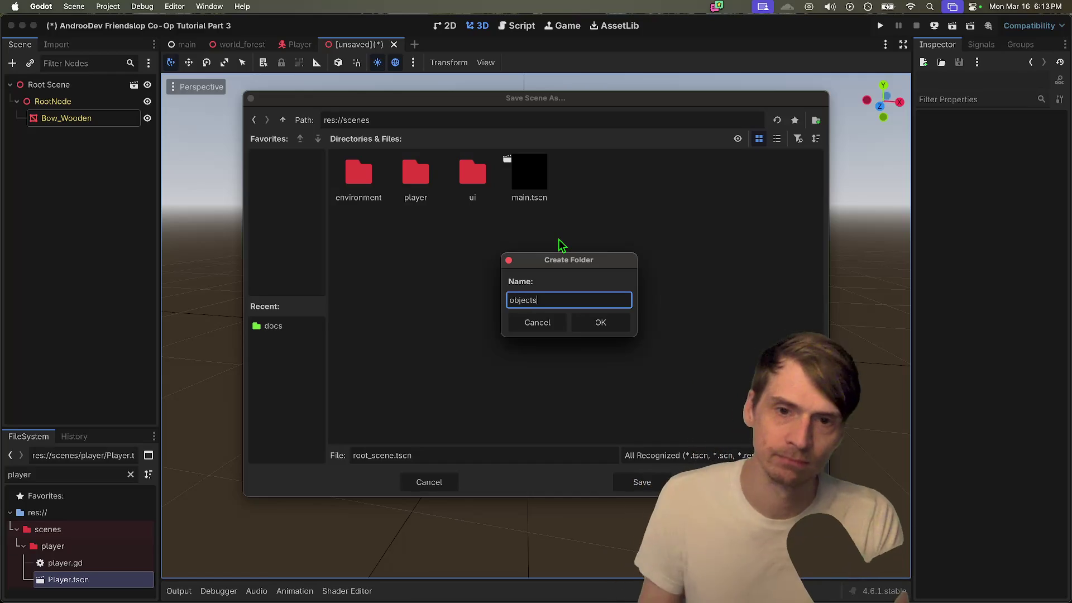
{"action": "key", "text": "Return"}
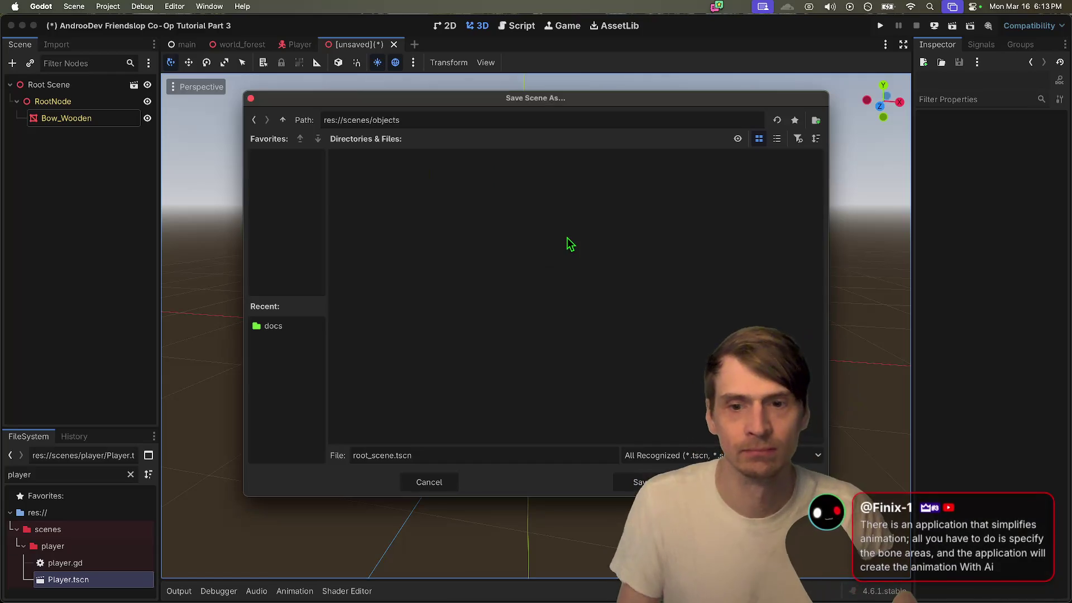
{"action": "right_click", "coordinate": [475, 238]}
{"action": "left_click", "coordinate": [433, 264]}
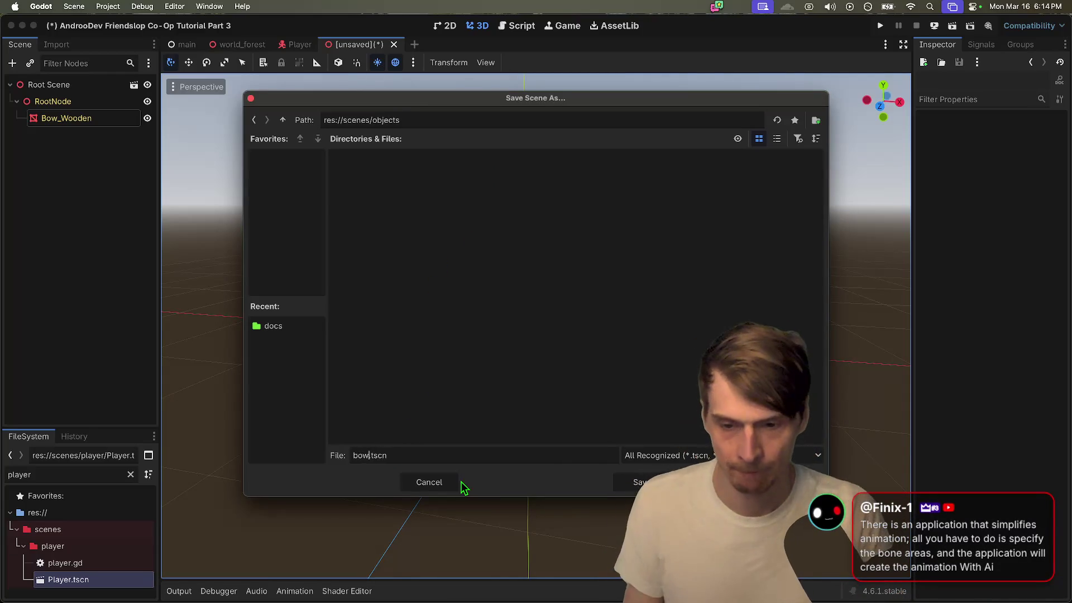
{"action": "key", "text": "Return"}
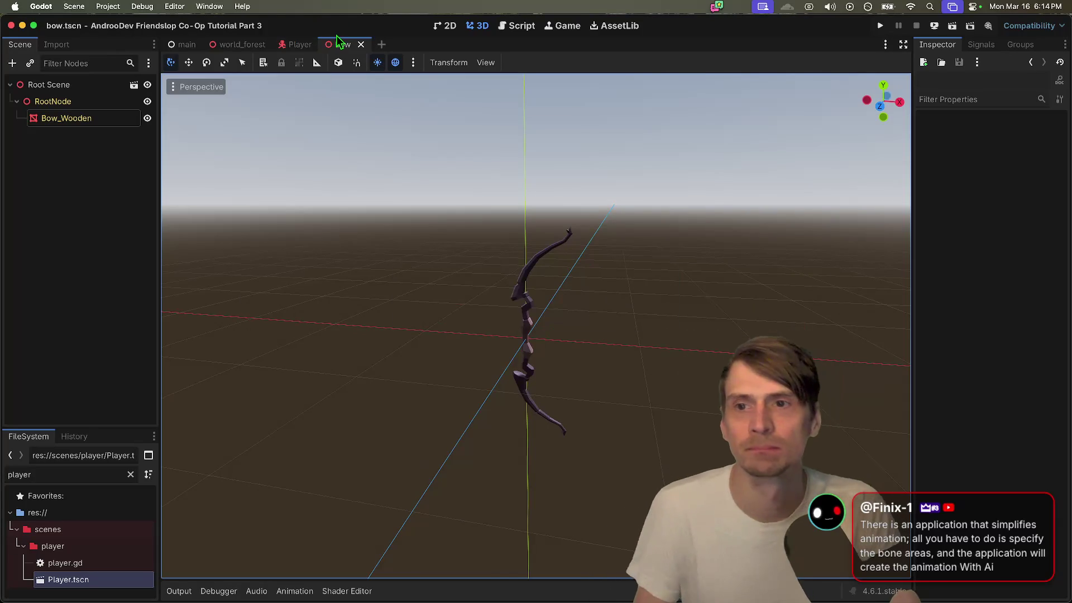
{"action": "key", "text": "ctrl+shift+w"}
Step: Replace the Player's Root Scene node with an instance of bow.tscn
{"action": "right_click", "coordinate": [99, 273]}
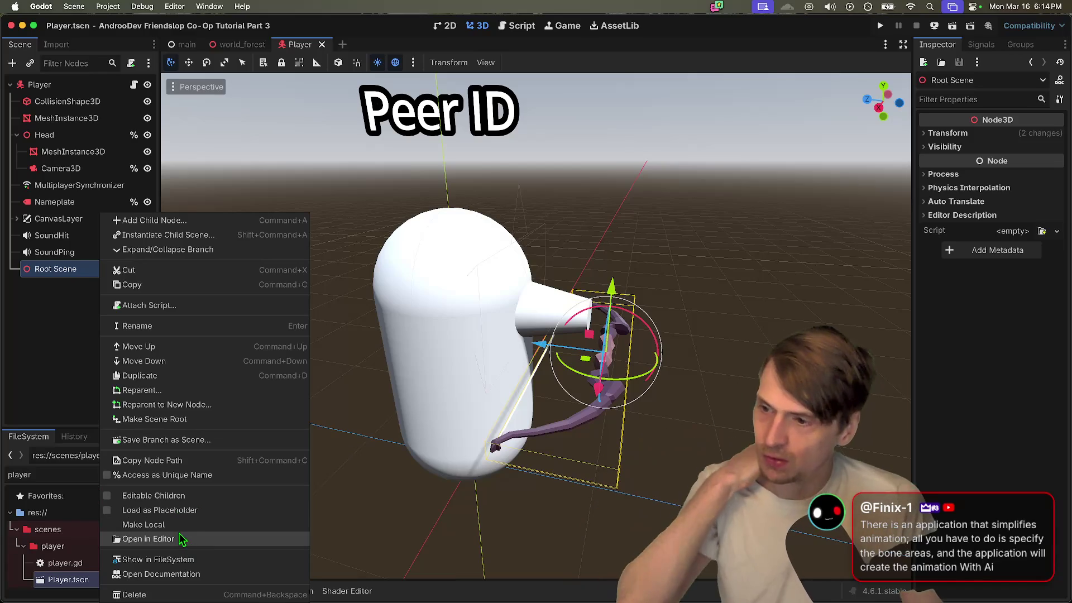
{"action": "left_click", "coordinate": [212, 594]}
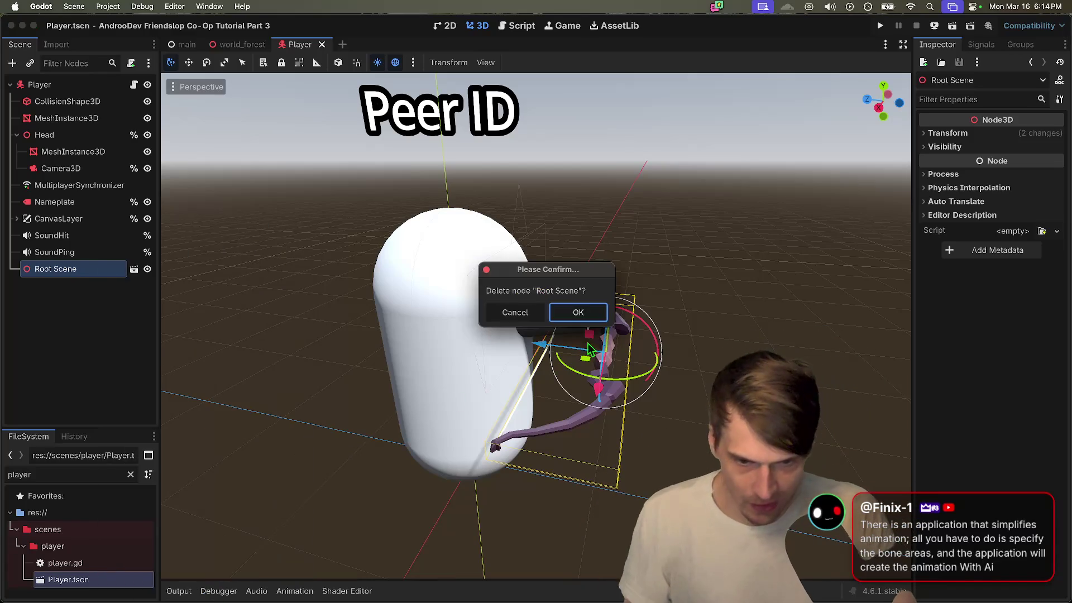
{"action": "left_click", "coordinate": [578, 313]}
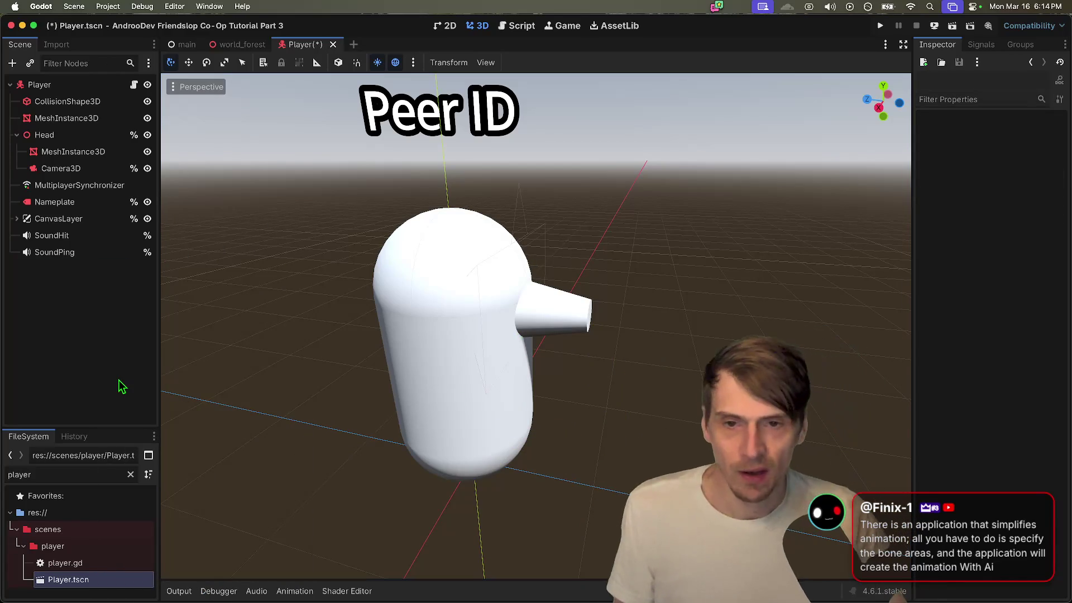
{"action": "key", "text": "super+shift+a"}
{"action": "type", "text": "idle"}
{"action": "key", "text": "Return"}
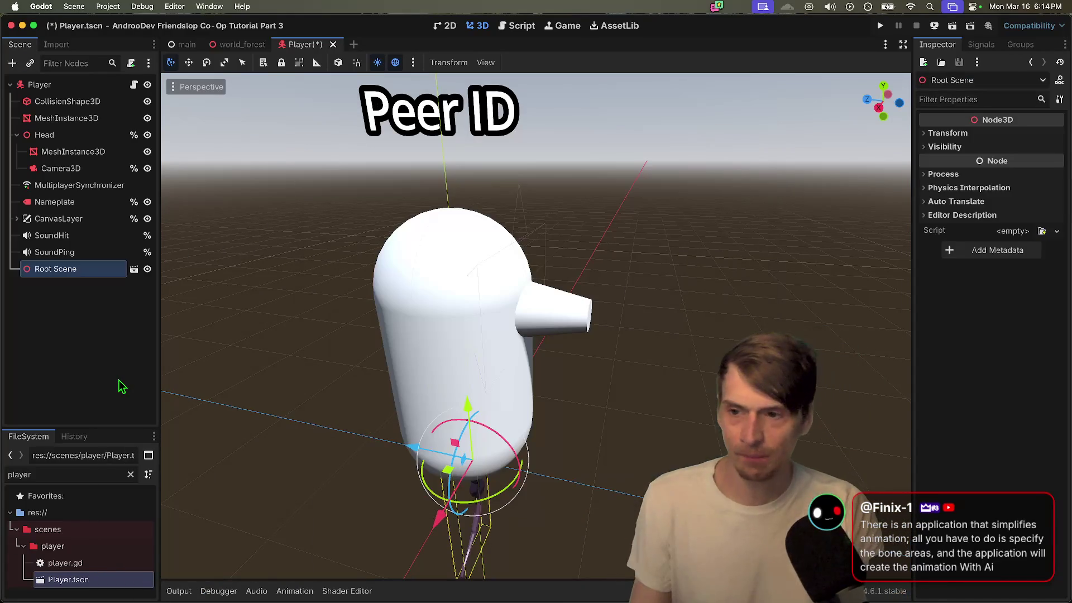
Step: Raise the bow to mid-body, rotate it 90° on X and about -105° on Y, then save and run
{"action": "left_click_drag", "start_coordinate": [468, 398], "coordinate": [487, 275]}
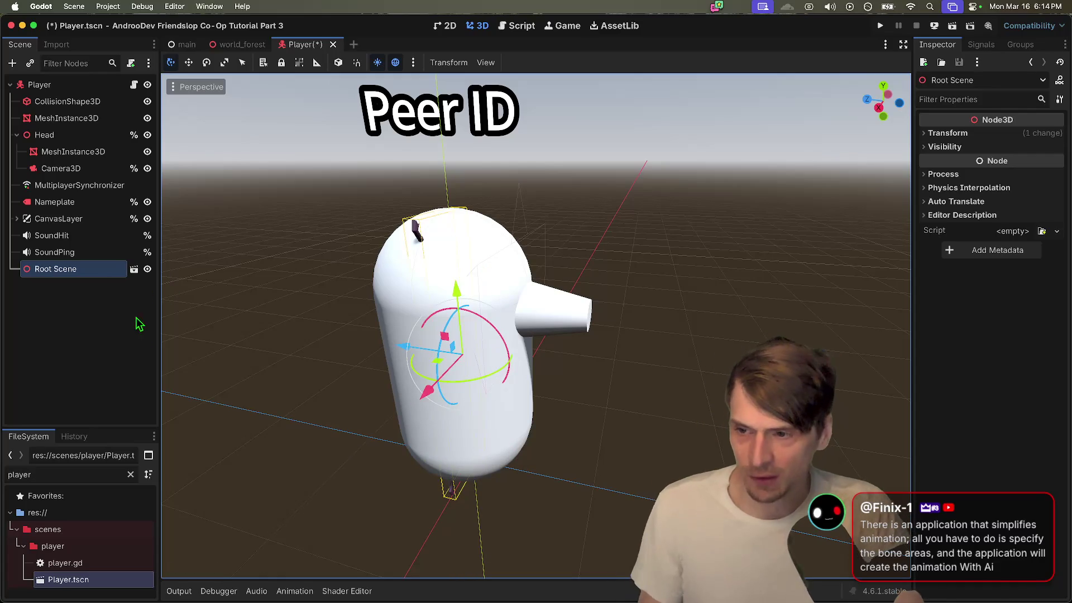
{"action": "left_click_drag", "start_coordinate": [434, 404], "coordinate": [385, 409]}
{"action": "key", "text": "super+z"}
{"action": "mouse_move", "coordinate": [494, 327]}
{"action": "left_mouse_down"}
{"action": "mouse_move", "coordinate": [391, 329]}
{"action": "mouse_move", "coordinate": [452, 344]}
{"action": "left_mouse_up"}
{"action": "mouse_move", "coordinate": [491, 378]}
{"action": "left_mouse_down"}
{"action": "mouse_move", "coordinate": [395, 386]}
{"action": "mouse_move", "coordinate": [438, 388]}
{"action": "mouse_move", "coordinate": [432, 357]}
{"action": "mouse_move", "coordinate": [480, 364]}
{"action": "left_mouse_up"}
{"action": "left_click_drag", "start_coordinate": [574, 296], "coordinate": [576, 273]}
{"action": "key", "text": "super+b"}
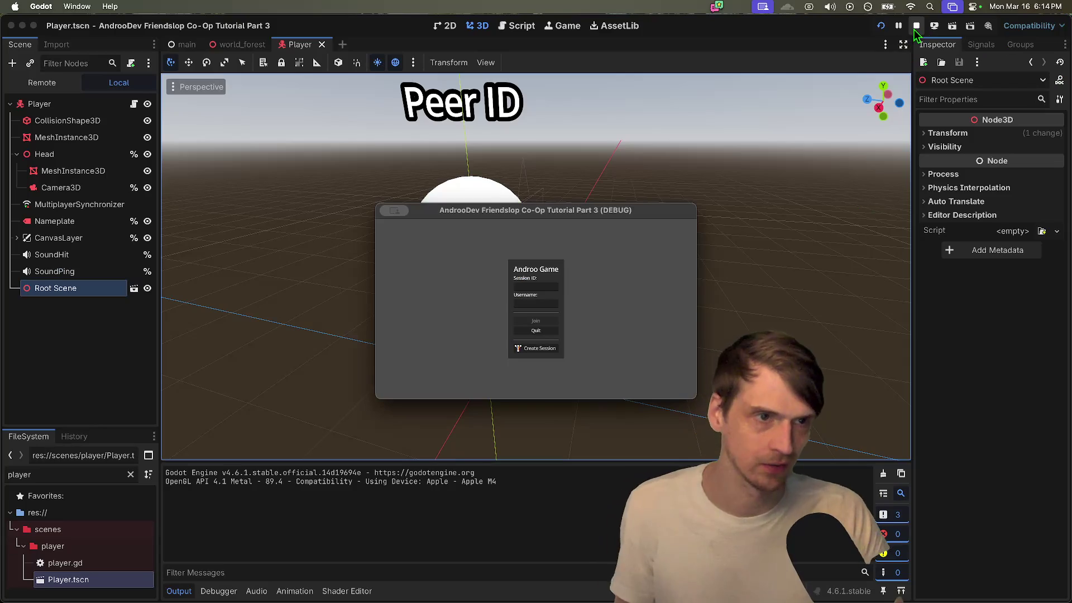
{"action": "left_click", "coordinate": [916, 25]}
{"action": "left_click", "coordinate": [44, 182]}
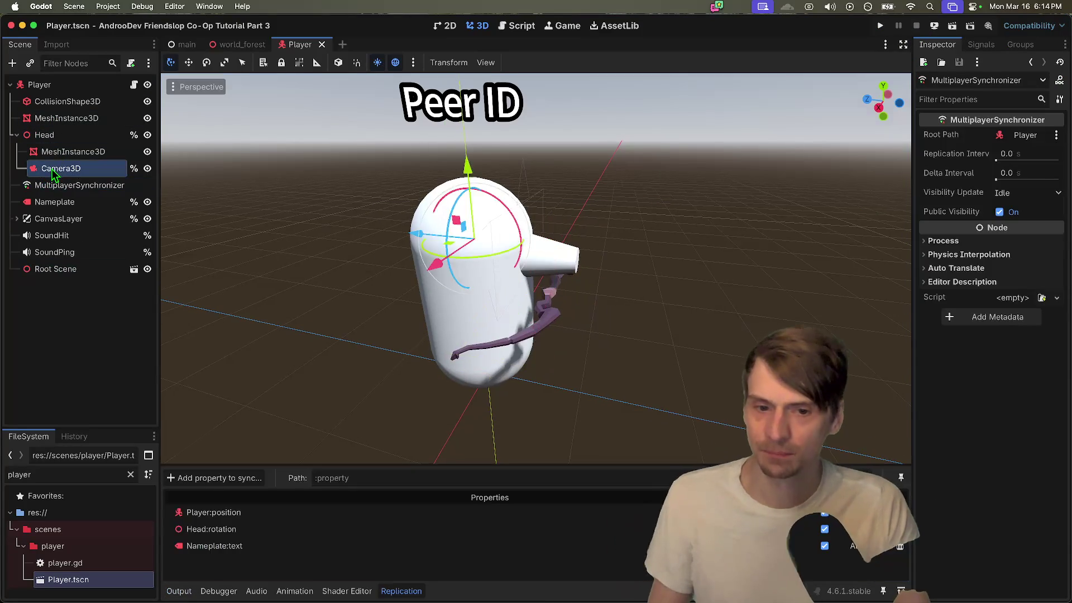
{"action": "left_click", "coordinate": [52, 169]}
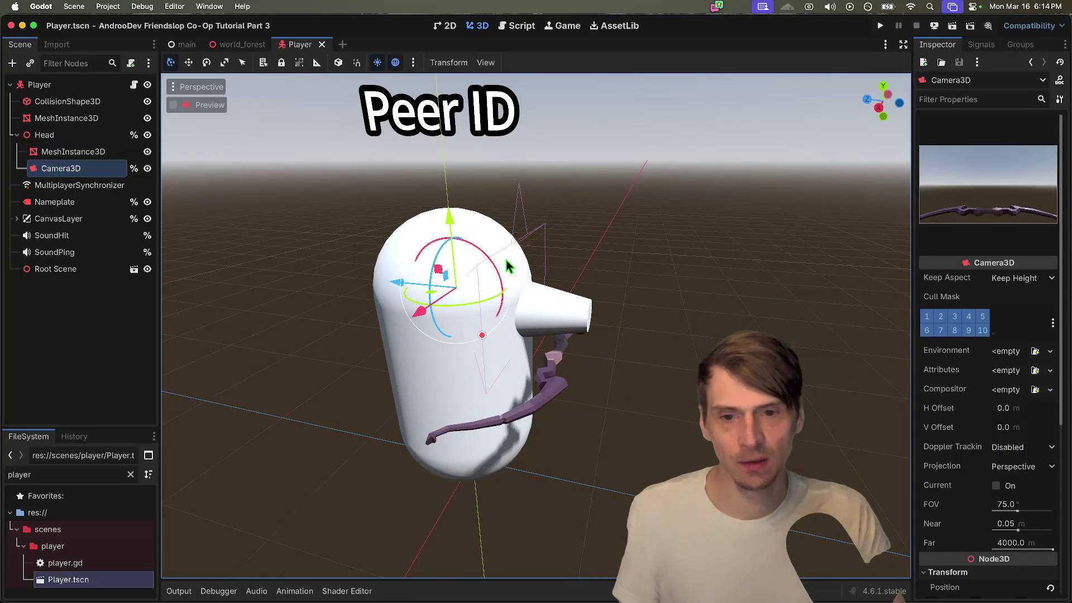
{"action": "key", "text": "super+b"}
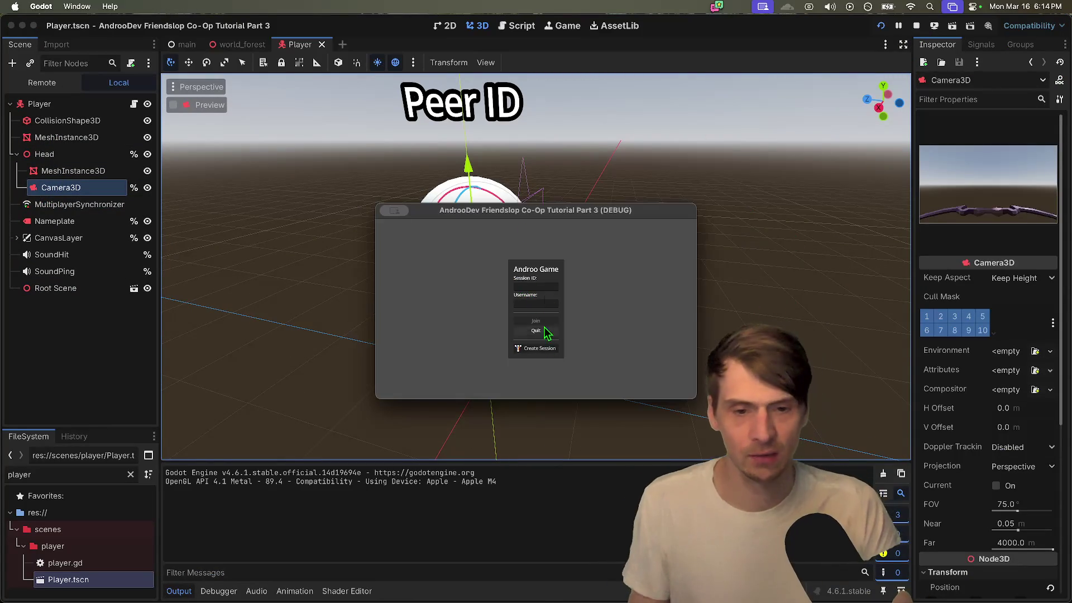
{"action": "left_click", "coordinate": [539, 349]}
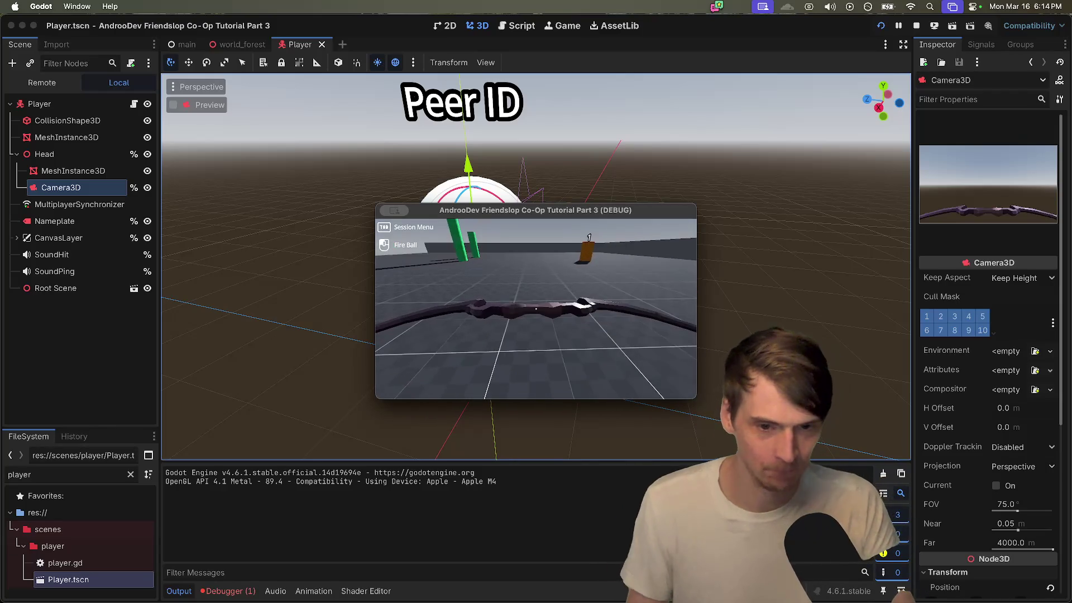
{"action": "key", "text": "super+period"}
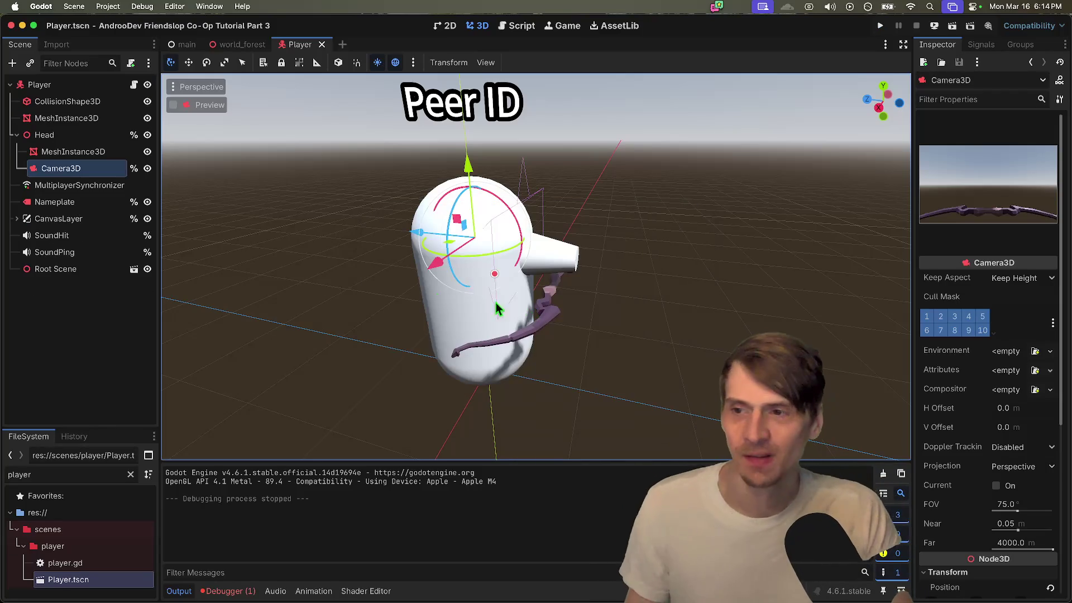
{"action": "left_click", "coordinate": [67, 253]}
Step: Parent the bow's Root Scene under Head and test-run the game
{"action": "left_click", "coordinate": [68, 270]}
{"action": "mouse_move", "coordinate": [66, 276]}
{"action": "left_mouse_down"}
{"action": "mouse_move", "coordinate": [84, 137]}
{"action": "mouse_move", "coordinate": [112, 152]}
{"action": "left_mouse_up"}
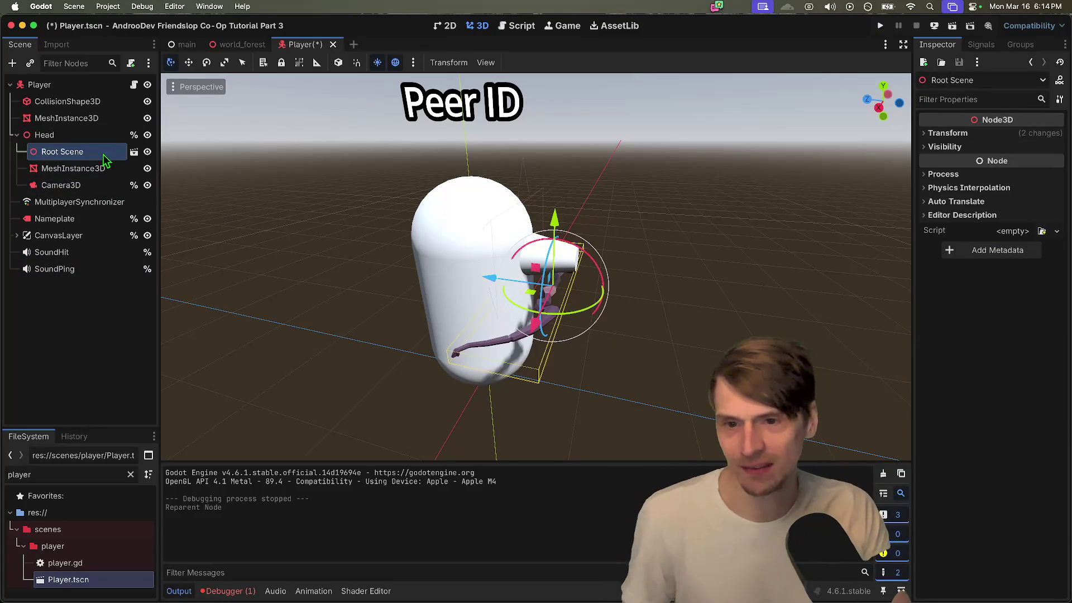
{"action": "key", "text": "super+b"}
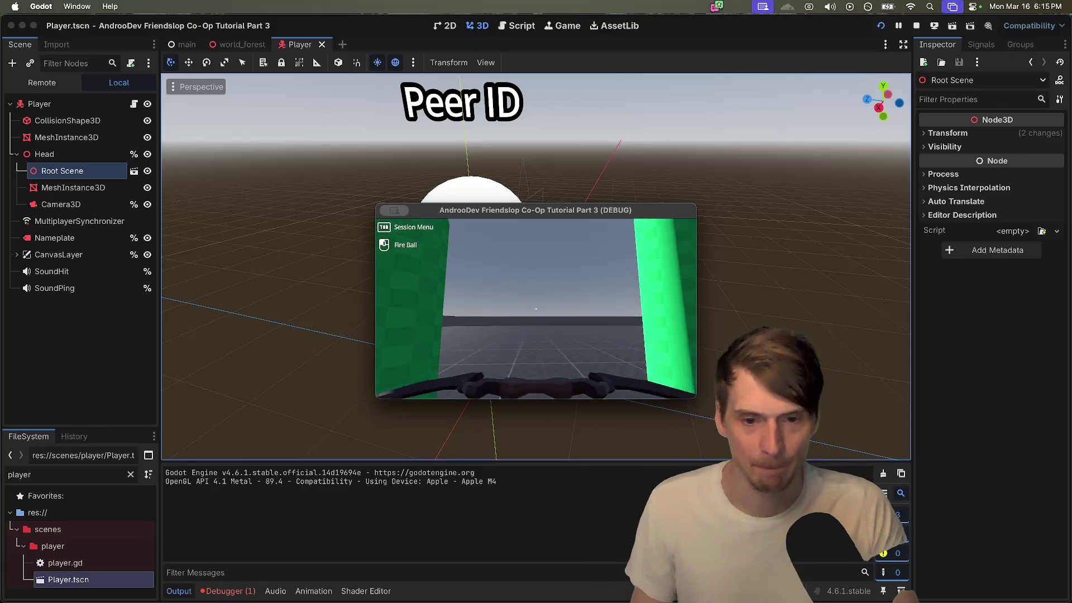
{"action": "key", "text": "super+q"}
Step: Re-parent the bow under Camera3D, then test-run it: fire a fireball and walk to the orange target
{"action": "mouse_move", "coordinate": [62, 152]}
{"action": "left_mouse_down"}
{"action": "mouse_move", "coordinate": [96, 162]}
{"action": "mouse_move", "coordinate": [89, 184]}
{"action": "mouse_move", "coordinate": [67, 185]}
{"action": "left_mouse_up"}
{"action": "key", "text": "super+b"}
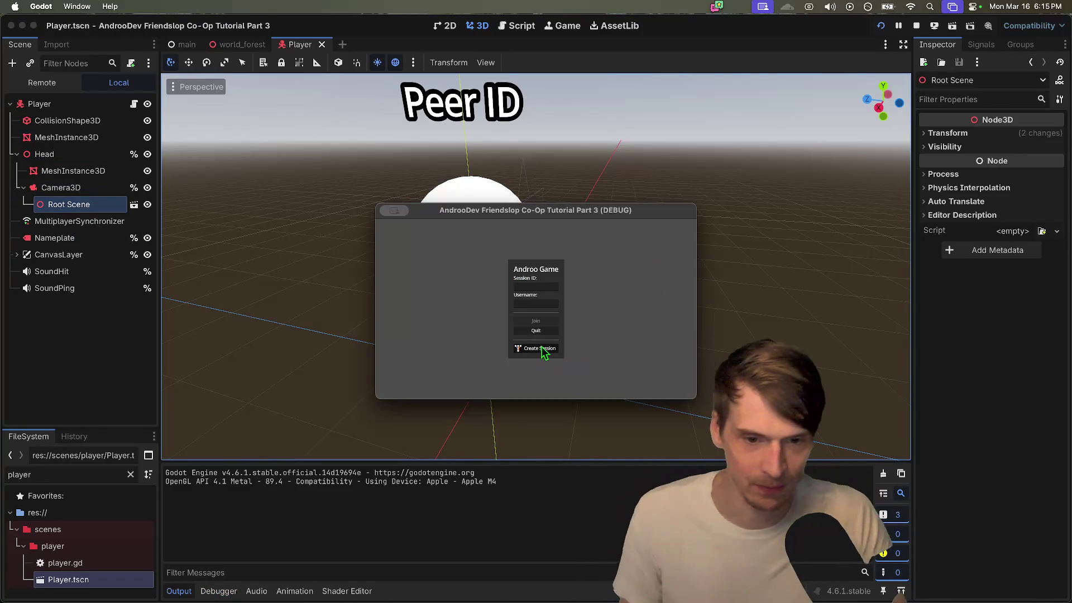
{"action": "left_click", "coordinate": [542, 348]}
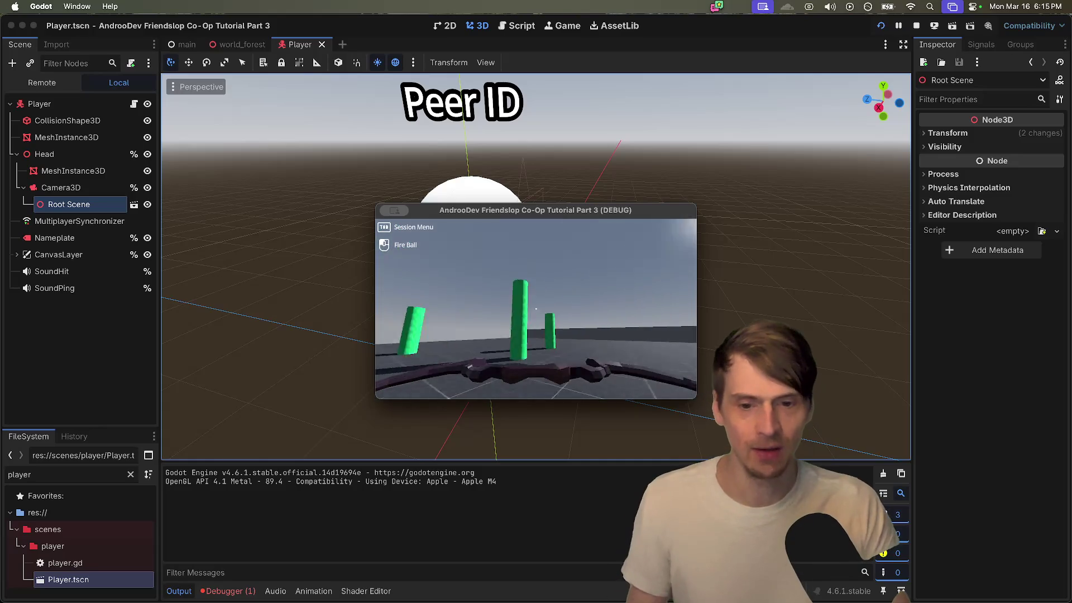
{"action": "left_click", "coordinate": [536, 308]}
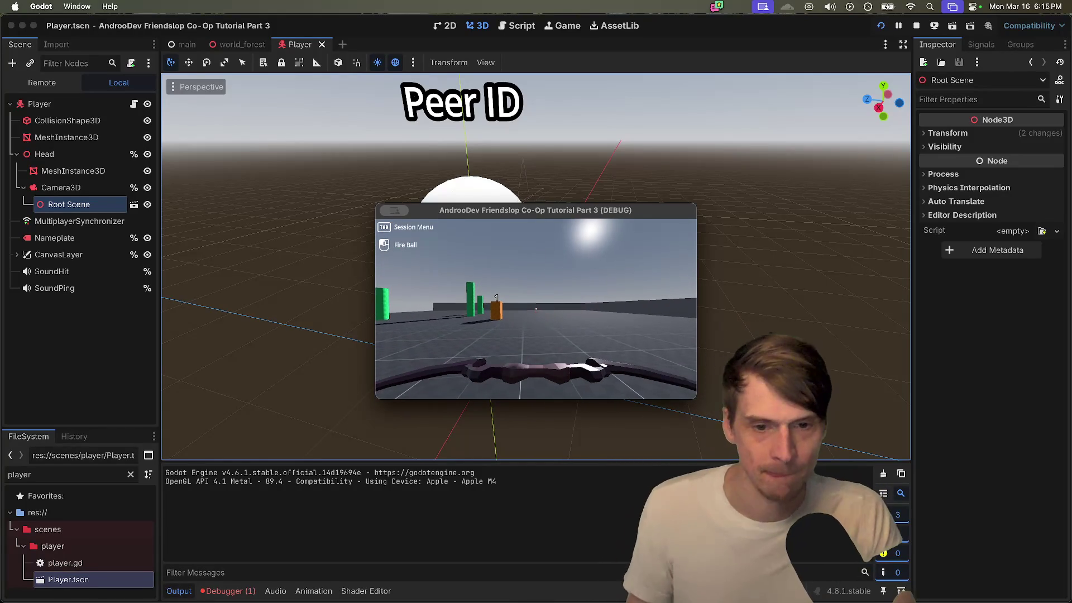
{"action": "key", "text": "w"}
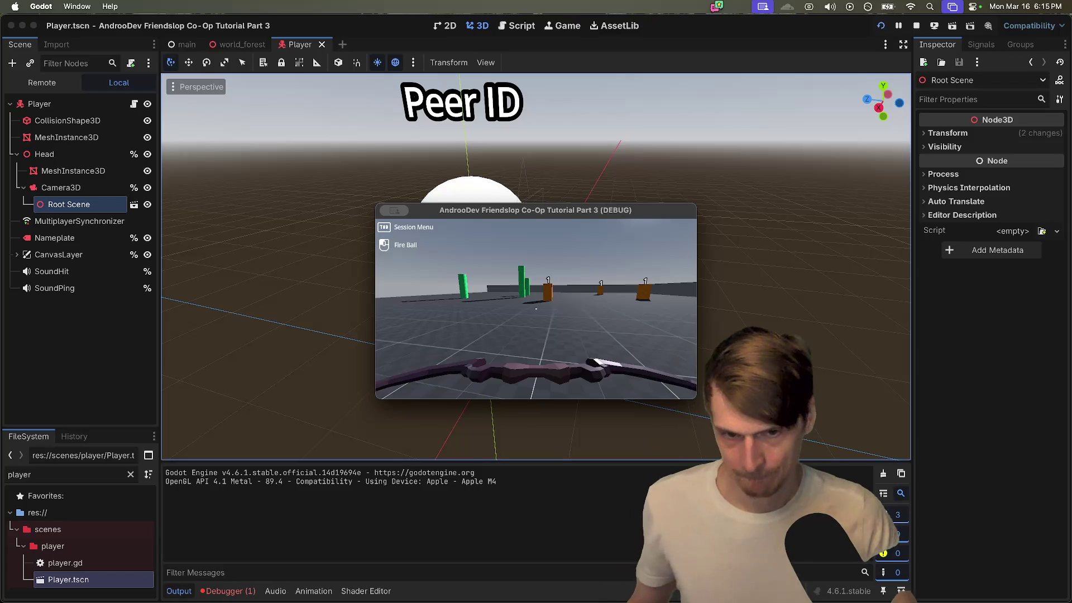
{"action": "key", "text": "w"}
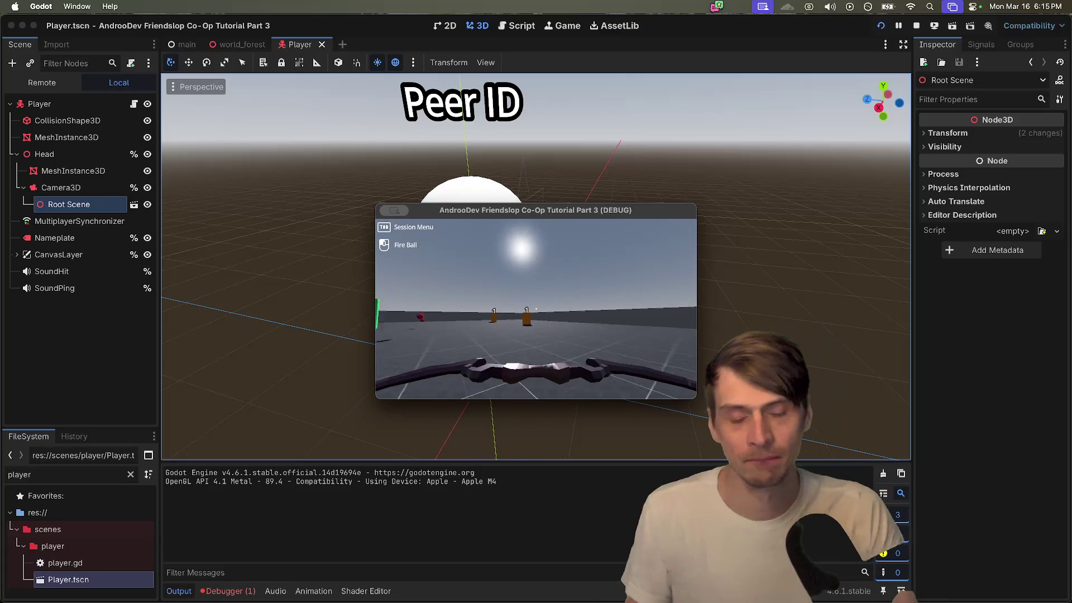
{"action": "key", "text": "w"}
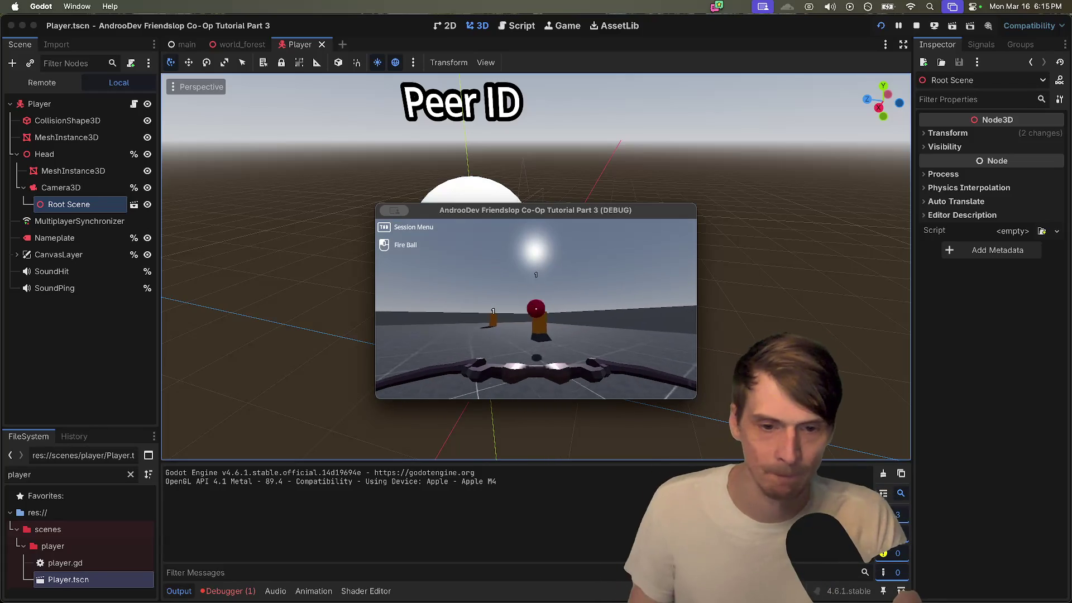
{"action": "key", "text": "super+q"}
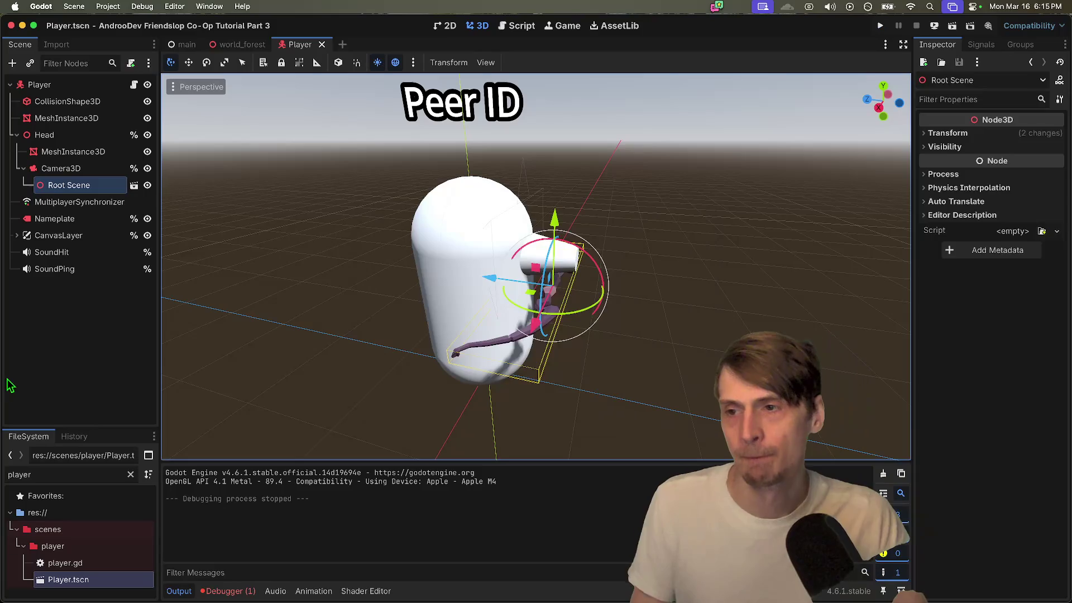
Step: Save the Player scene and open target.tscn from the environment folder in FileSystem
{"action": "key", "text": "super+s"}
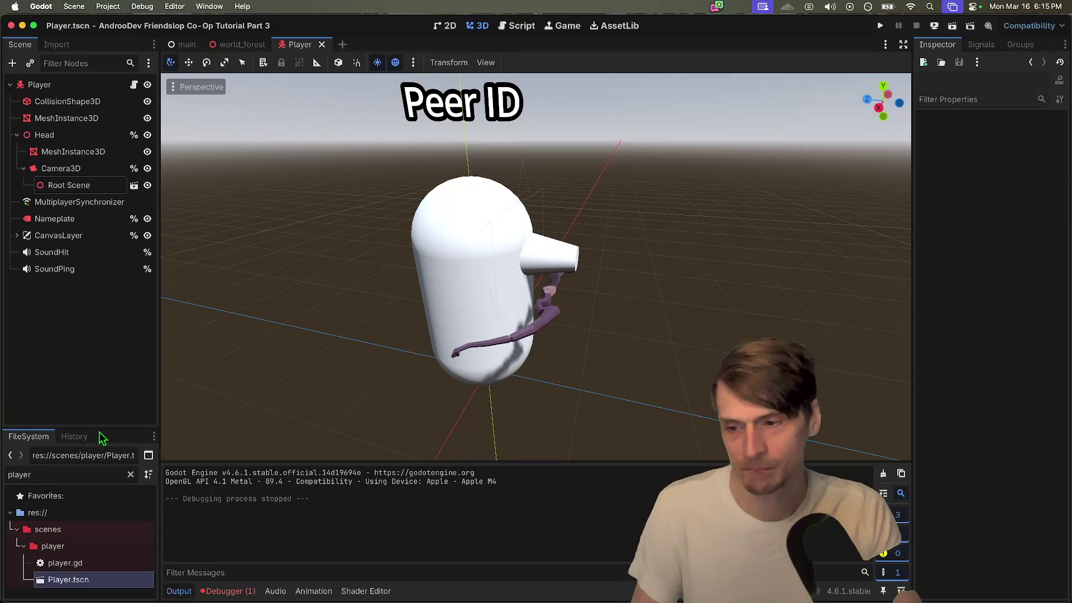
{"action": "left_click_drag", "start_coordinate": [105, 428], "coordinate": [105, 310]}
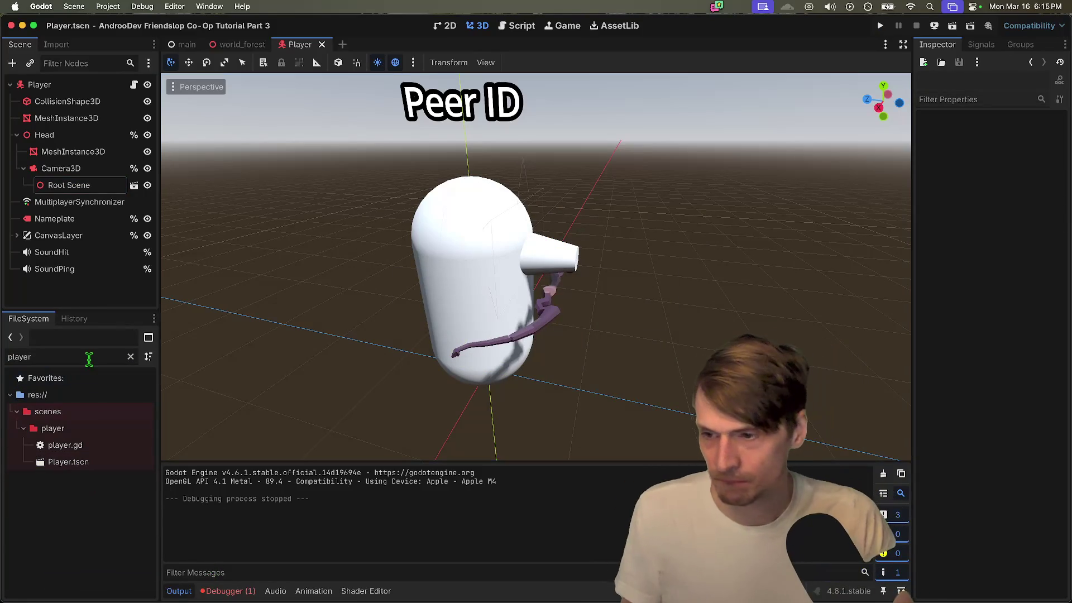
{"action": "key", "text": "BackSpace"}
{"action": "scroll", "coordinate": [87, 474], "scroll_direction": "down", "scroll_amount": 2}
{"action": "left_click", "coordinate": [83, 486]}
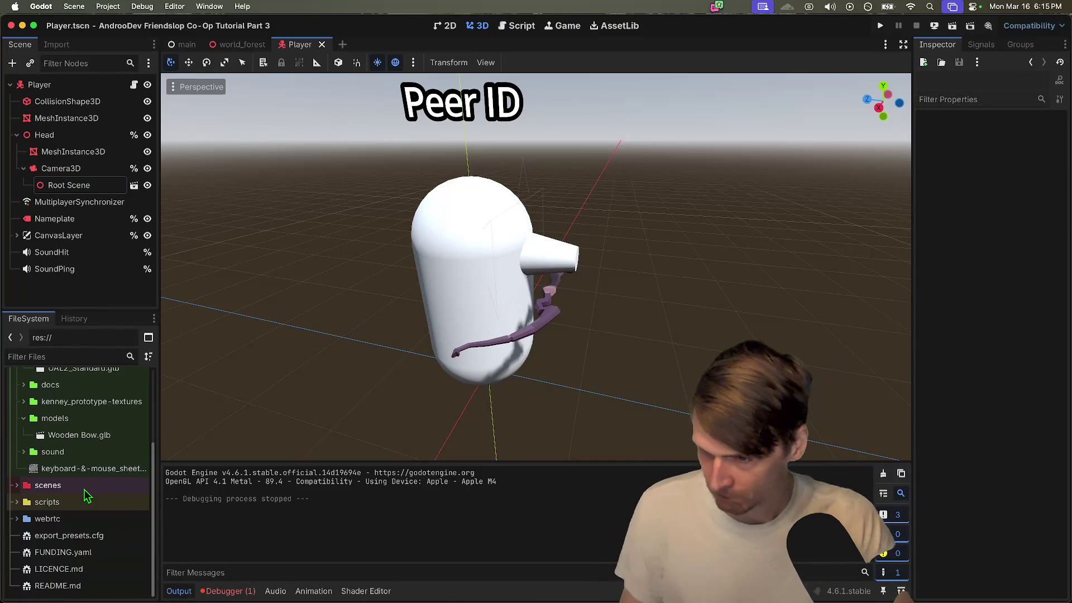
{"action": "scroll", "coordinate": [86, 493], "scroll_direction": "down", "scroll_amount": 2}
{"action": "key", "text": "Down"}
{"action": "key", "text": "Down"}
{"action": "key", "text": "Down"}
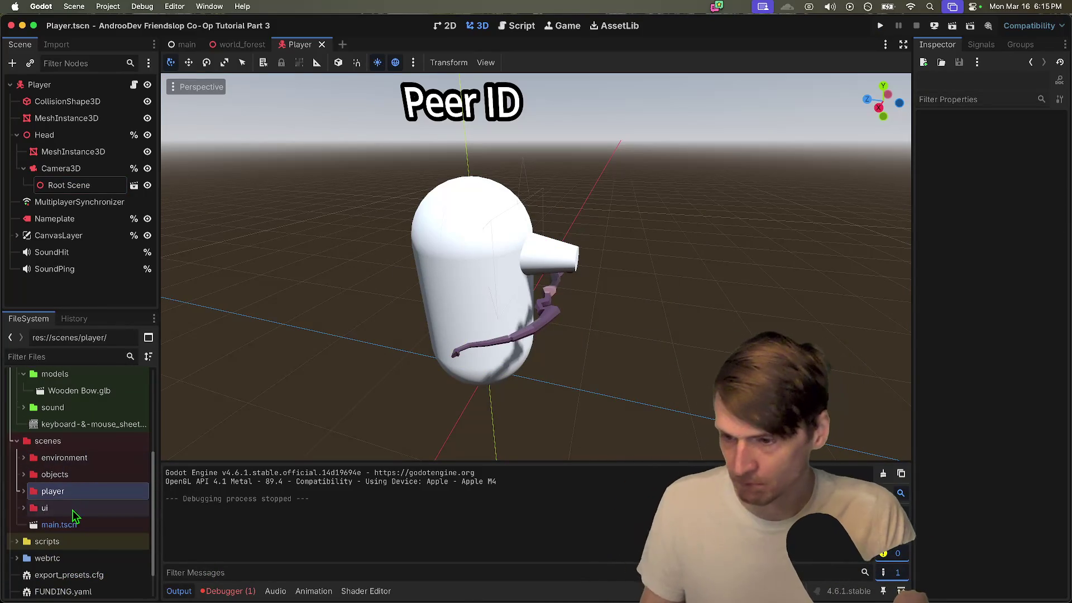
{"action": "left_click", "coordinate": [93, 458]}
{"action": "key", "text": "Right"}
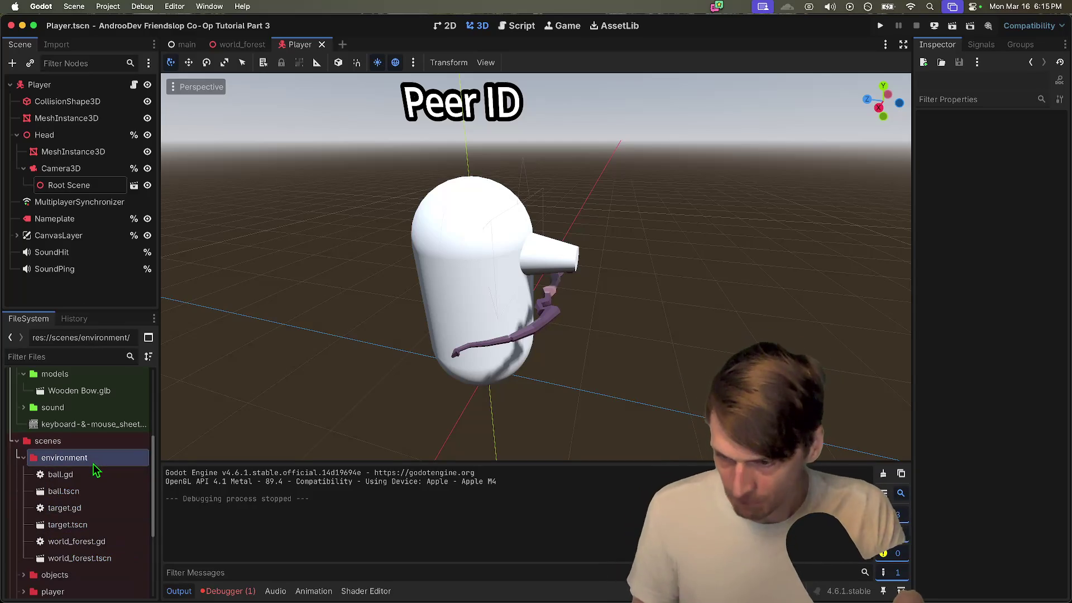
{"action": "left_click", "coordinate": [94, 525]}
{"action": "double_click", "coordinate": [97, 530]}
Step: Instance AnimationLibrary_Godot_Standard.glb into the target scene and save it
{"action": "scroll", "coordinate": [531, 239], "scroll_direction": "down", "scroll_amount": 2}
{"action": "scroll", "coordinate": [546, 246], "scroll_direction": "up", "scroll_amount": 4}
{"action": "scroll", "coordinate": [546, 255], "scroll_direction": "down", "scroll_amount": 3}
{"action": "scroll", "coordinate": [453, 300], "scroll_direction": "up", "scroll_amount": 1}
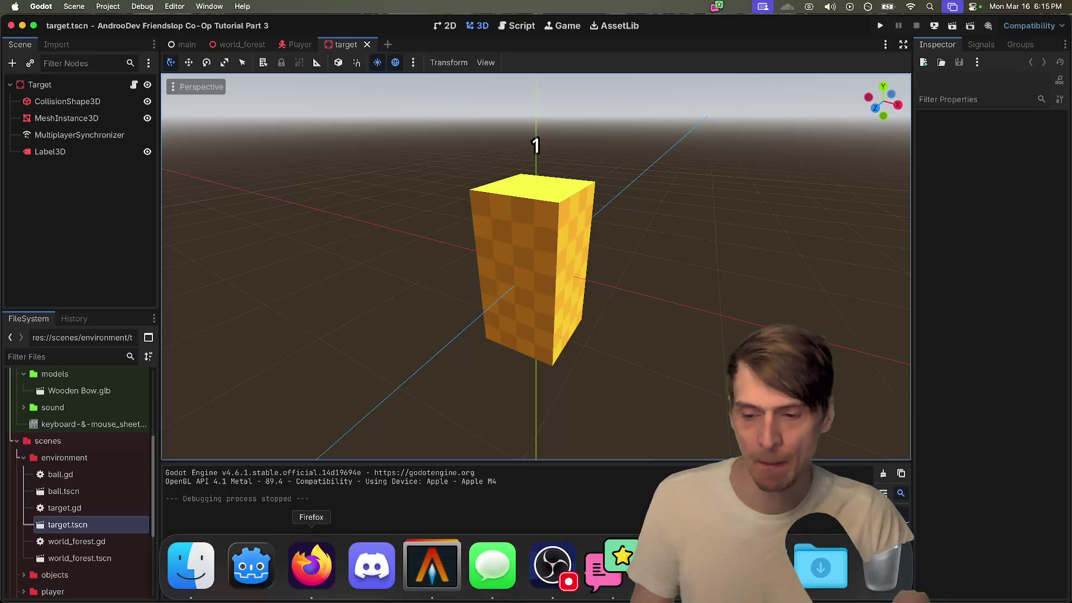
{"action": "key", "text": "super+shift+a"}
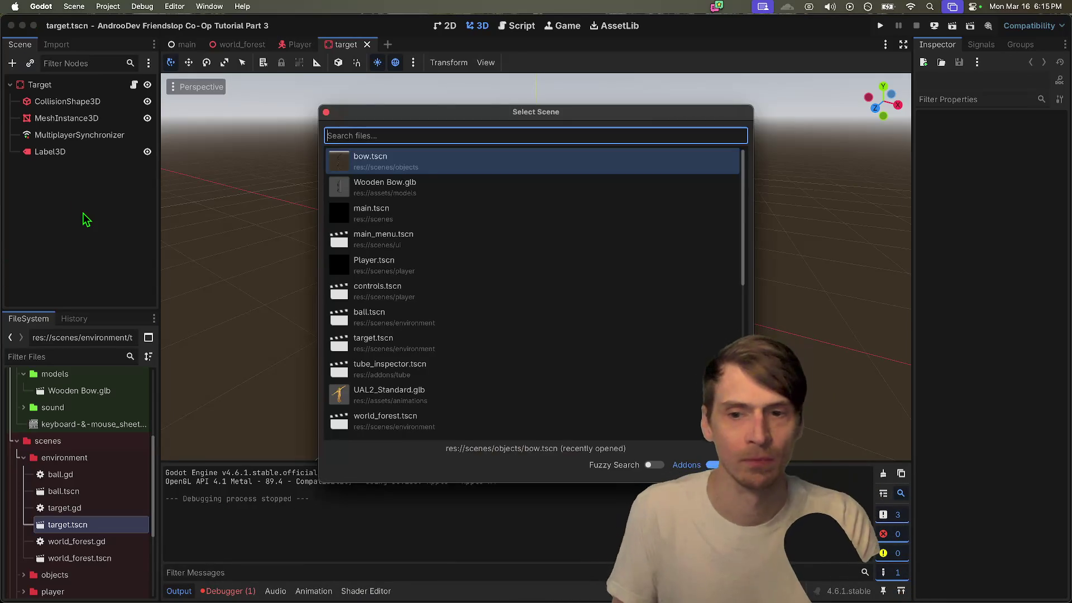
{"action": "type", "text": "ani"}
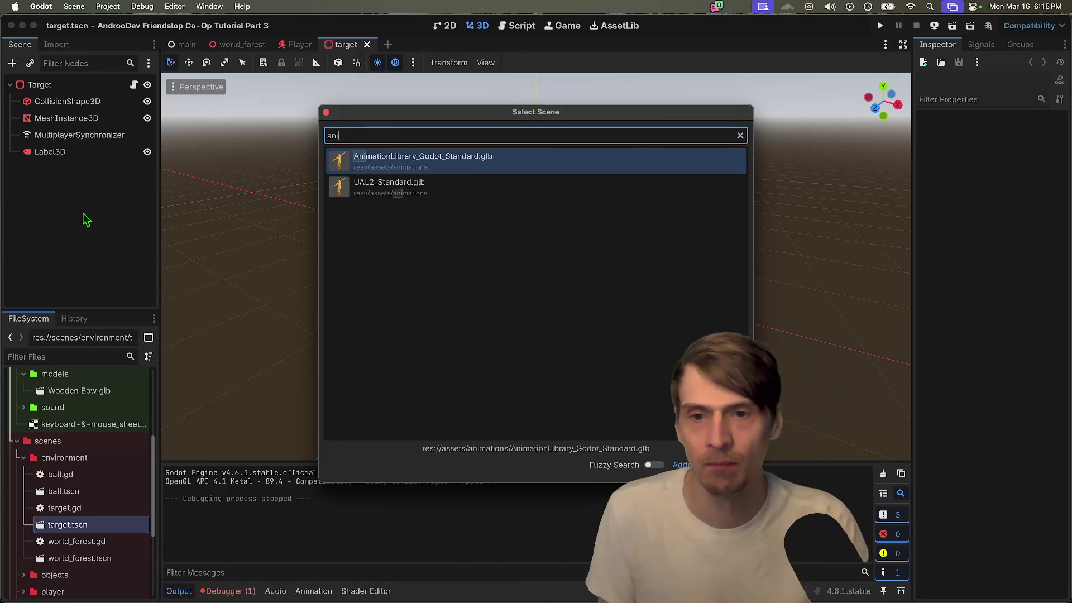
{"action": "key", "text": "Up"}
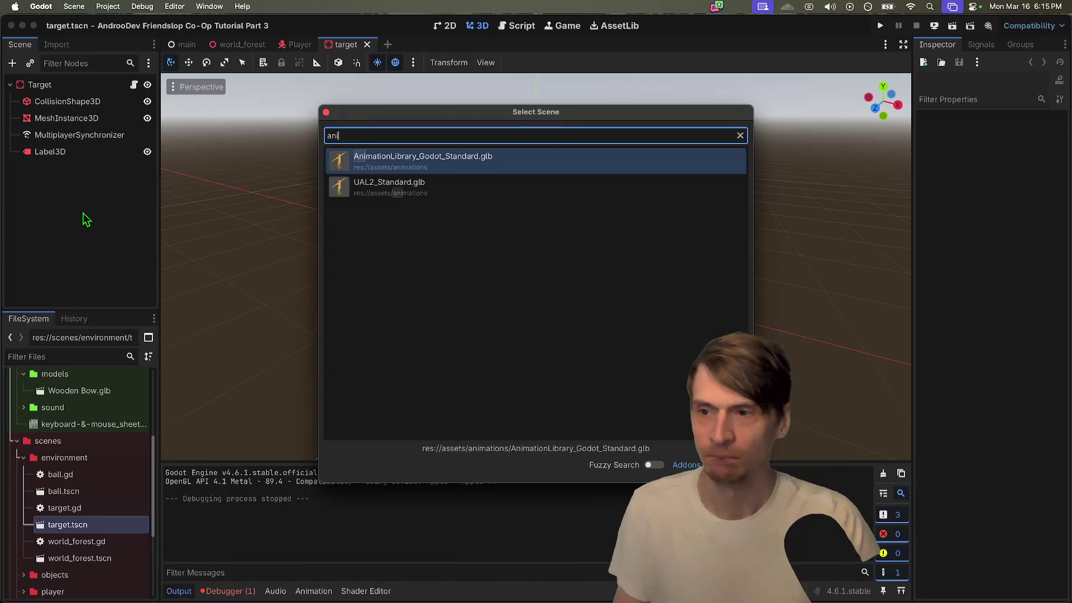
{"action": "key", "text": "Return"}
{"action": "key", "text": "super+s"}
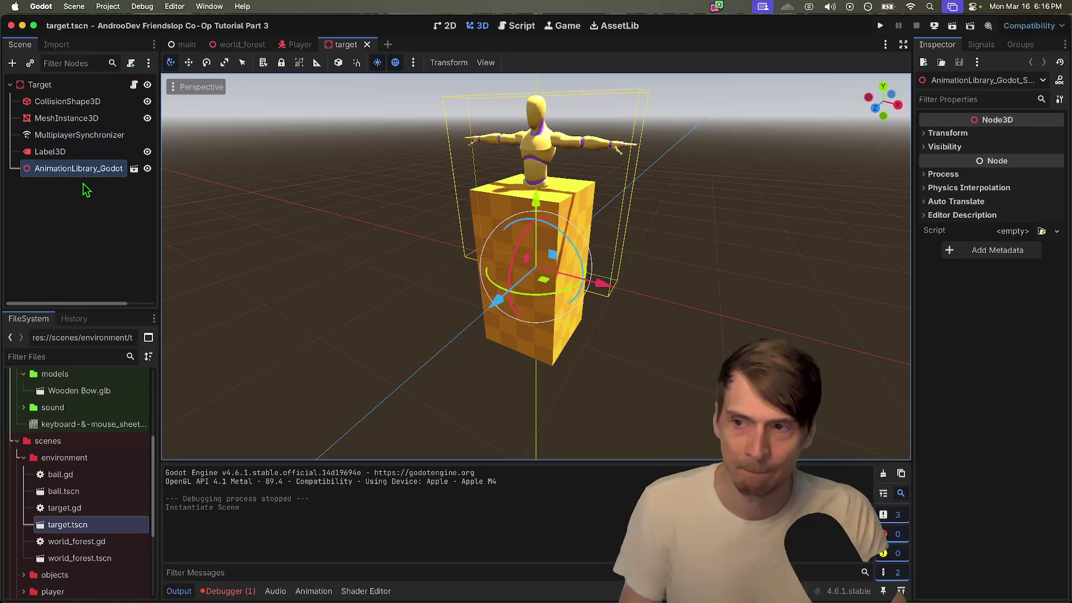
{"action": "left_click", "coordinate": [74, 87]}
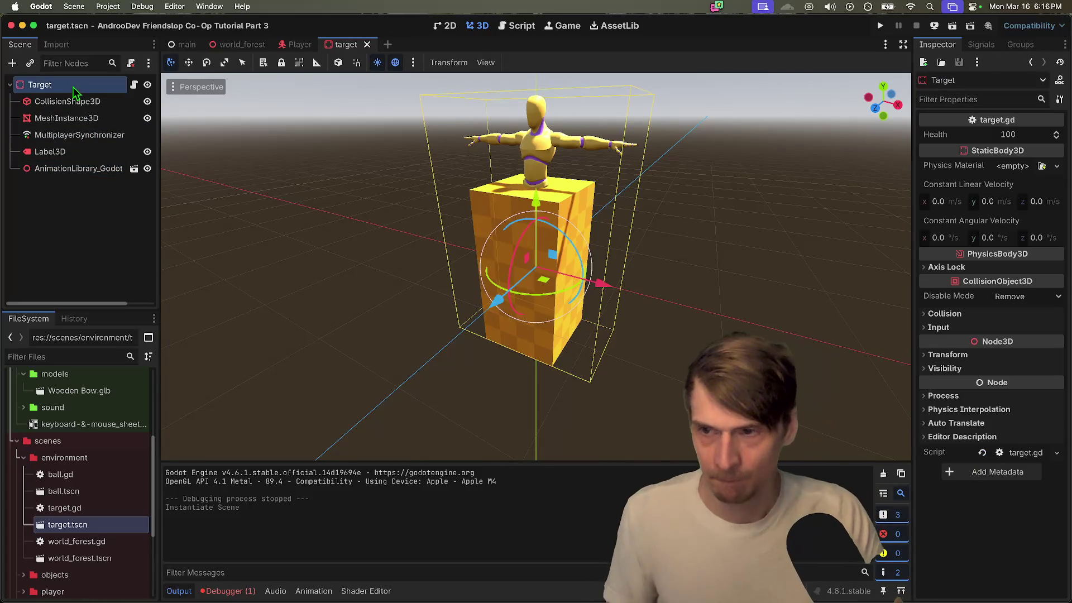
Step: Change the Target node's type to CharacterBody3D, save, and test-fire a fireball in the game
{"action": "right_click", "coordinate": [75, 92]}
{"action": "left_click", "coordinate": [141, 262]}
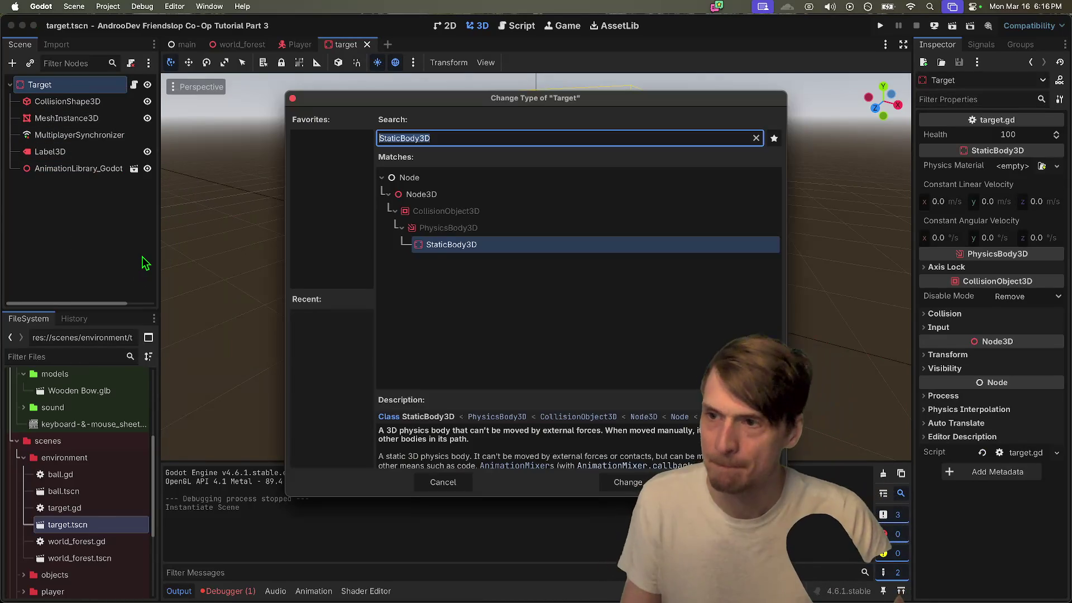
{"action": "type", "text": "chara"}
{"action": "key", "text": "Down"}
{"action": "key", "text": "Down"}
{"action": "key", "text": "Down"}
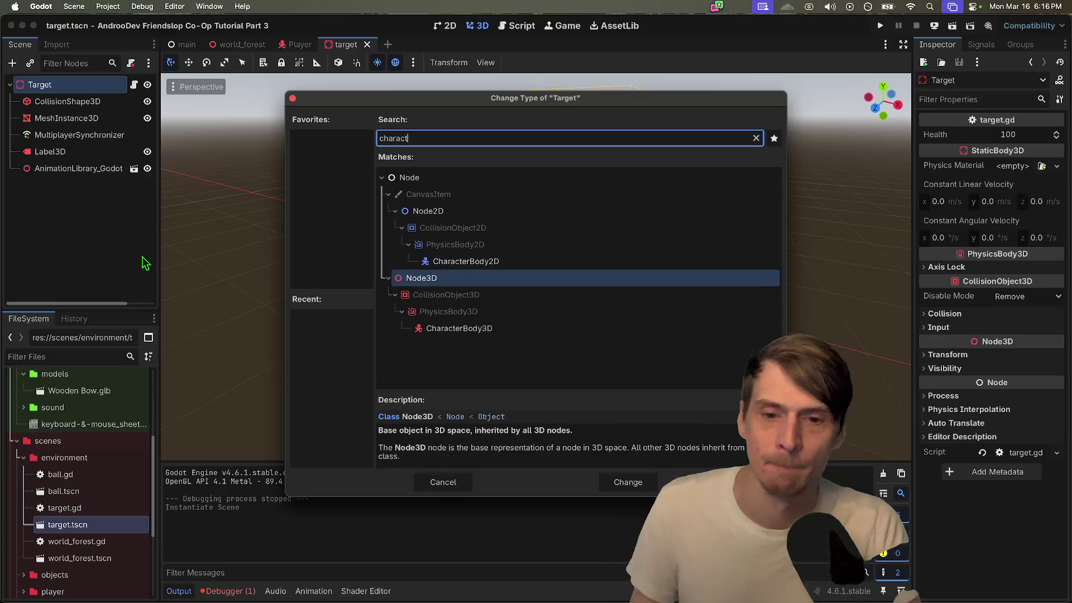
{"action": "key", "text": "Return"}
{"action": "key", "text": "super+s"}
{"action": "key", "text": "super+b"}
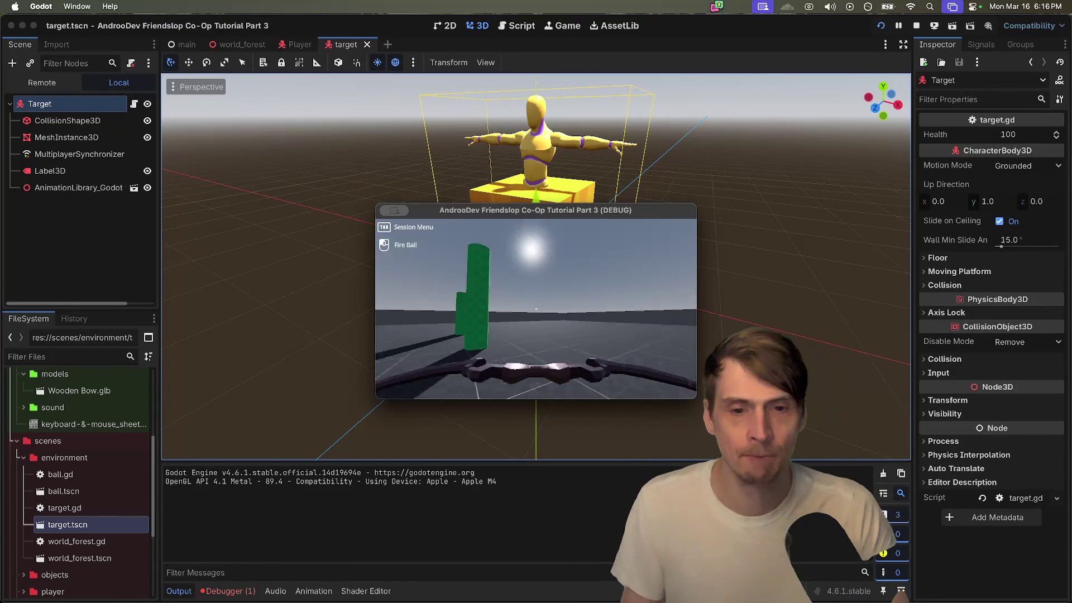
{"action": "left_click", "coordinate": [536, 309]}
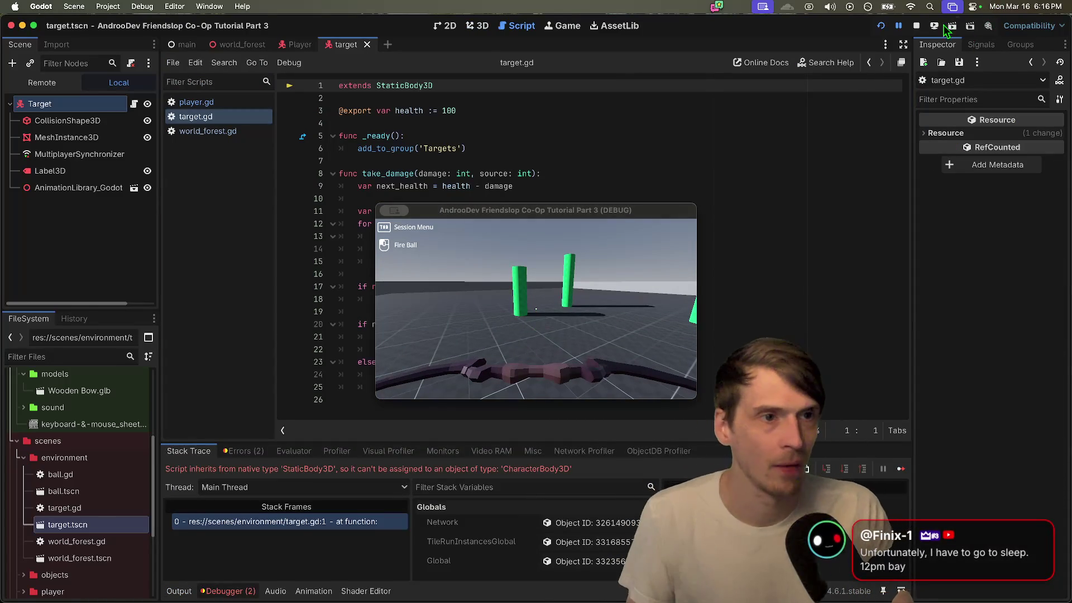
{"action": "left_click", "coordinate": [919, 28]}
Step: Make target.gd extend CharacterBody3D instead of StaticBody3D and run the game again
{"action": "double_click", "coordinate": [460, 85]}
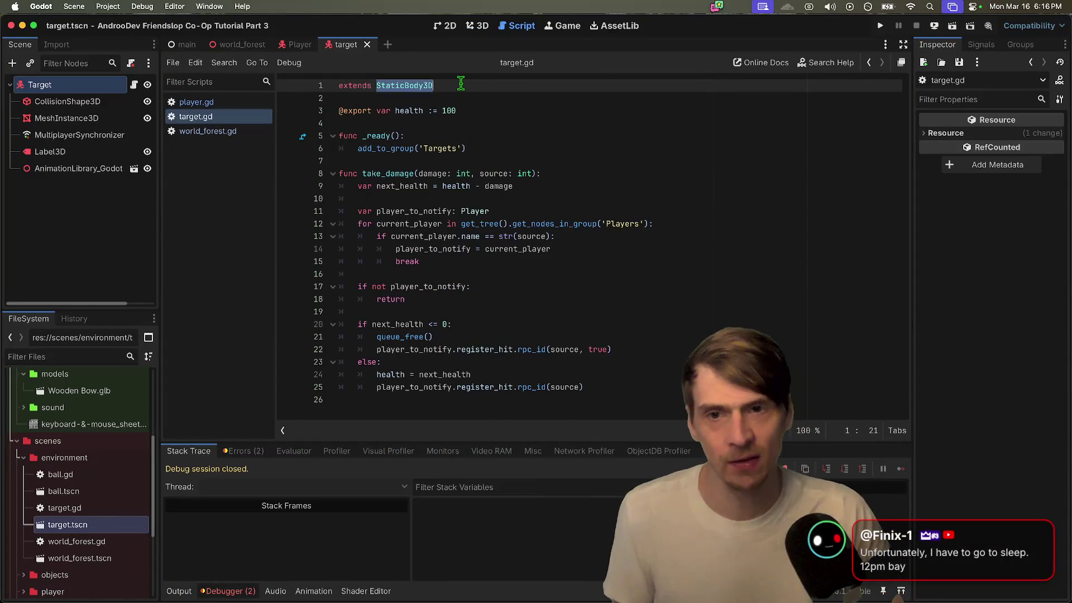
{"action": "type", "text": "C"}
{"action": "type", "text": "Body3"}
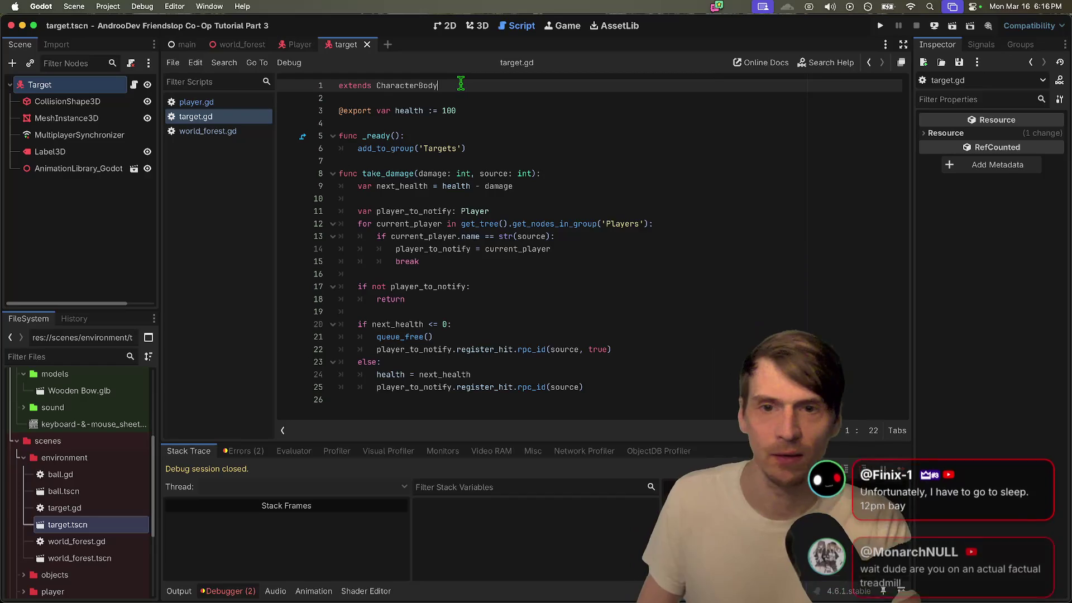
{"action": "key", "text": "super+b"}
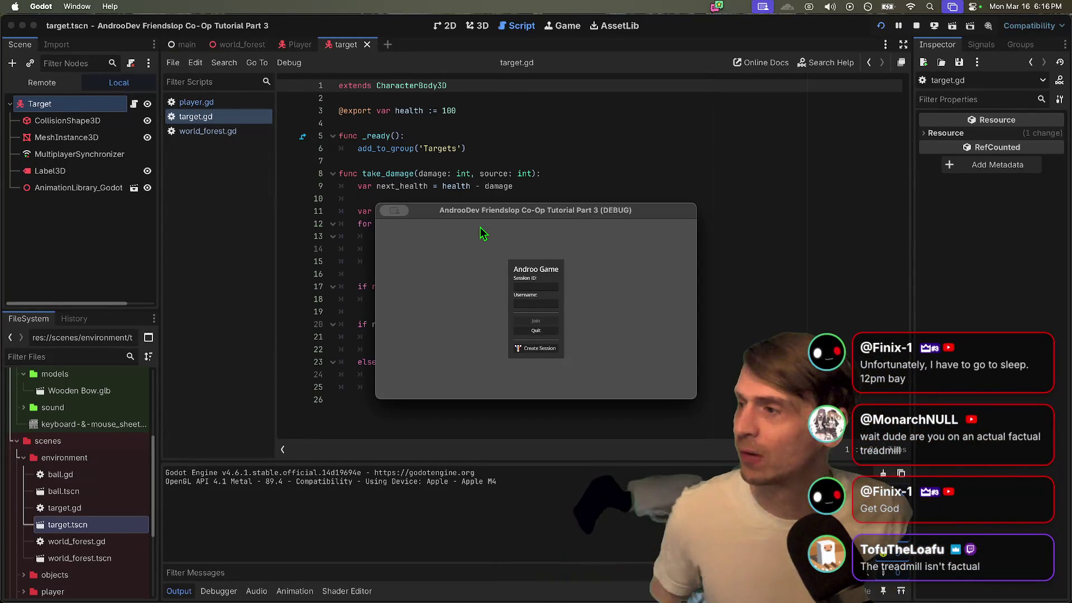
{"action": "key", "text": "super+Tab"}
{"action": "key", "text": "super+Tab"}
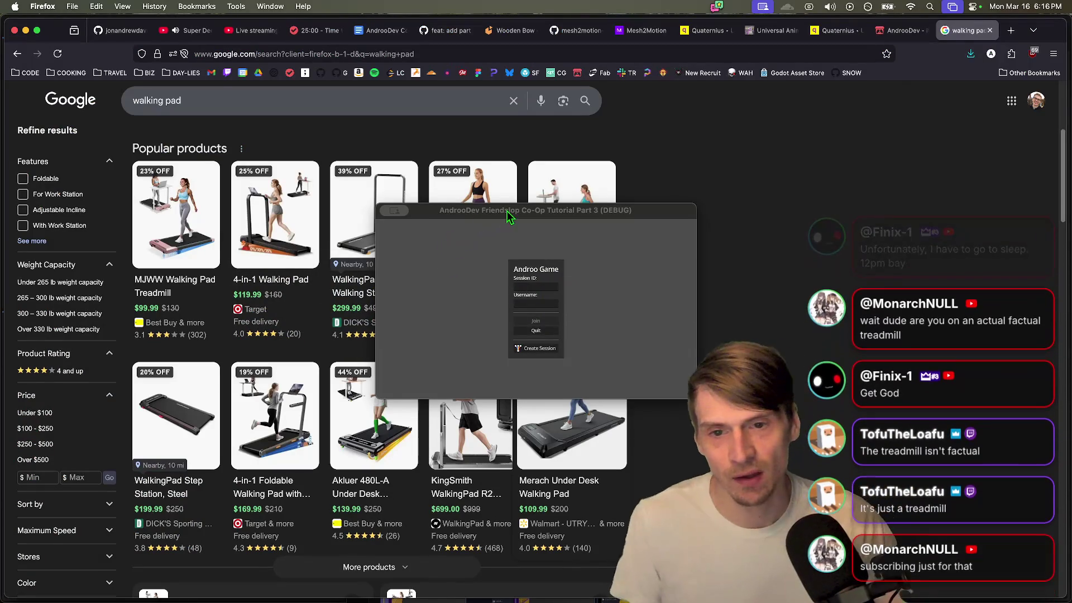
Step: Move the game window aside, enter a session with mannequins on the target boxes, then quit the game
{"action": "left_click_drag", "start_coordinate": [510, 216], "coordinate": [708, 206]}
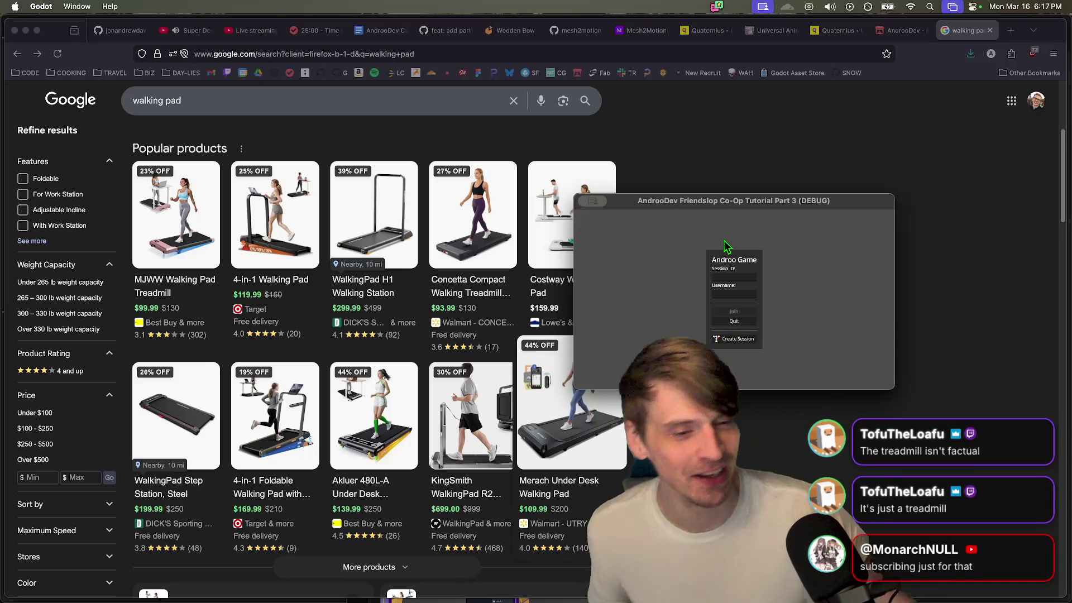
{"action": "left_click", "coordinate": [735, 339]}
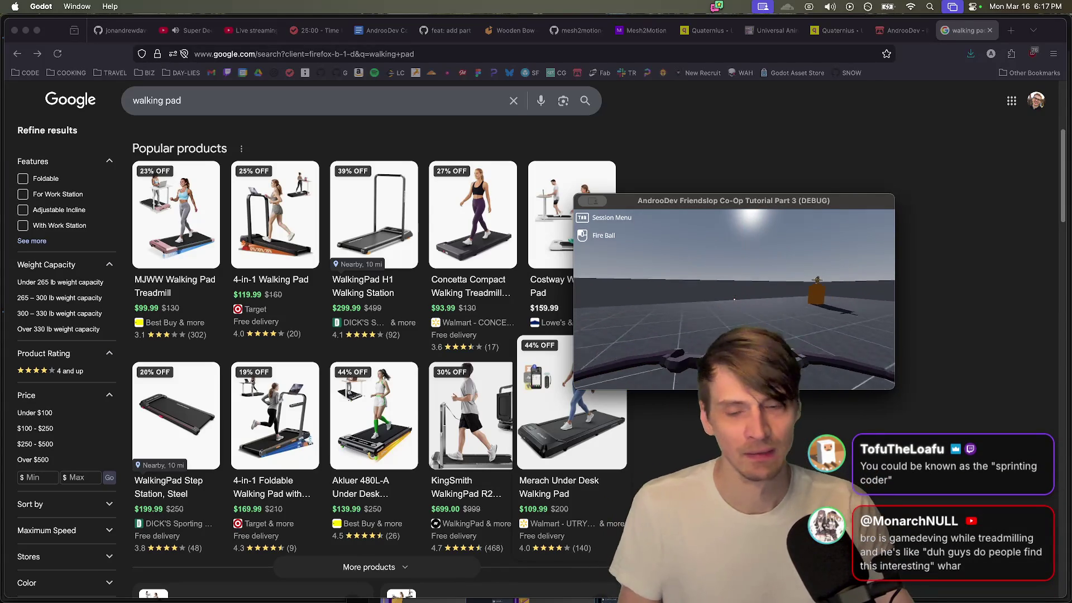
{"action": "key", "text": "super+q"}
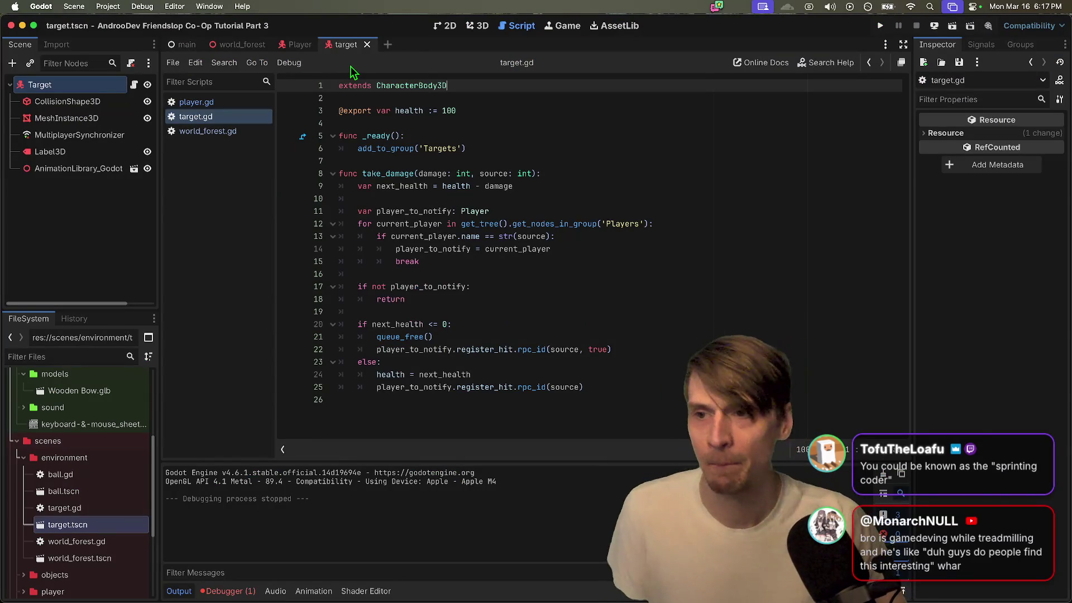
Step: Return to the target scene and frame the Target in the 3D view
{"action": "key", "text": "ctrl+shift+Tab"}
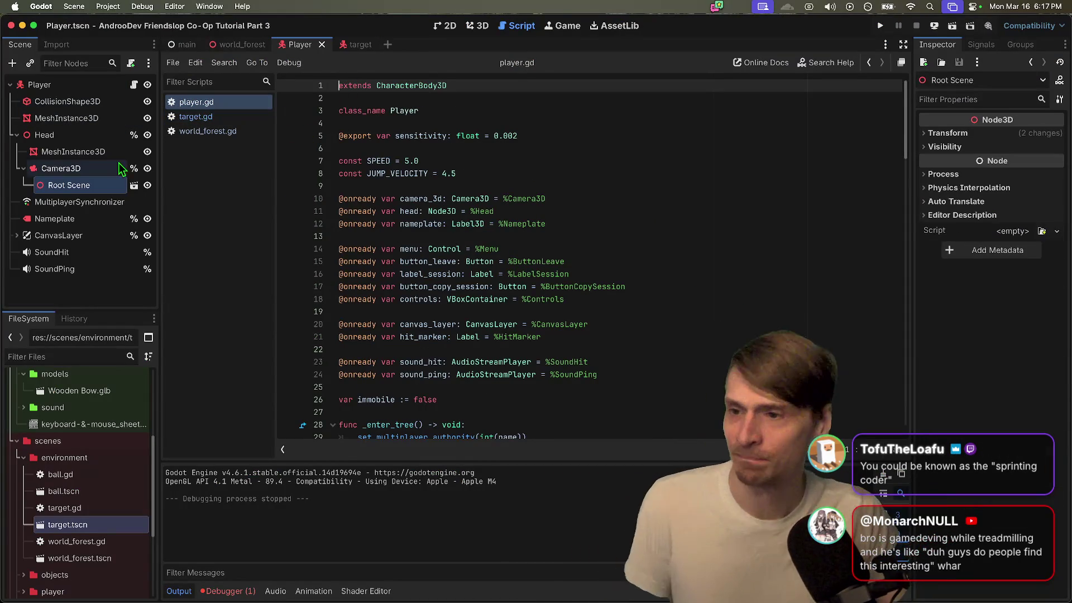
{"action": "key", "text": "ctrl+Tab"}
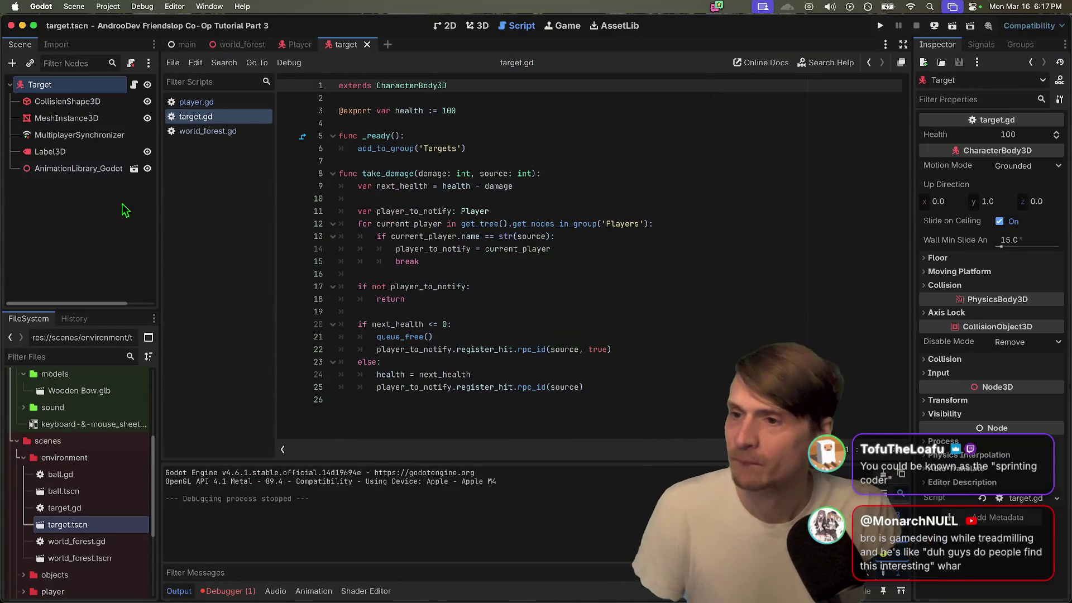
{"action": "left_click", "coordinate": [85, 101]}
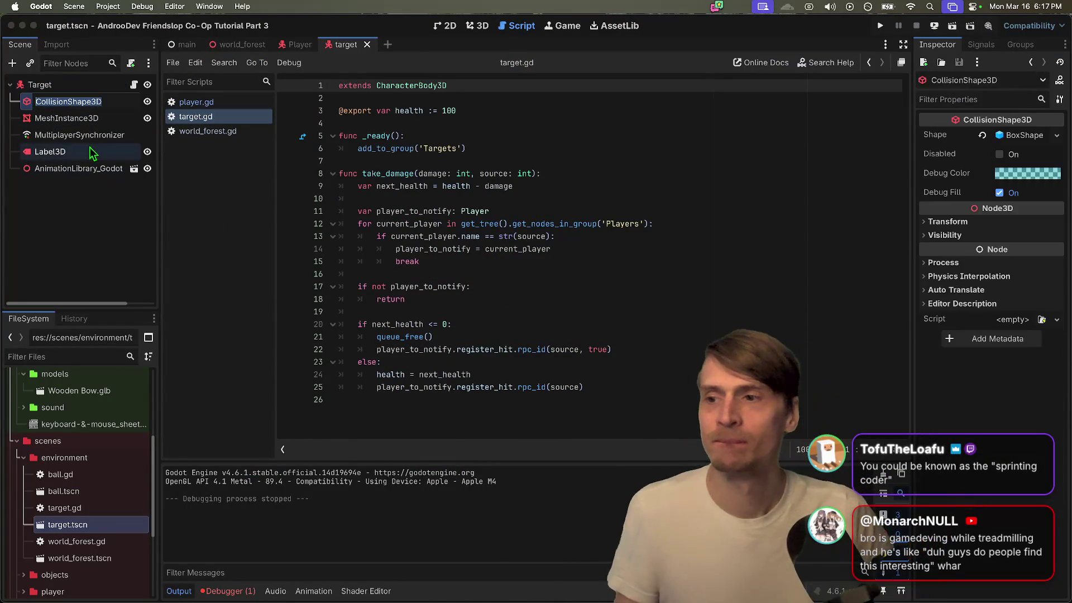
{"action": "left_click", "coordinate": [50, 84]}
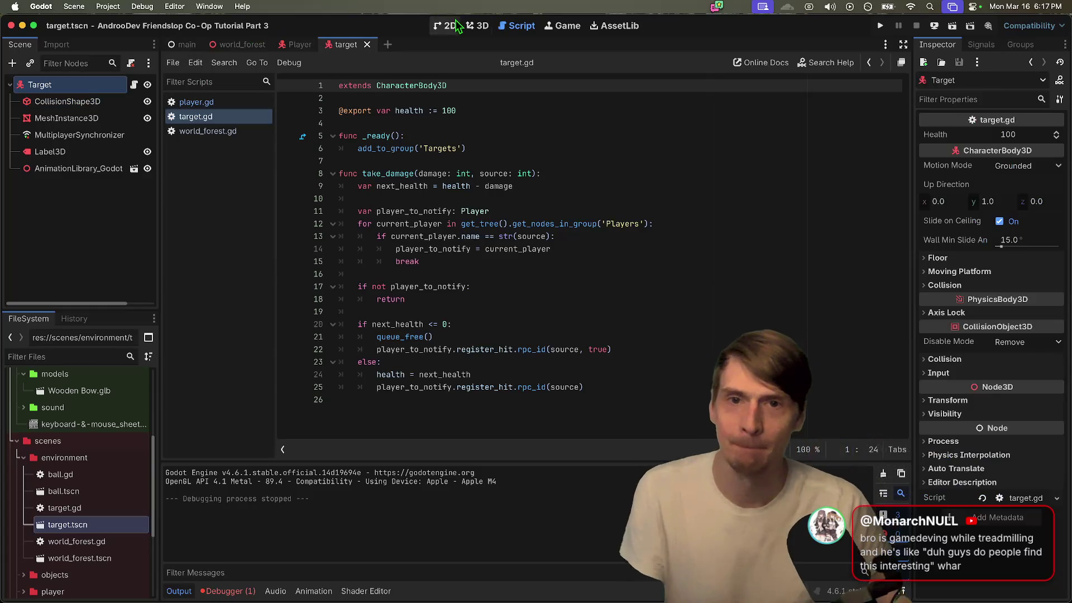
{"action": "left_click", "coordinate": [475, 26]}
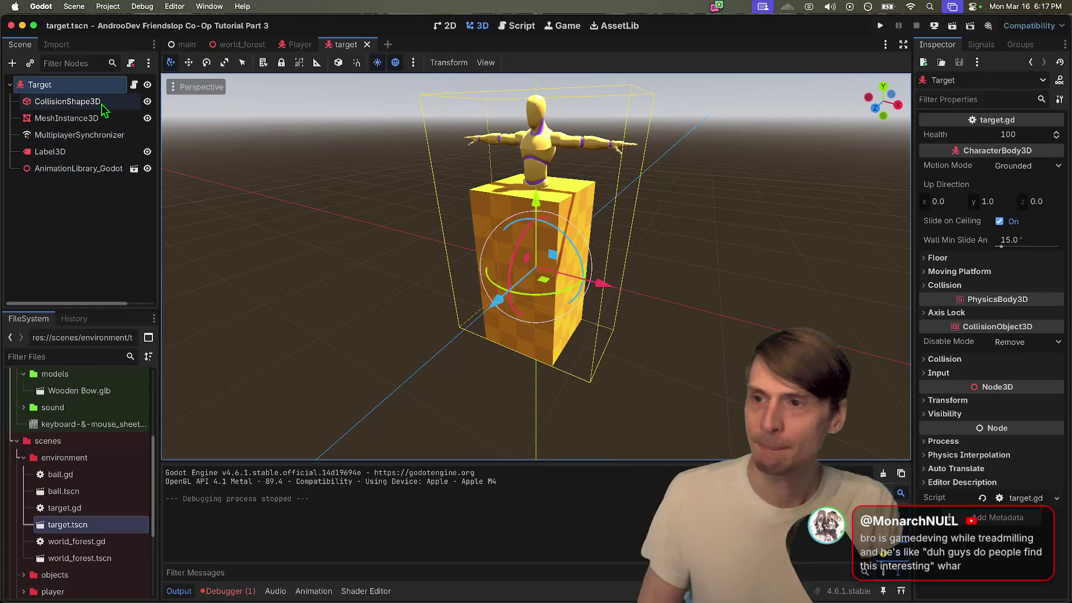
{"action": "scroll", "coordinate": [536, 266], "scroll_direction": "up", "scroll_amount": 5}
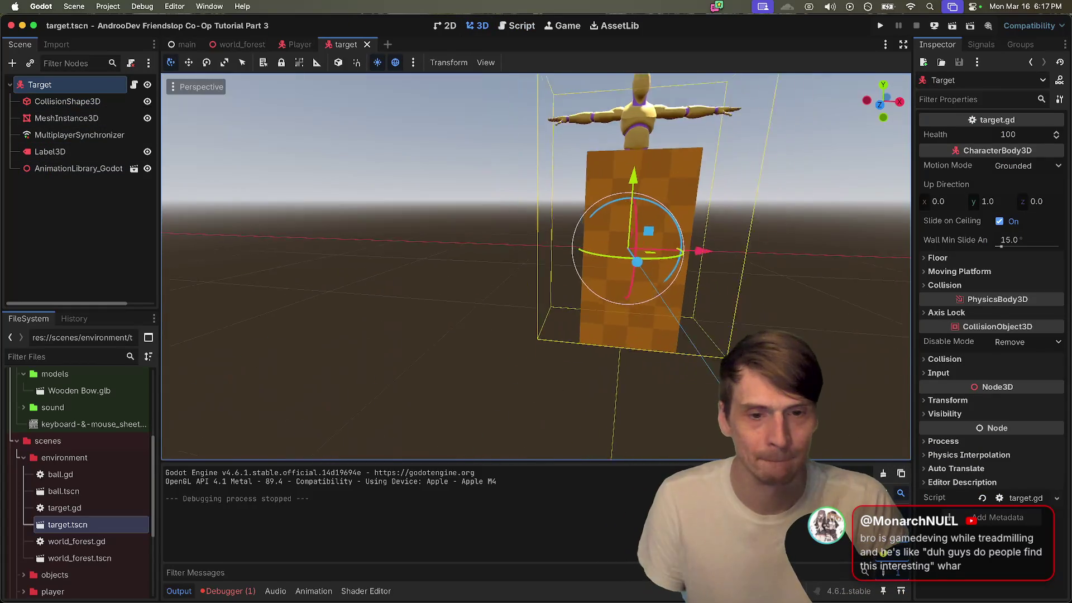
{"action": "key", "text": "f"}
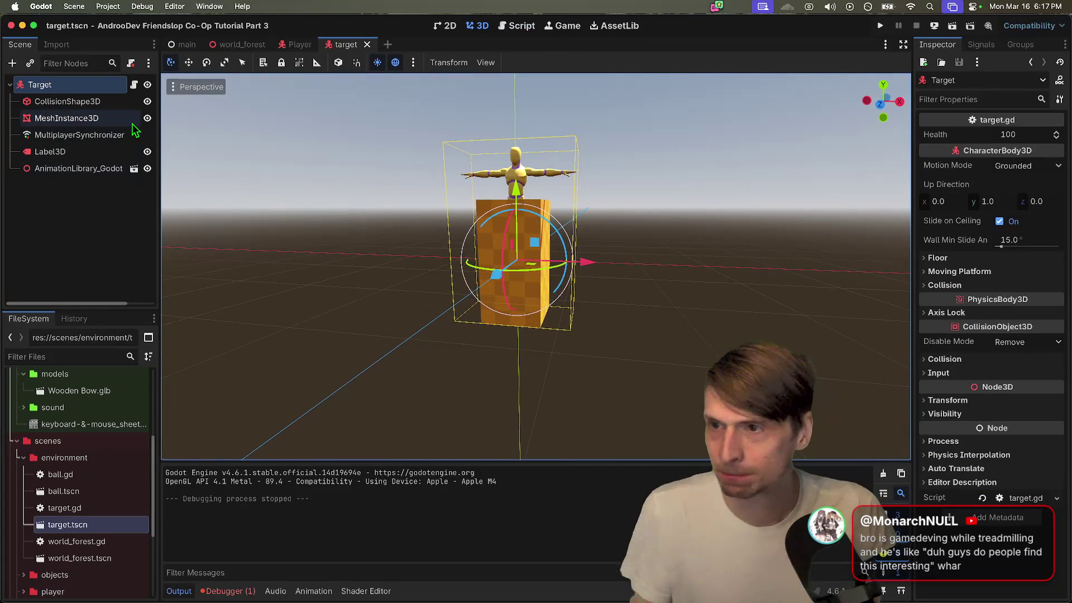
{"action": "left_click", "coordinate": [112, 102]}
{"action": "left_click_drag", "start_coordinate": [509, 178], "coordinate": [514, 114]}
{"action": "key", "text": "super+z"}
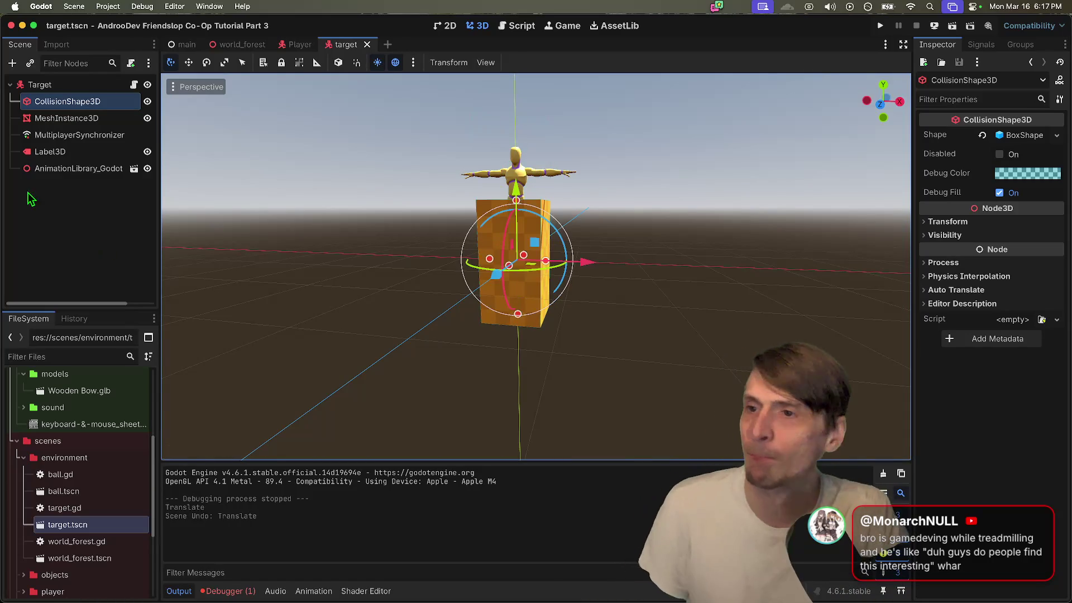
Step: Hide the box mesh and replace the collision shape with a CapsuleShape3D raised about 1 m
{"action": "left_click", "coordinate": [148, 118]}
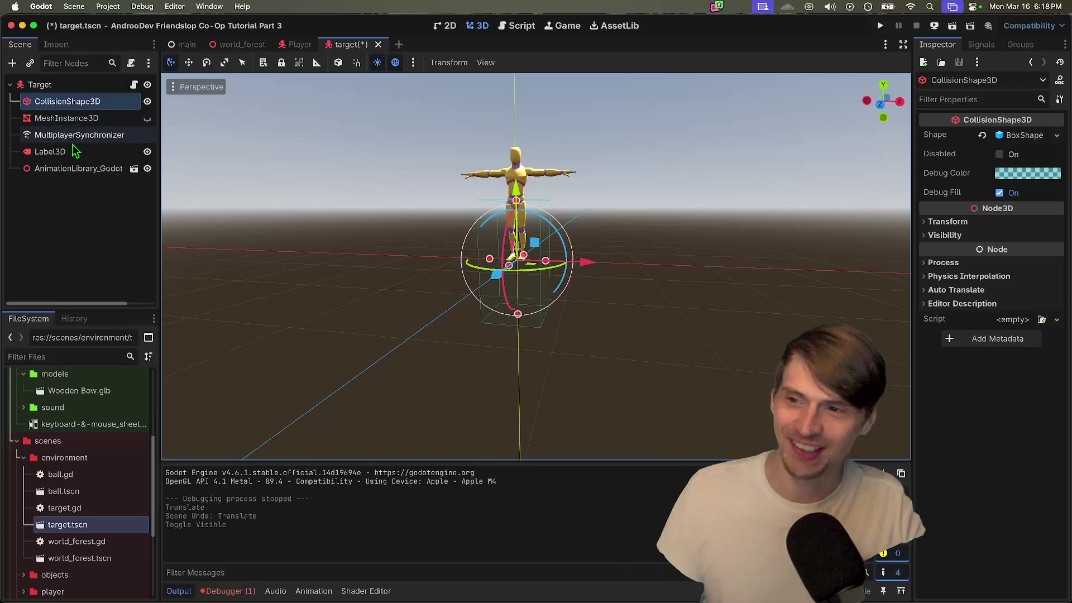
{"action": "double_click", "coordinate": [123, 207]}
{"action": "key", "text": "Escape"}
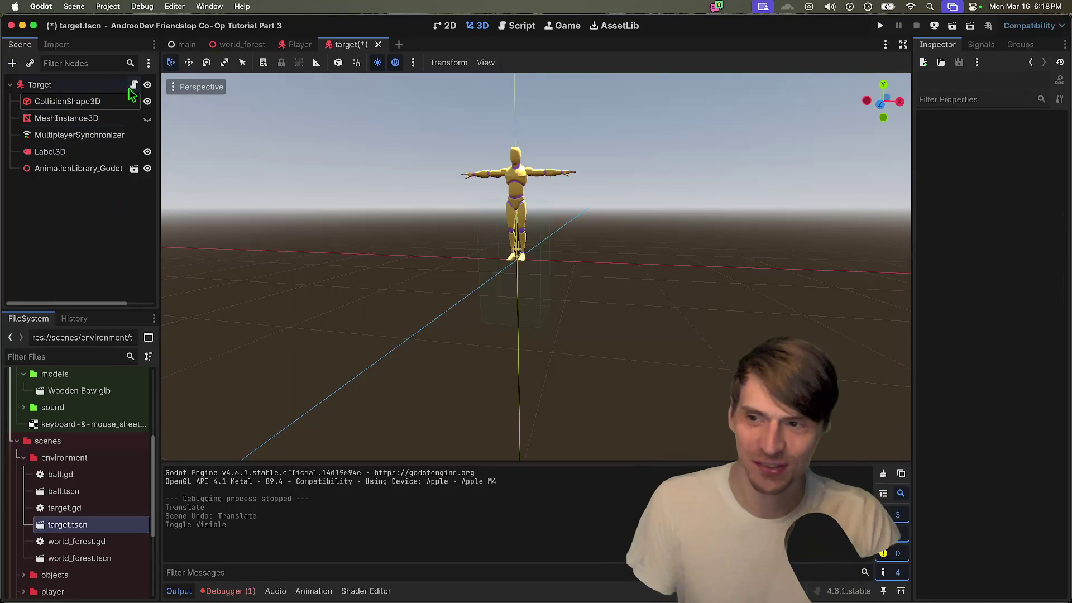
{"action": "left_click", "coordinate": [83, 84]}
{"action": "left_click", "coordinate": [83, 101]}
{"action": "left_click", "coordinate": [1031, 136]}
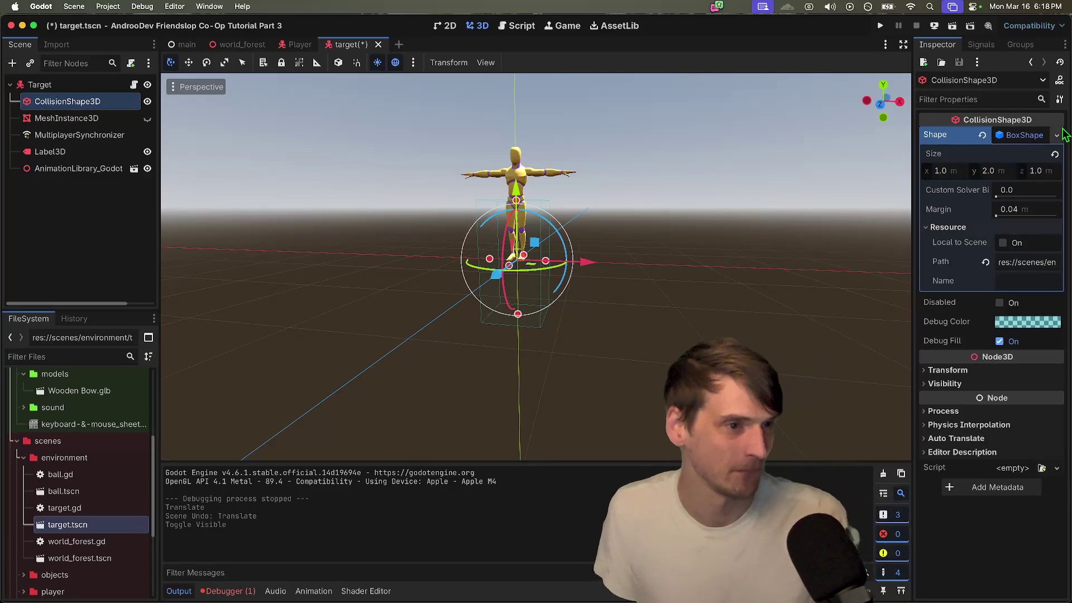
{"action": "left_click", "coordinate": [1057, 136]}
{"action": "left_click", "coordinate": [1000, 215]}
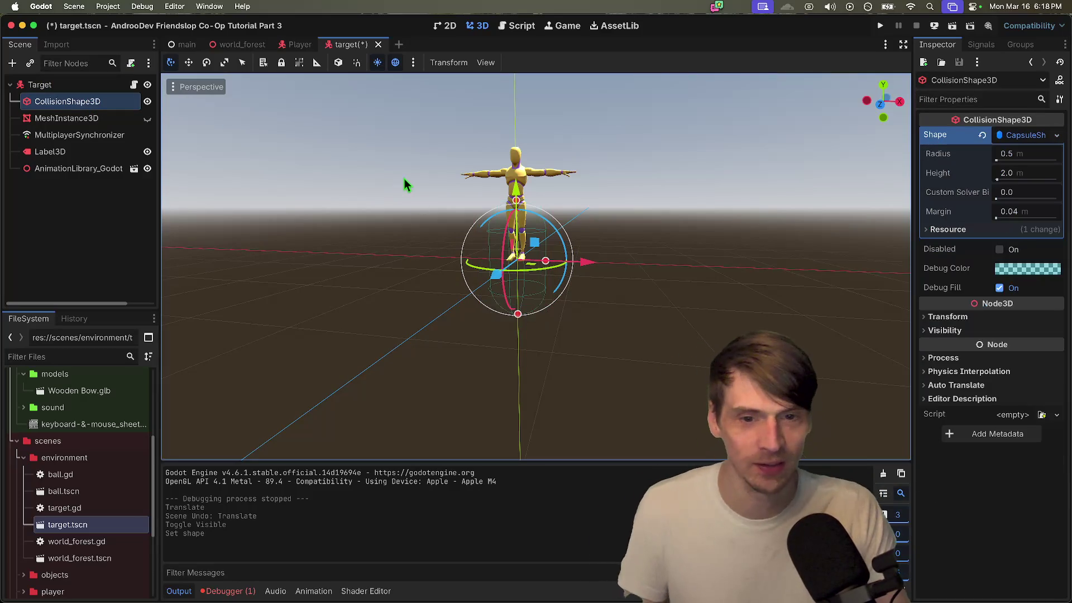
{"action": "left_click_drag", "start_coordinate": [517, 190], "coordinate": [519, 131]}
{"action": "left_click", "coordinate": [615, 335]}
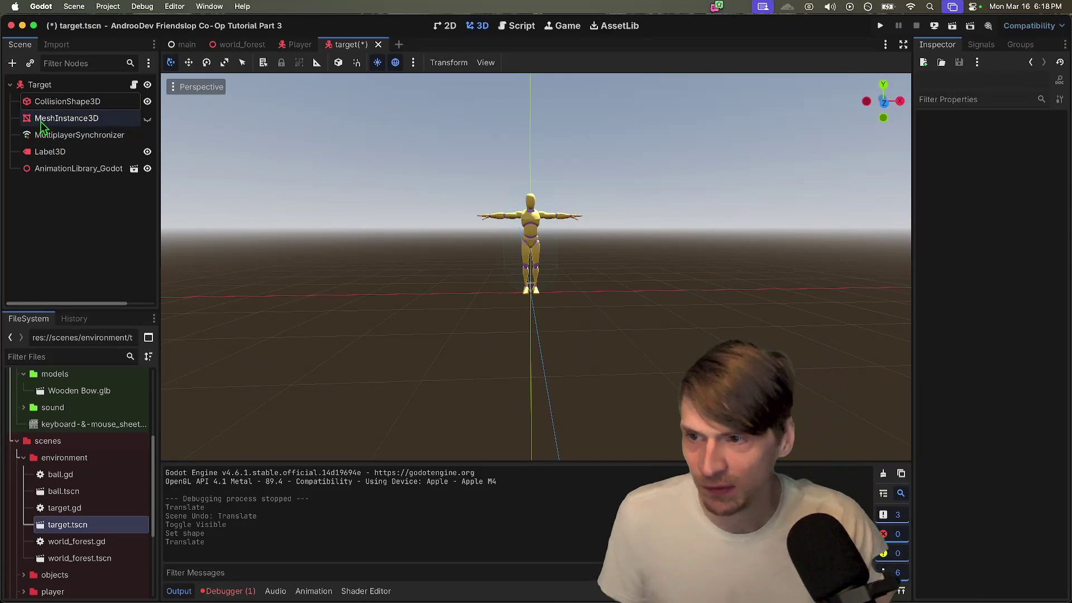
{"action": "left_click", "coordinate": [99, 173]}
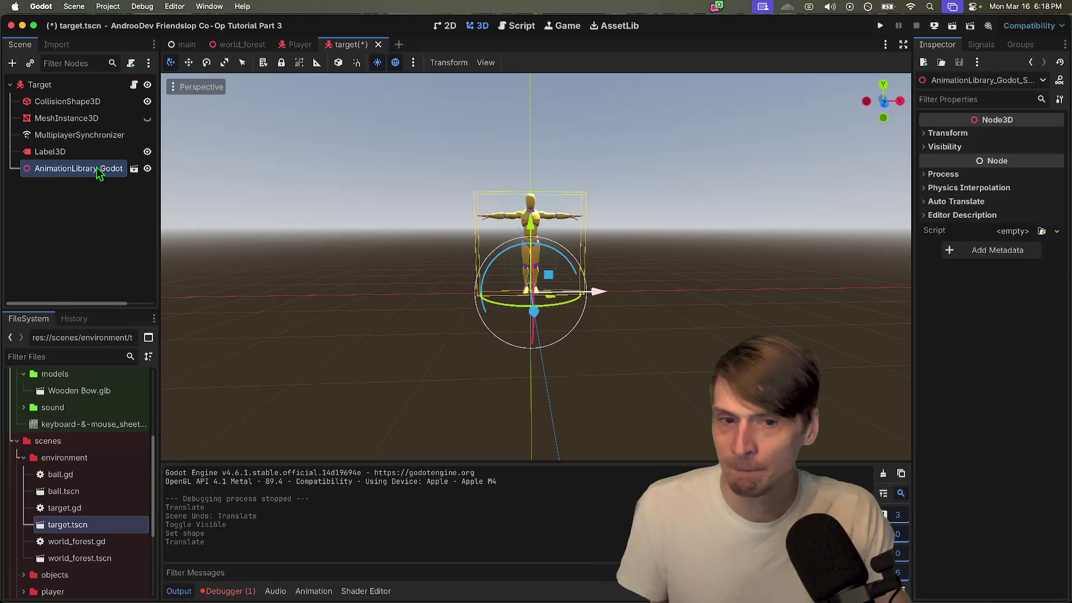
{"action": "right_click", "coordinate": [98, 172]}
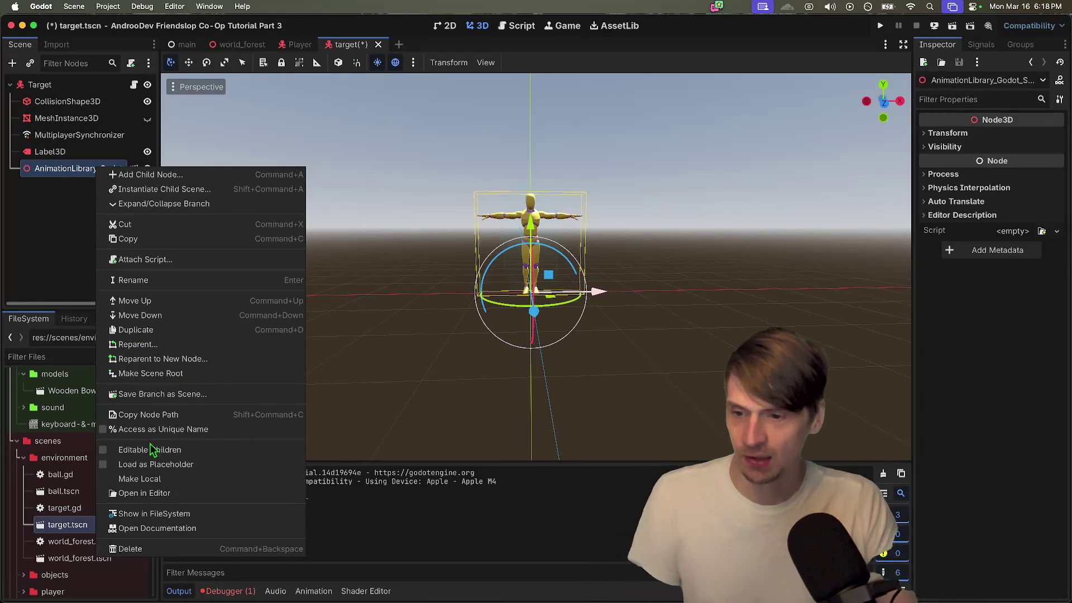
Step: Make AnimationLibrary_Godot's children editable and set the AnimationPlayer's current animation to Walk_Formal
{"action": "left_click", "coordinate": [153, 450]}
{"action": "left_click", "coordinate": [105, 235]}
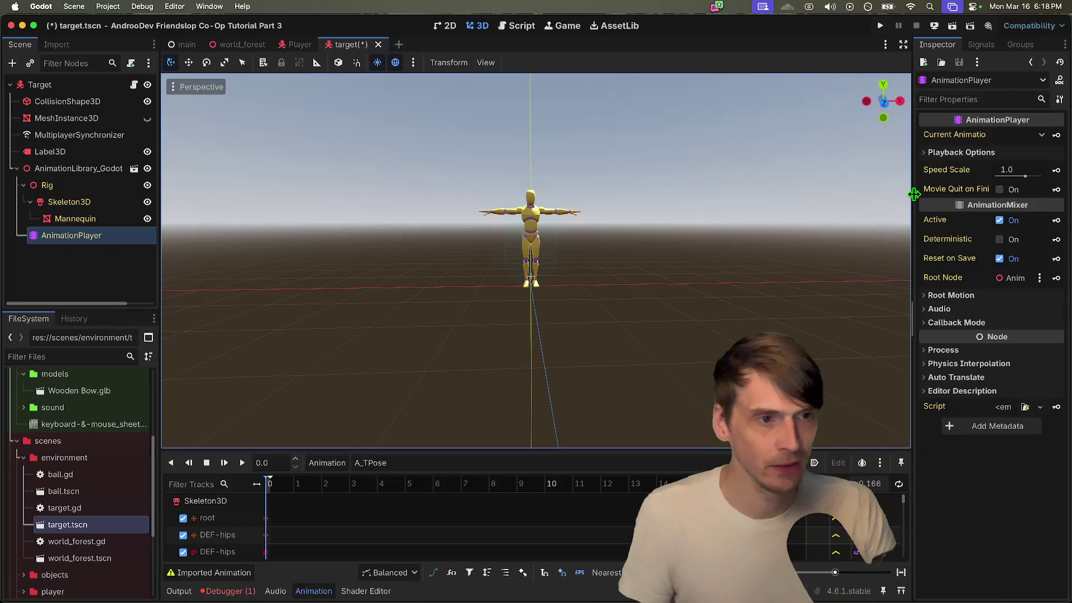
{"action": "left_click", "coordinate": [1041, 135]}
{"action": "scroll", "coordinate": [1034, 148], "scroll_direction": "down", "scroll_amount": 3}
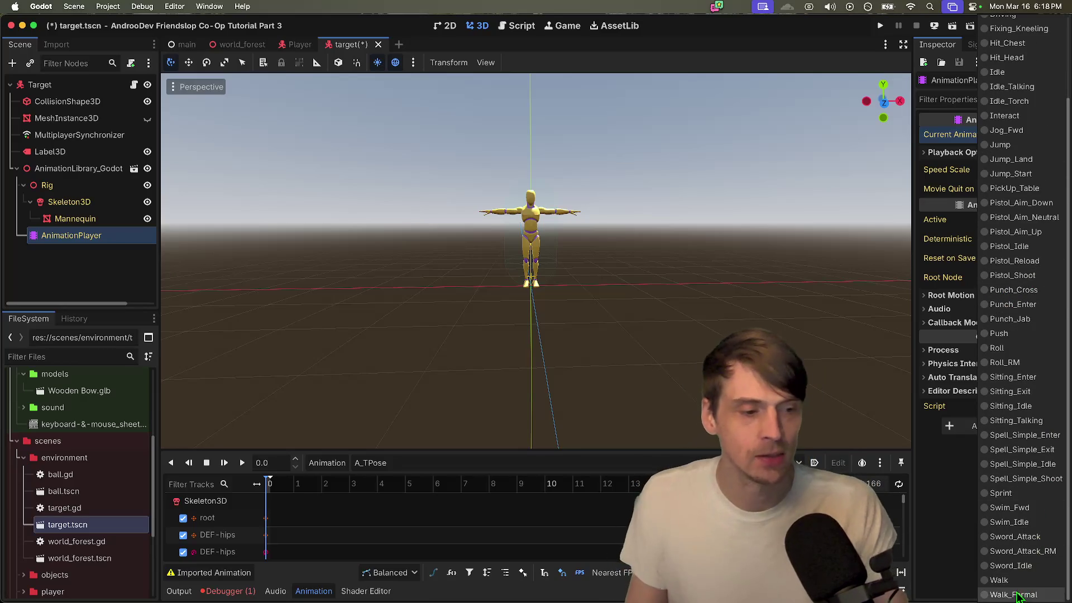
{"action": "left_click", "coordinate": [1013, 594]}
{"action": "scroll", "coordinate": [536, 260], "scroll_direction": "up", "scroll_amount": 3}
{"action": "scroll", "coordinate": [536, 260], "scroll_direction": "down", "scroll_amount": 5}
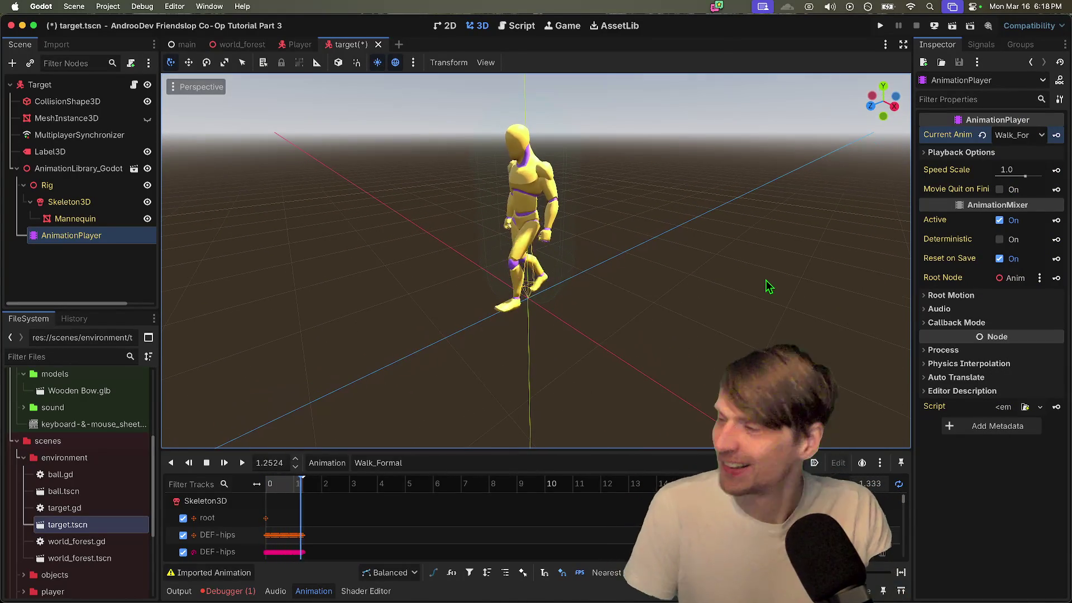
Step: Save the target scene, stop the animation preview, and launch the game
{"action": "key", "text": "super+s"}
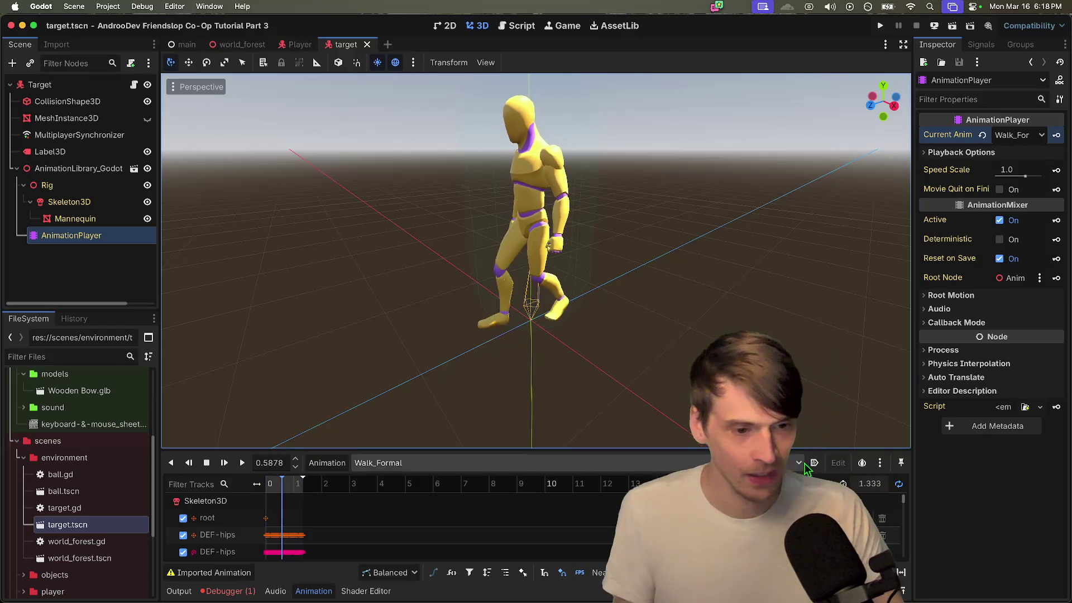
{"action": "key", "text": "s"}
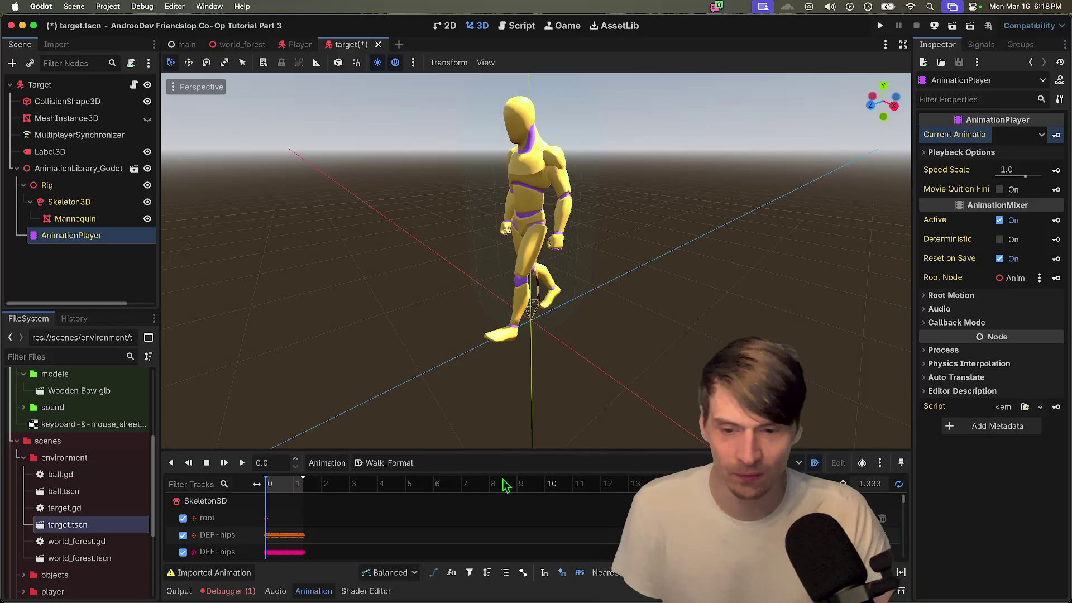
{"action": "key", "text": "super+b"}
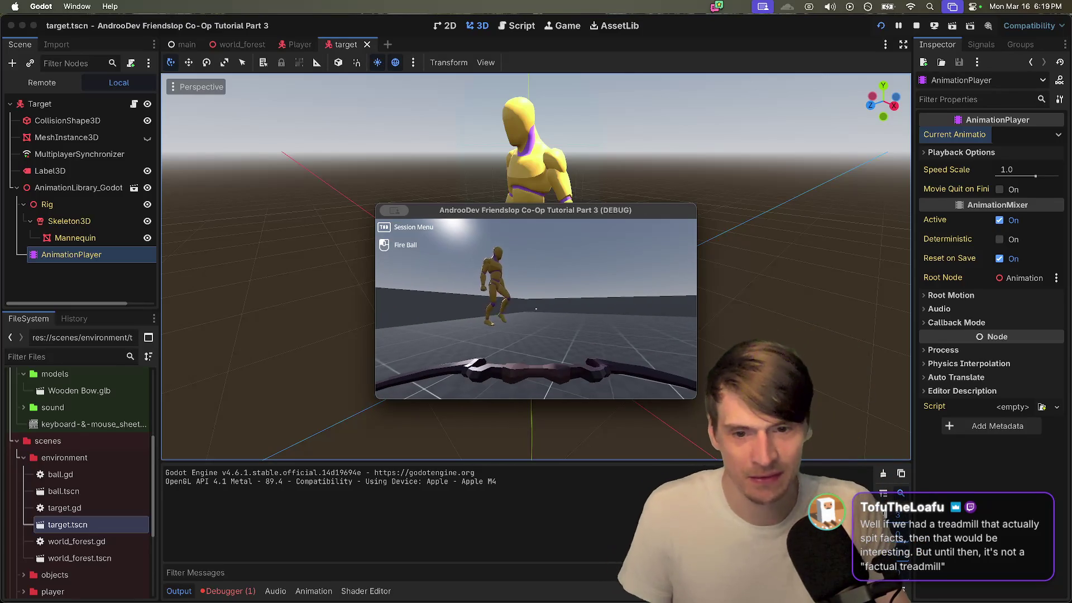
Step: Close the running test game and look through the Debug menu
{"action": "key", "text": "super+Tab"}
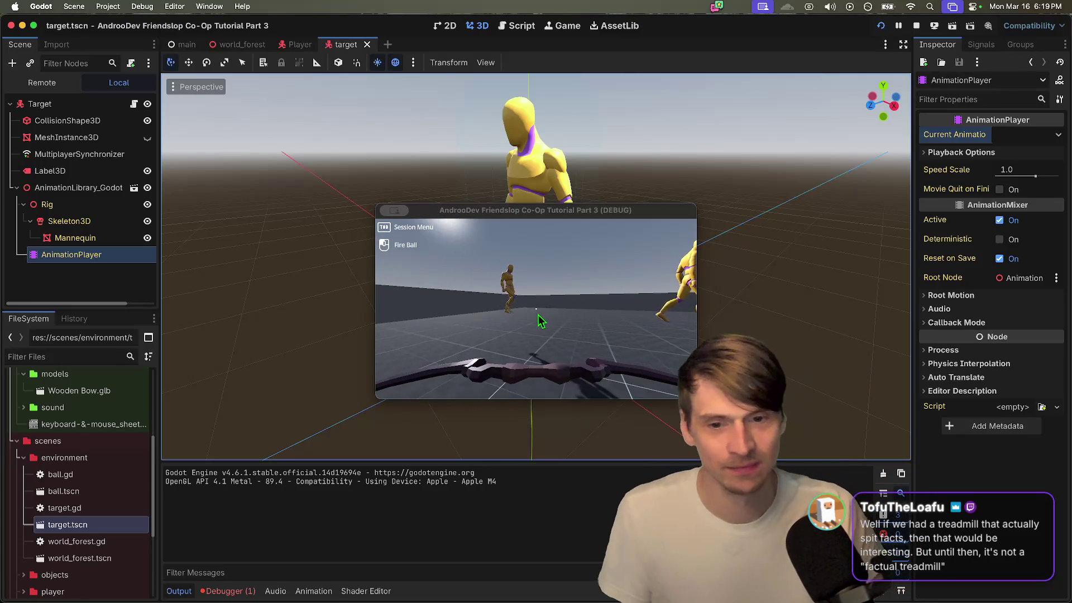
{"action": "left_click", "coordinate": [537, 313]}
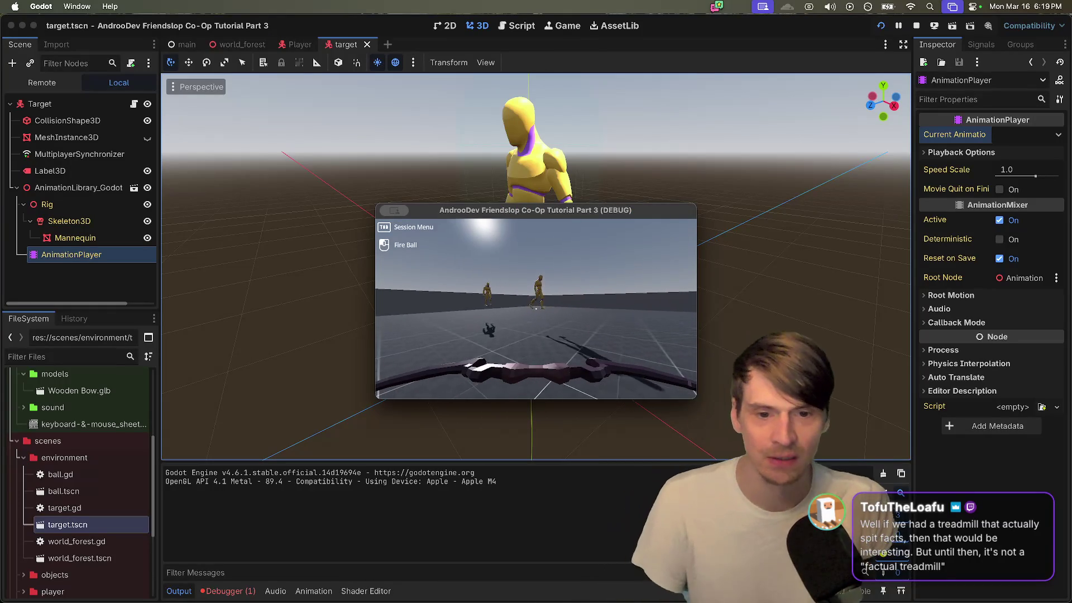
{"action": "key", "text": "super+q"}
{"action": "left_click", "coordinate": [174, 6]}
{"action": "mouse_move", "coordinate": [160, 11]}
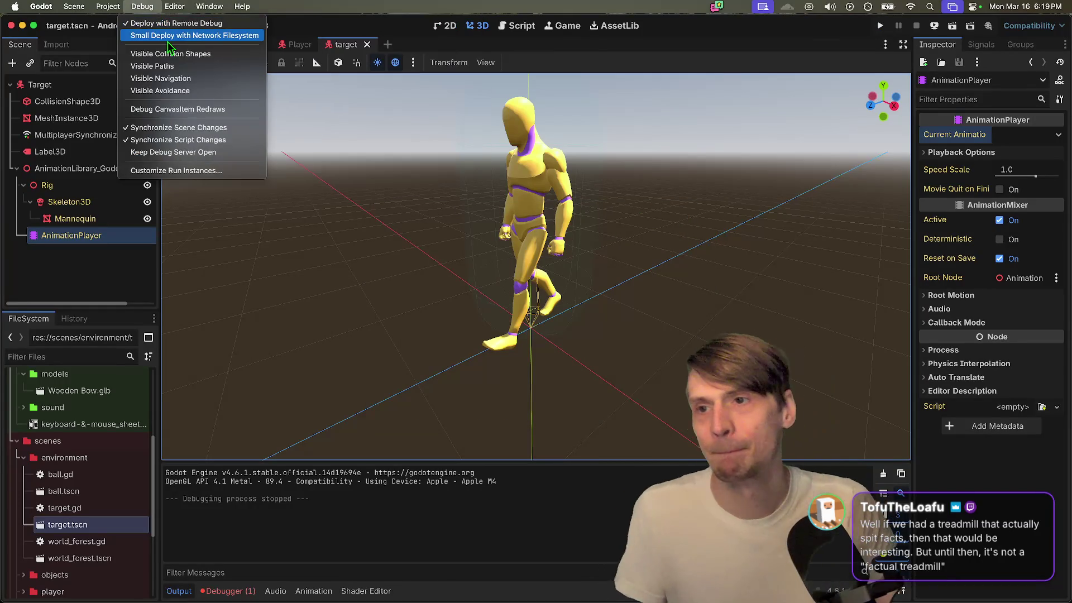
{"action": "left_click", "coordinate": [400, 175]}
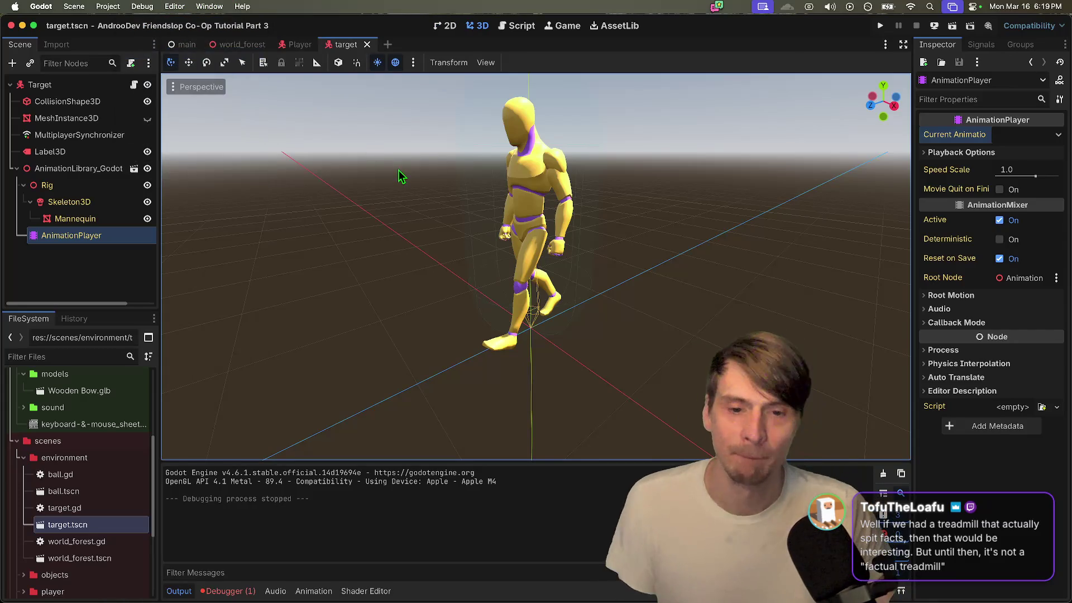
{"action": "scroll", "coordinate": [400, 175], "scroll_direction": "up", "scroll_amount": 2}
Step: Open target.gd from the Target node, review the Debugger's Errors list, and save
{"action": "left_click", "coordinate": [87, 85]}
{"action": "left_click", "coordinate": [142, 84]}
{"action": "left_click", "coordinate": [135, 85]}
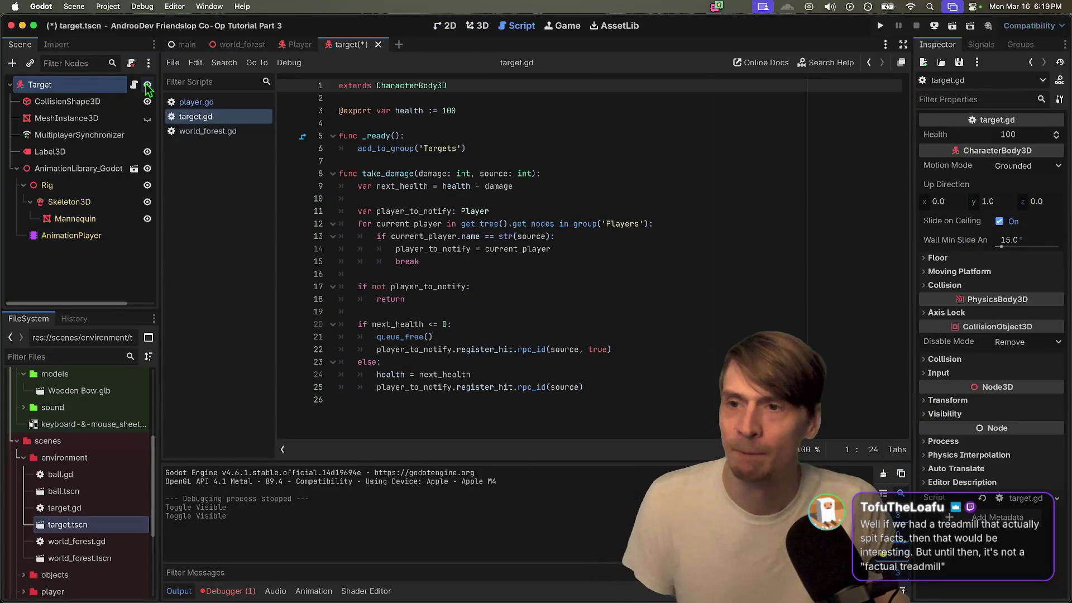
{"action": "left_click", "coordinate": [683, 261]}
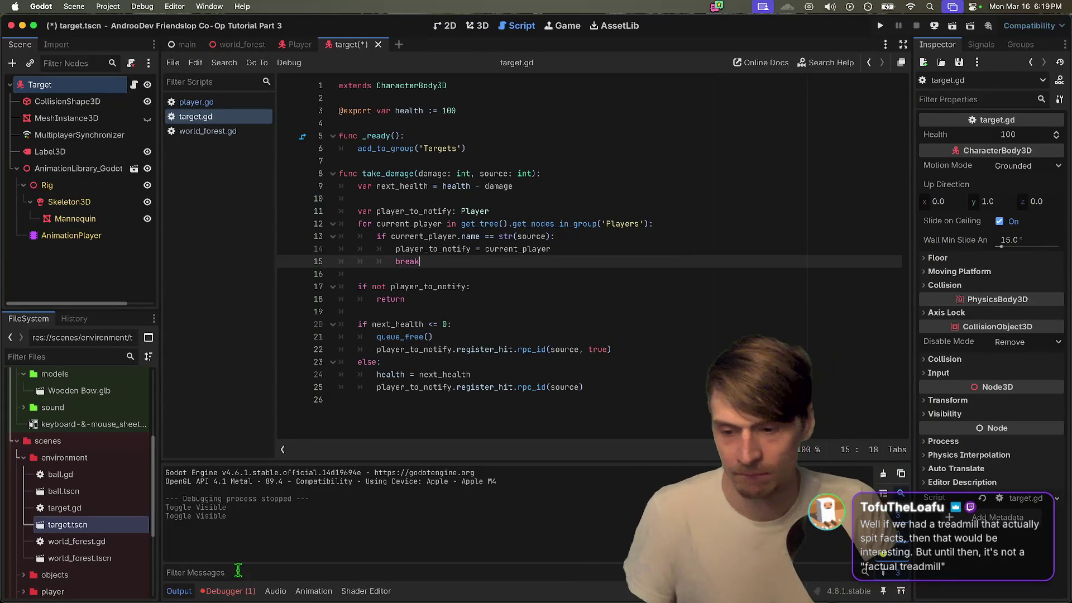
{"action": "left_click", "coordinate": [229, 590]}
{"action": "left_click", "coordinate": [246, 451]}
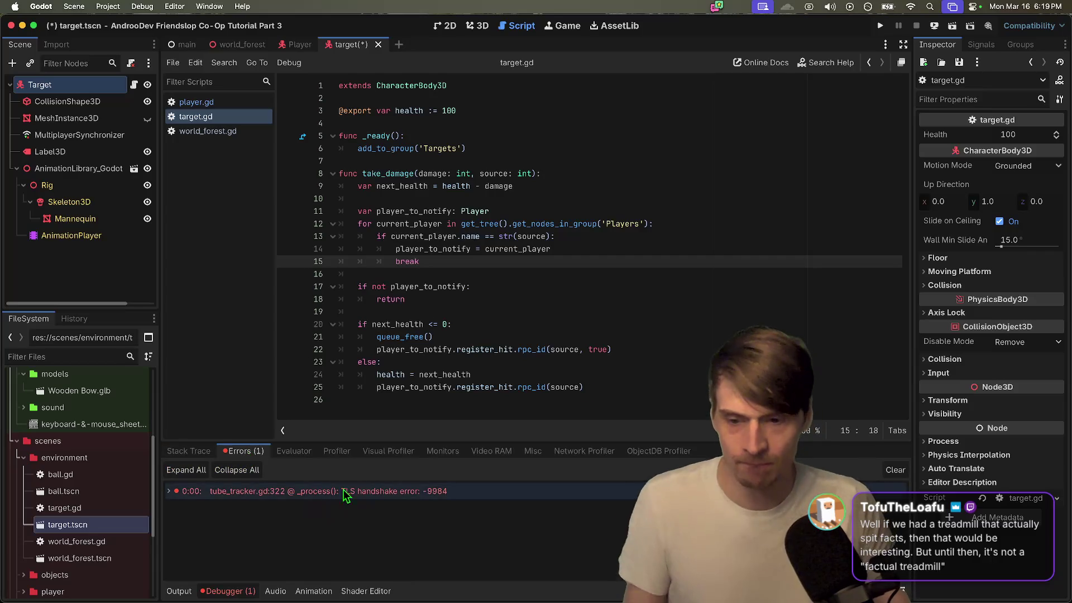
{"action": "left_click", "coordinate": [689, 363]}
{"action": "key", "text": "cmd+s"}
Step: Reload the current project and bring the Alacritty terminal forward
{"action": "left_click", "coordinate": [74, 6]}
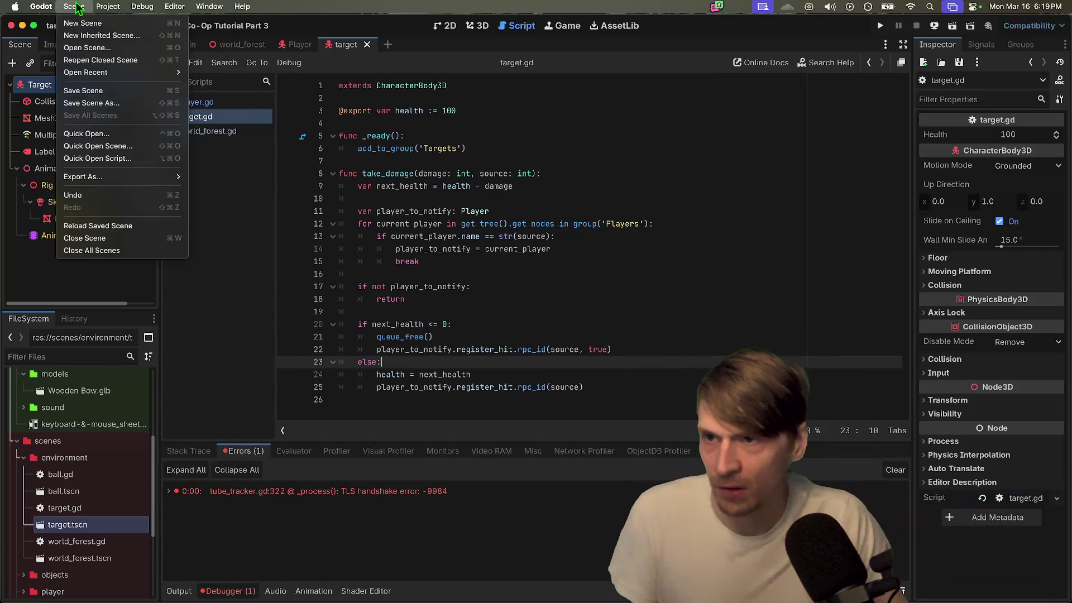
{"action": "left_click", "coordinate": [150, 146]}
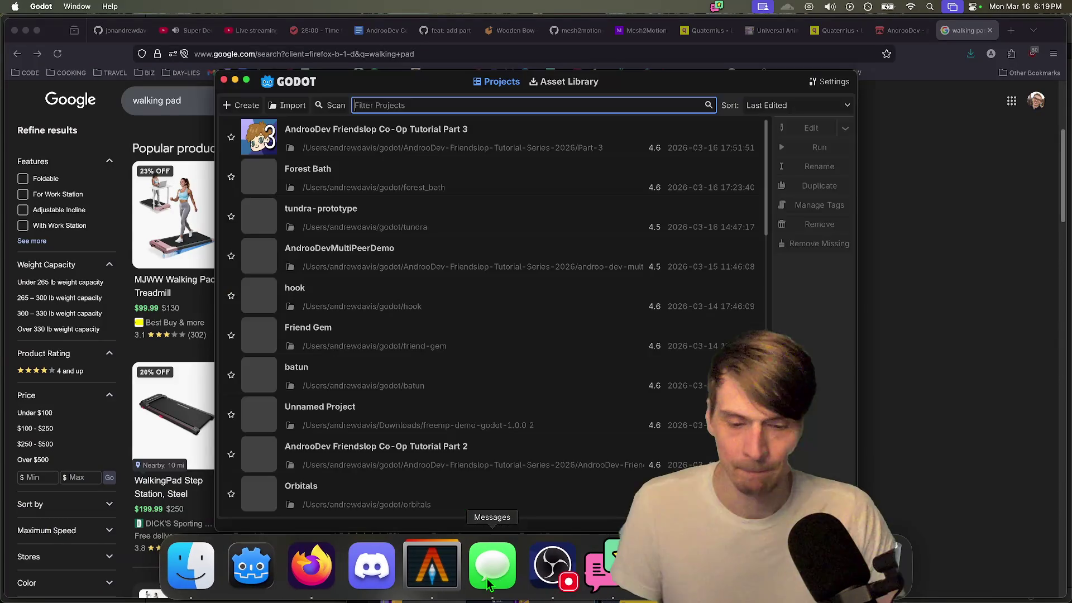
{"action": "left_click", "coordinate": [418, 565]}
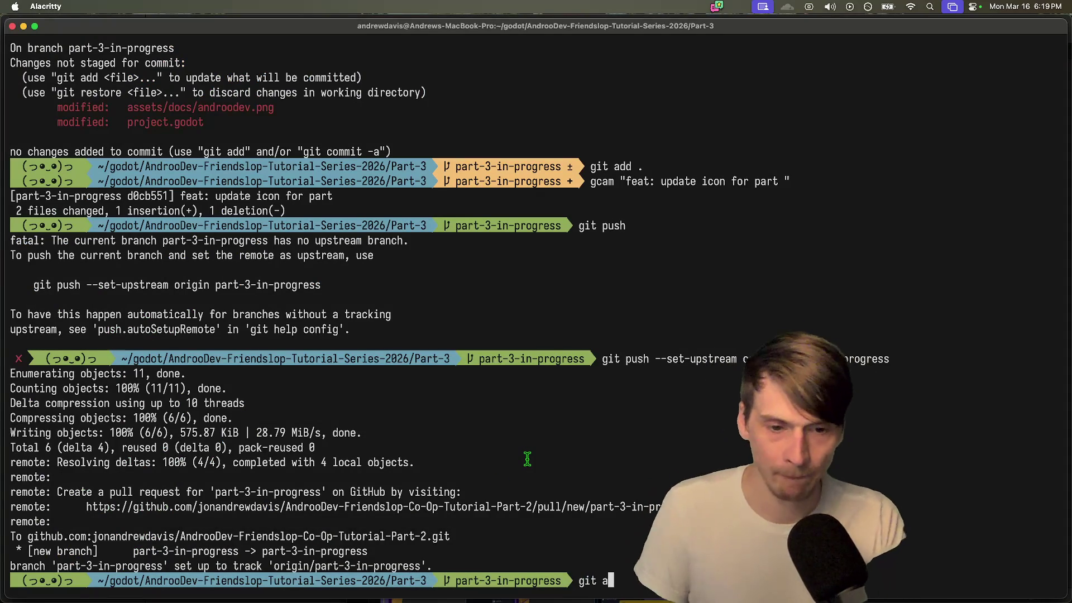
Step: Commit all changes as 'feat: add all animations' and push them to part-3-in-progress
{"action": "type", "text": "gst"}
{"action": "key", "text": "Return"}
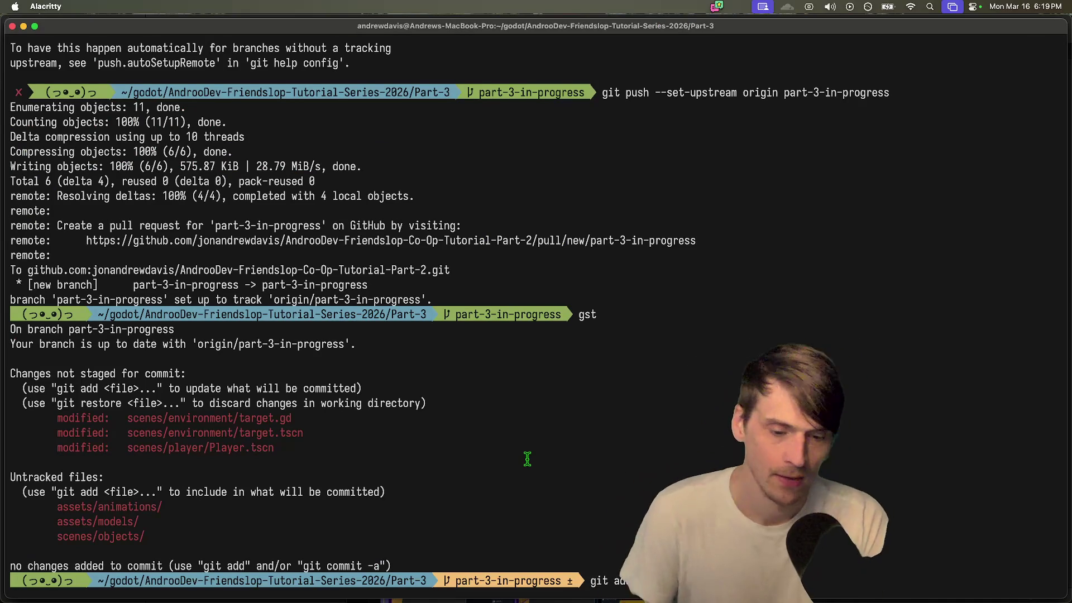
{"action": "key", "text": "Return"}
{"action": "type", "text": "gcam"}
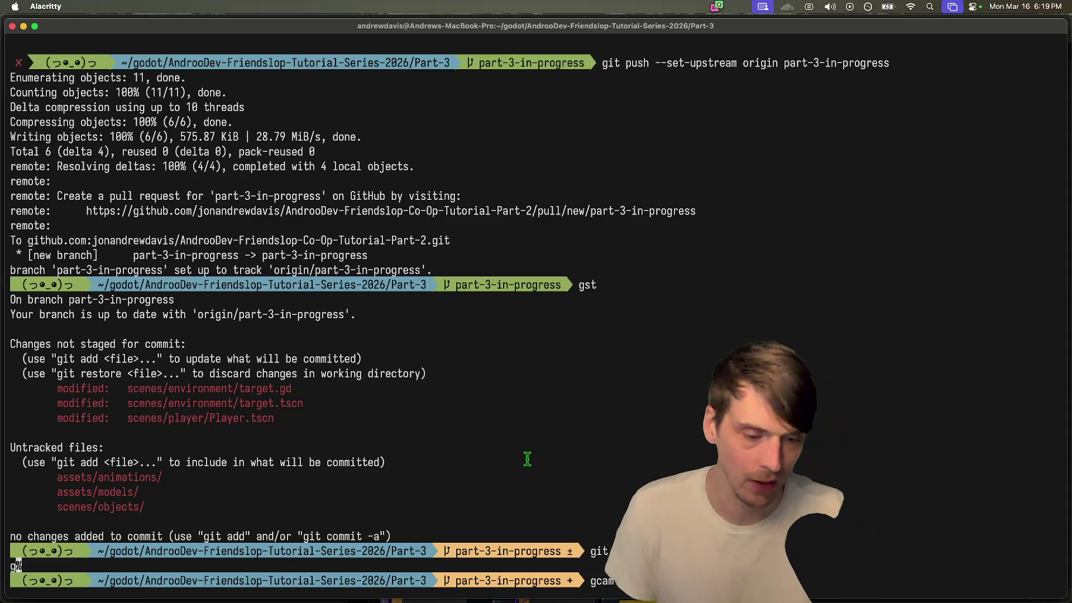
{"action": "key", "text": "Return"}
{"action": "type", "text": "gitp ush"}
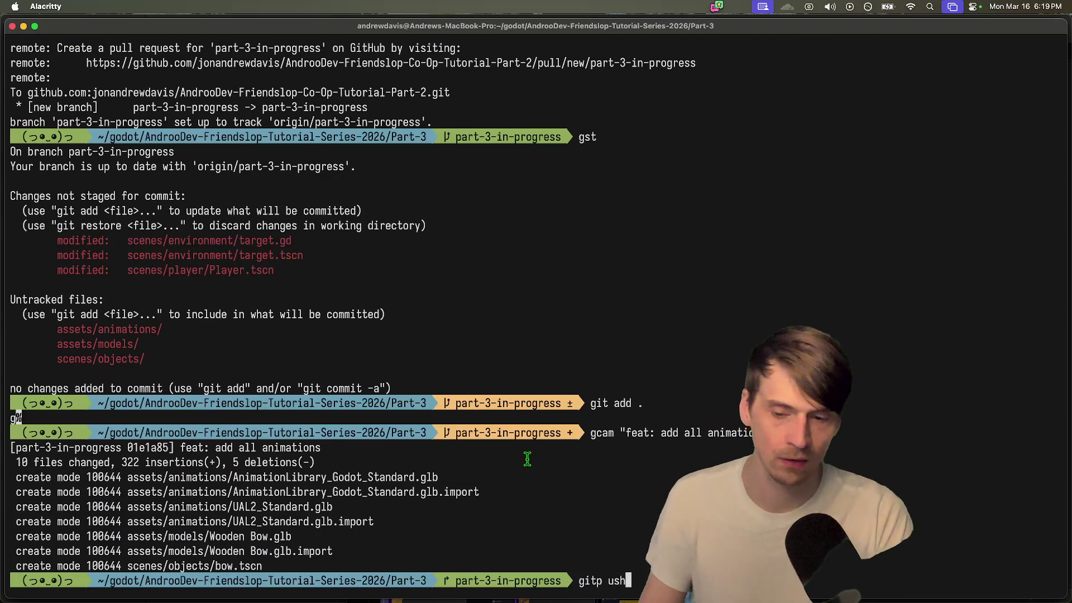
{"action": "key", "text": "Return"}
{"action": "type", "text": "push"}
{"action": "key", "text": "Return"}
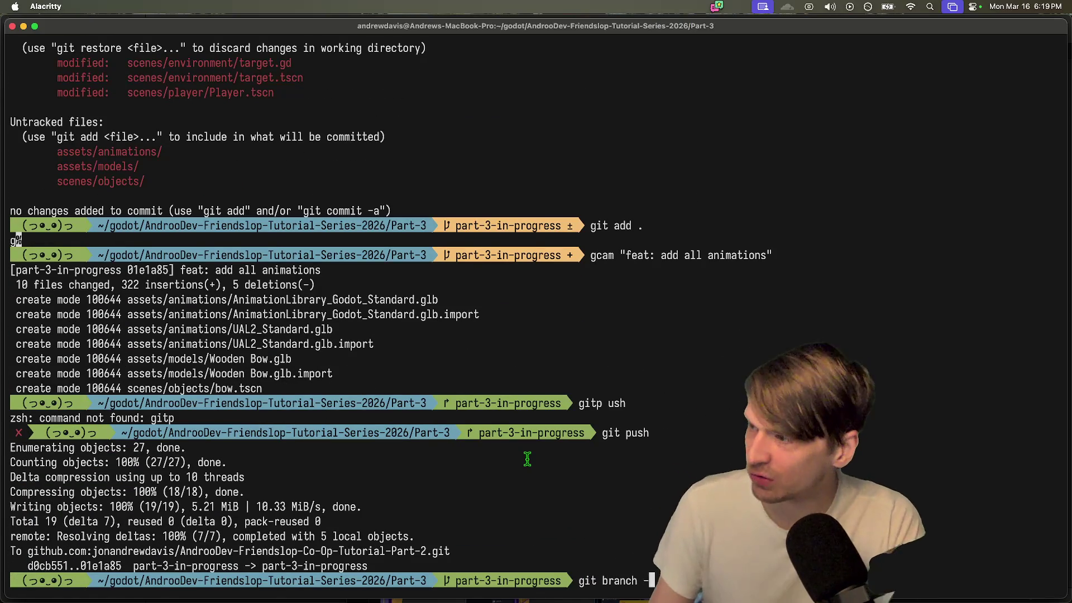
Step: List the local branches main and part-3-in-progress with git branch -l, twice
{"action": "type", "text": "l"}
{"action": "key", "text": "Return"}
{"action": "key", "text": "q"}
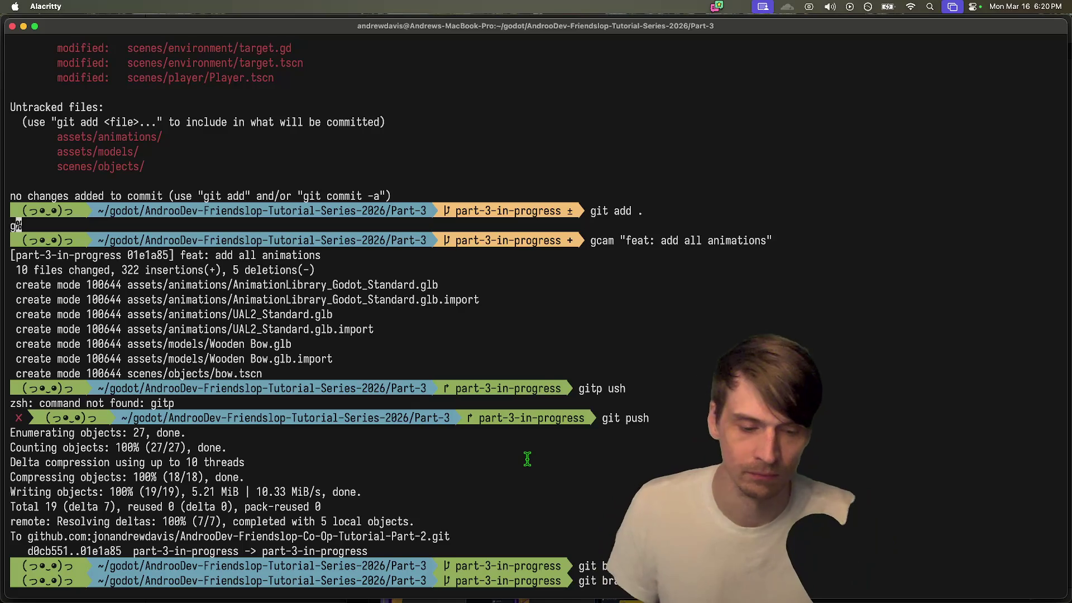
{"action": "key", "text": "Return"}
{"action": "key", "text": "q"}
{"action": "key", "text": "super+Tab"}
{"action": "key", "text": "super+Tab"}
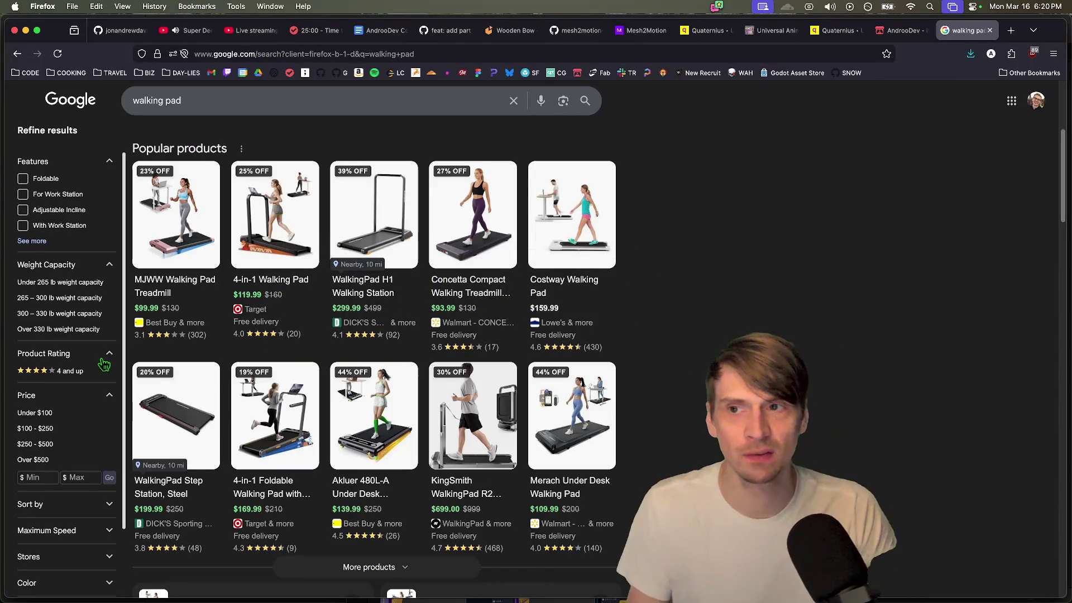
Step: Refresh the GitHub repo and view the add-tracker-and-turn branch, 3 commits ahead of main
{"action": "left_click", "coordinate": [120, 30]}
{"action": "key", "text": "super+r"}
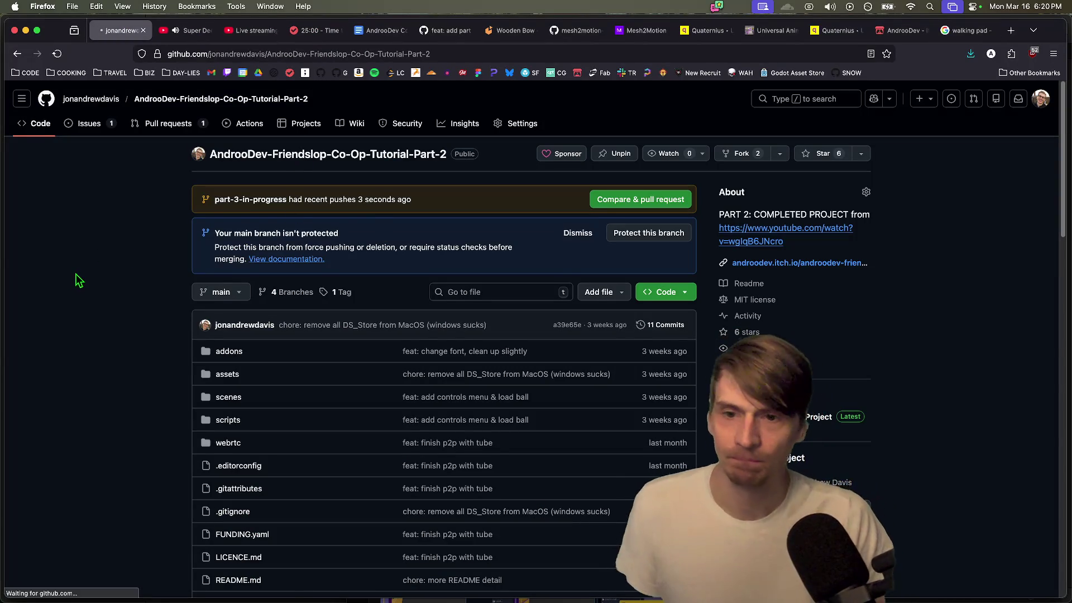
{"action": "left_click", "coordinate": [229, 258]}
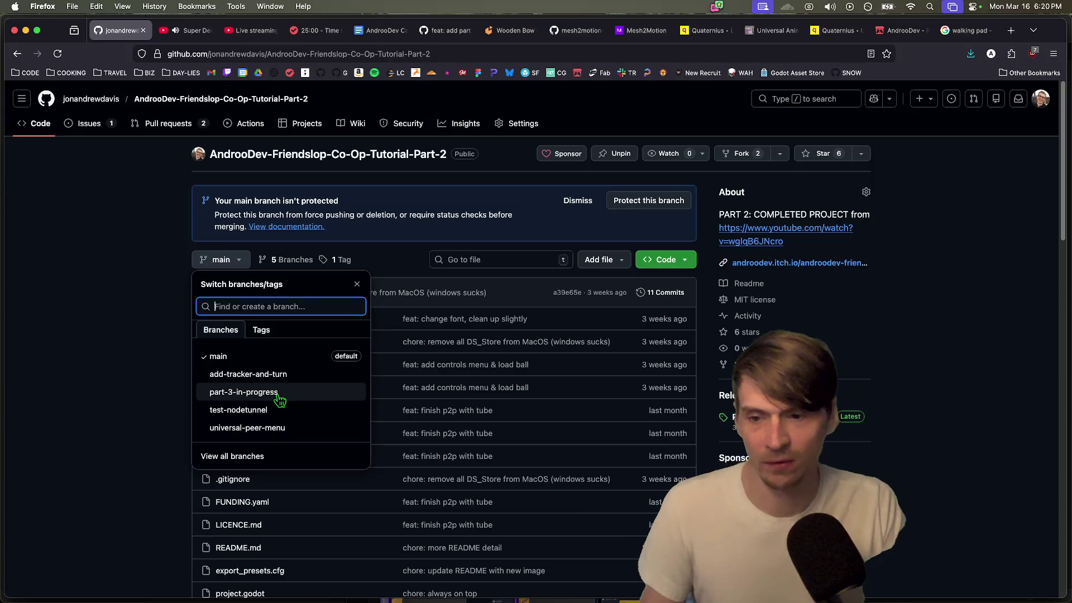
{"action": "left_click", "coordinate": [281, 374]}
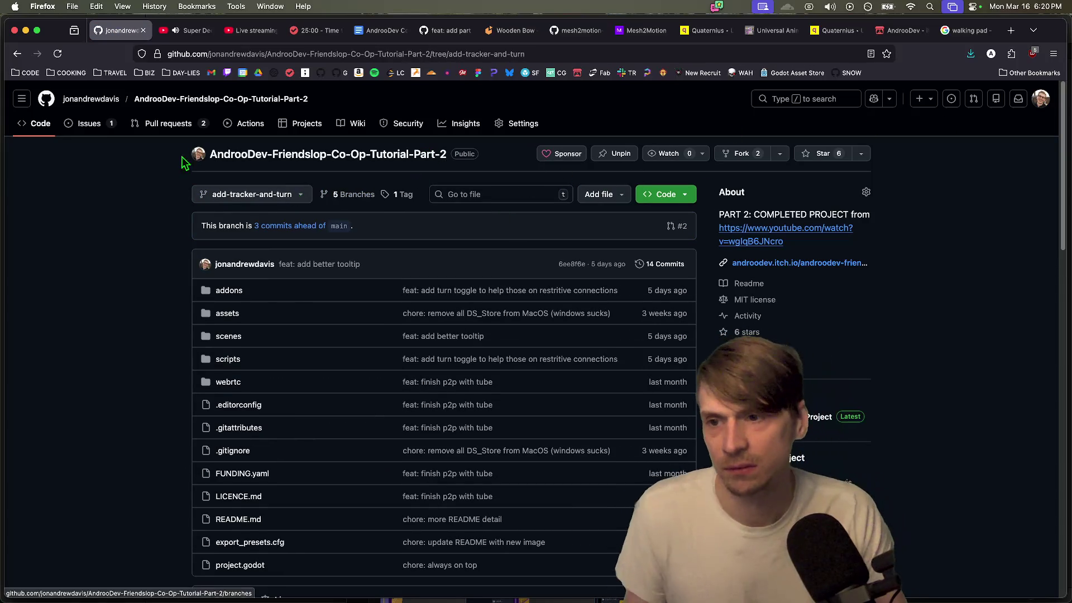
{"action": "key", "text": "super+Tab"}
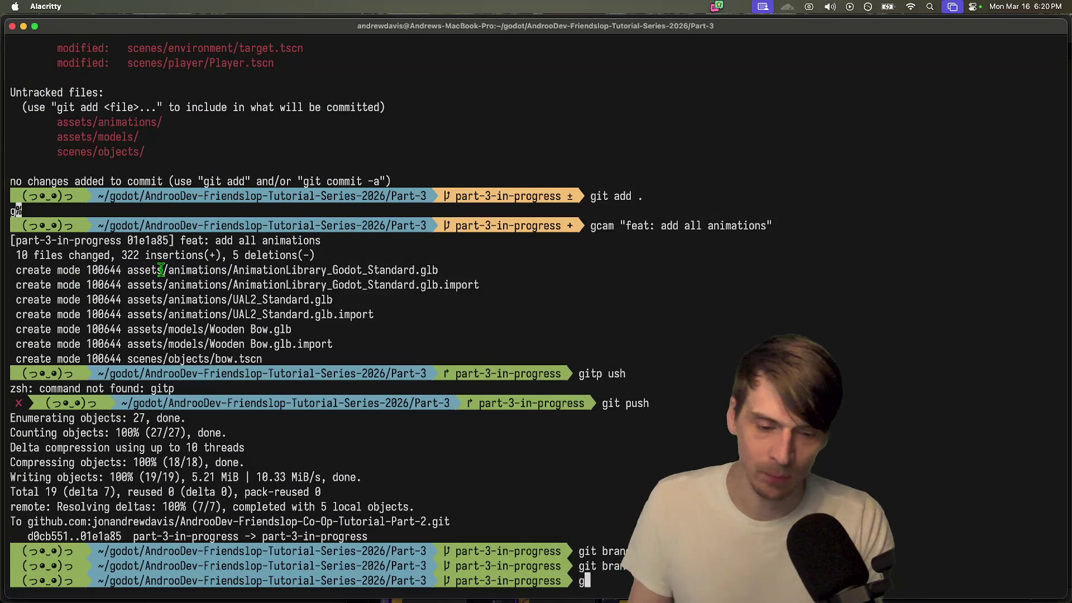
Step: Pull, check out main, list the remotes with git remote -v, and pull main again
{"action": "type", "text": "ll"}
{"action": "key", "text": "Return"}
{"action": "type", "text": "gco m"}
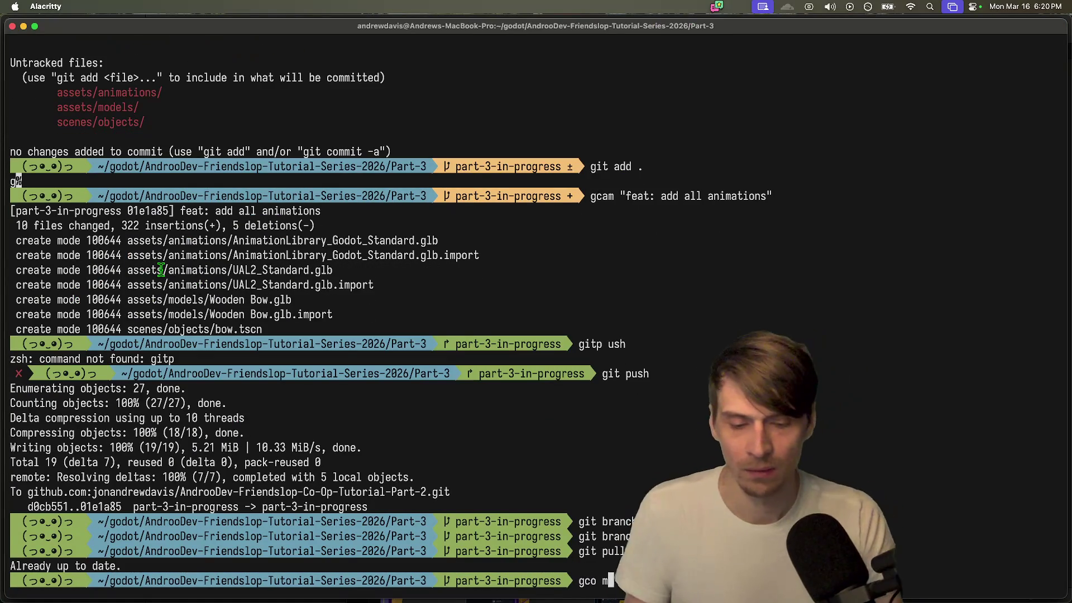
{"action": "type", "text": "ain"}
{"action": "key", "text": "Return"}
{"action": "type", "text": "git p"}
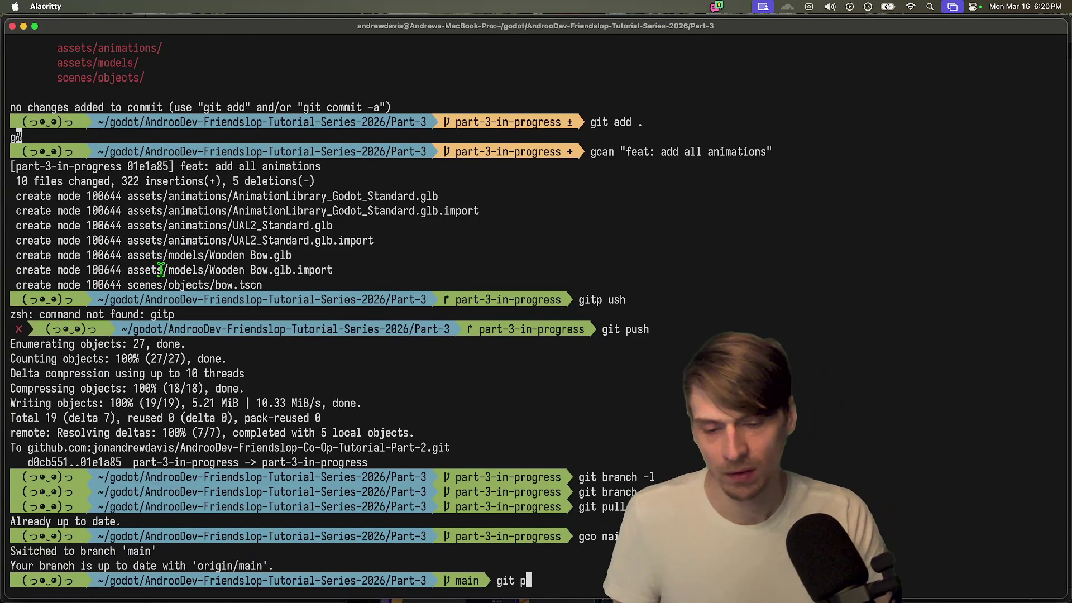
{"action": "type", "text": "v"}
{"action": "key", "text": "Return"}
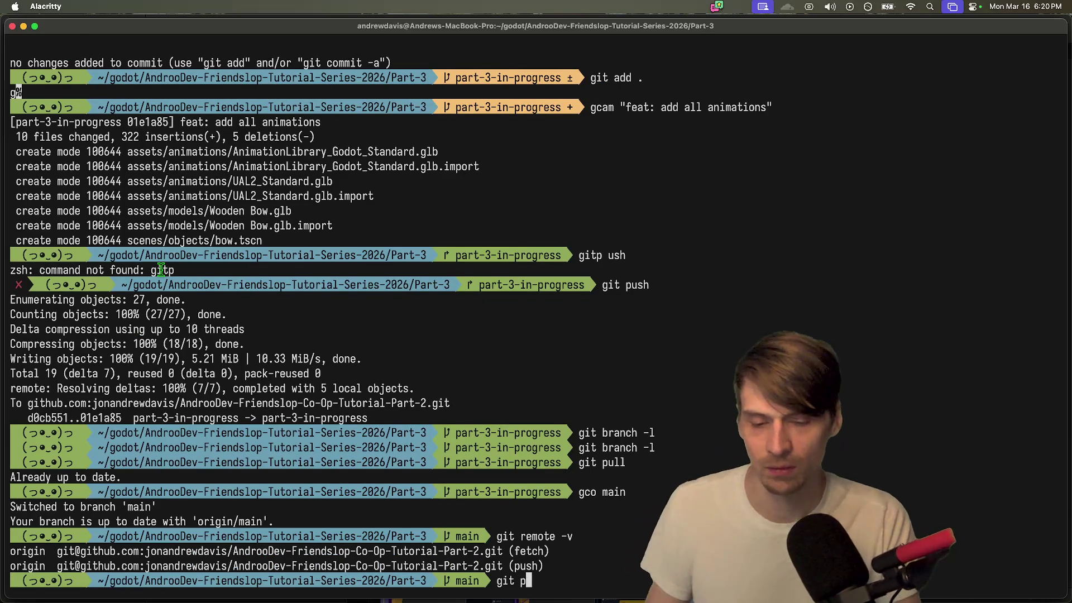
{"action": "key", "text": "Return"}
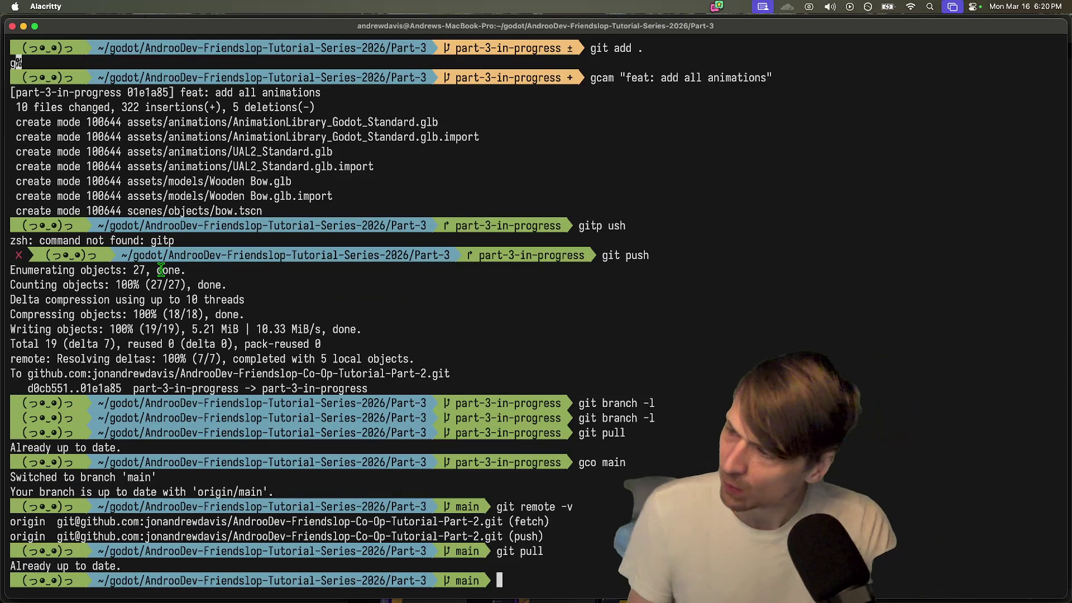
Step: Check GitHub's branch list, then run git fetch in the terminal
{"action": "key", "text": "super+Tab"}
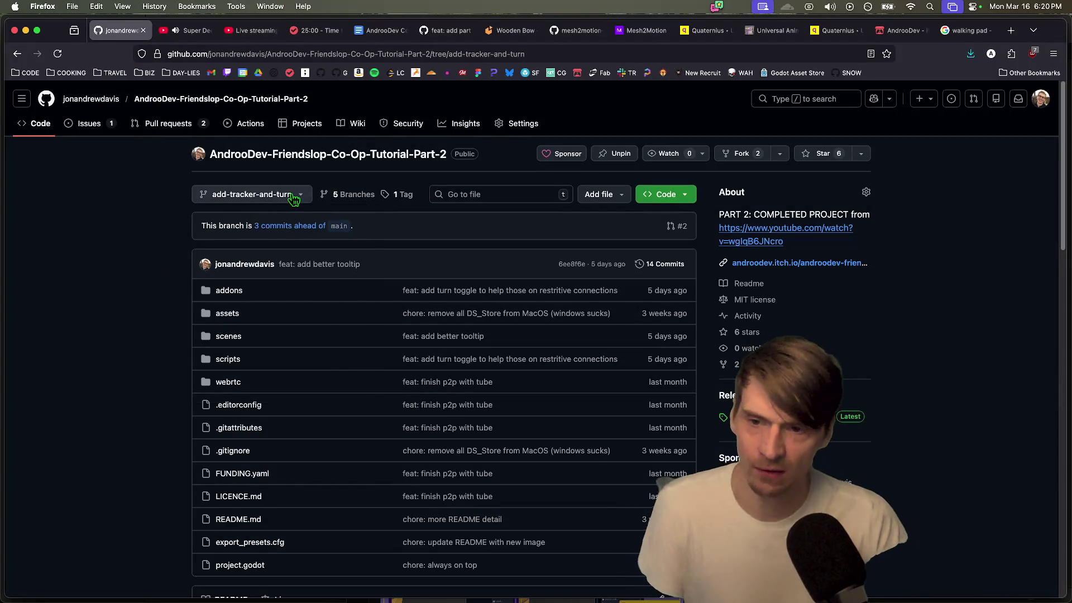
{"action": "left_click", "coordinate": [298, 196]}
{"action": "key", "text": "super+Tab"}
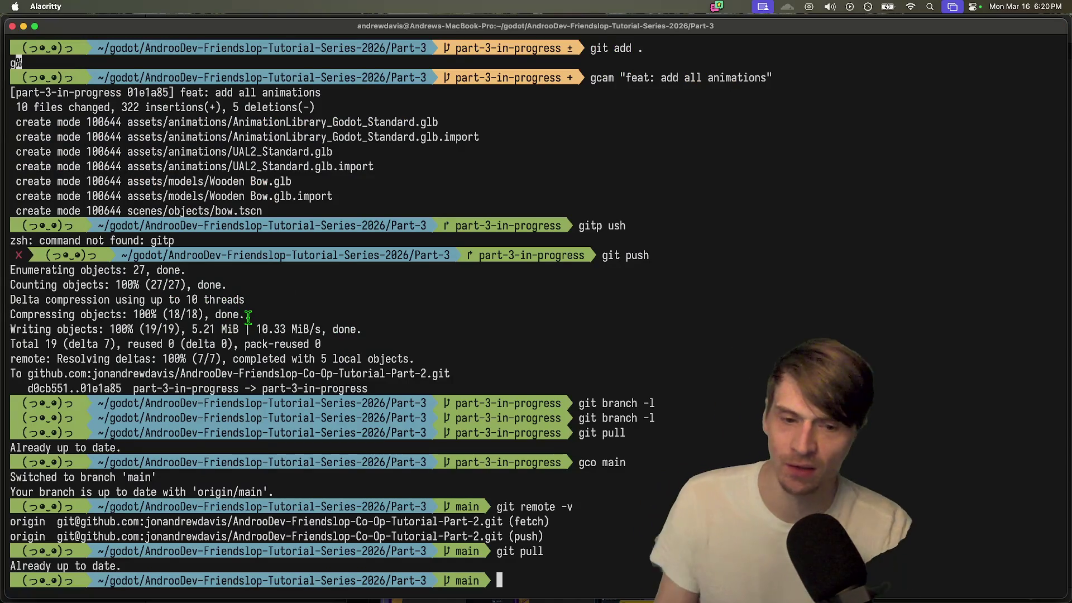
{"action": "type", "text": "gi"}
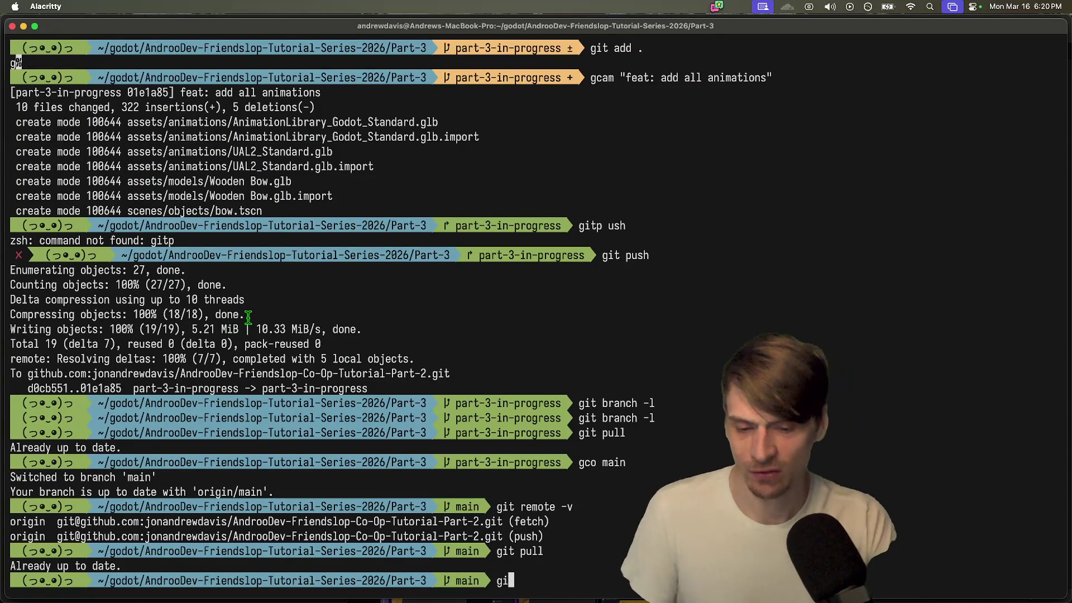
{"action": "type", "text": "t fetch"}
{"action": "key", "text": "Return"}
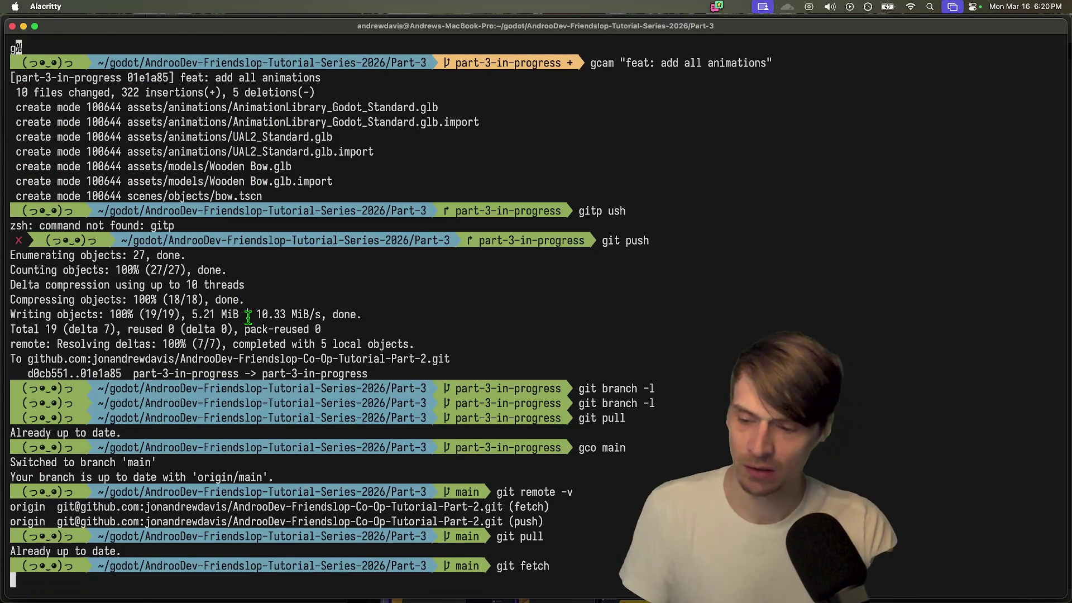
{"action": "type", "text": "git fe"}
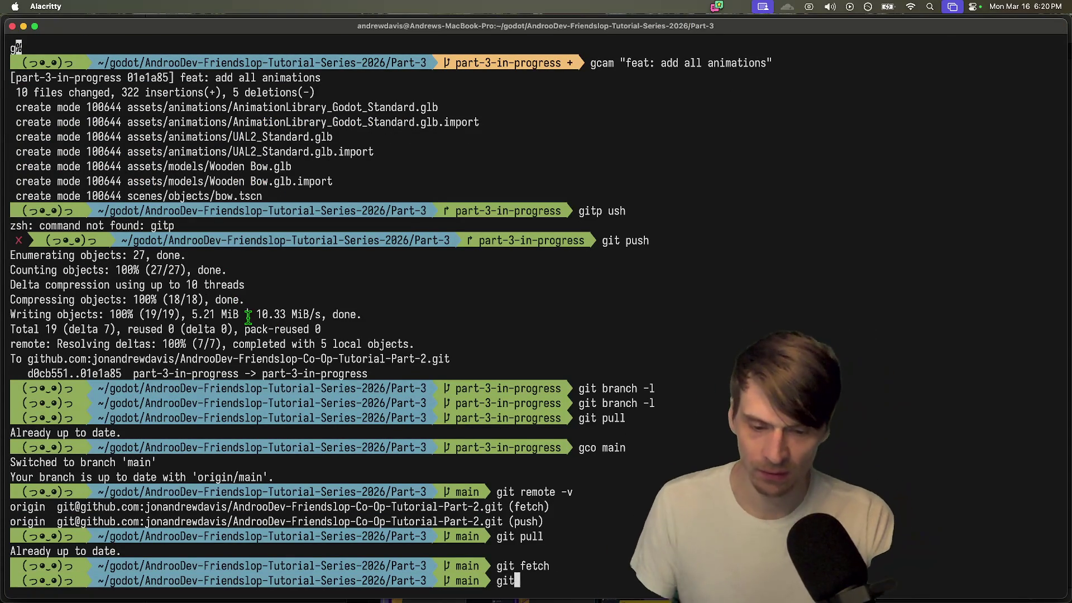
{"action": "key", "text": "super+Tab"}
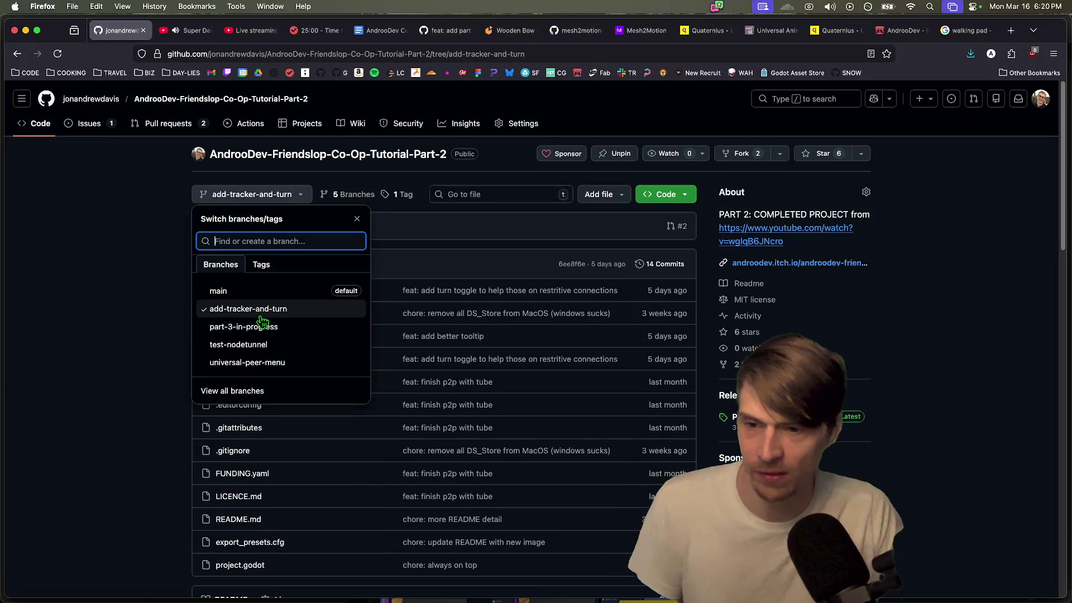
Step: Reselect the add-tracker-and-turn branch in GitHub's branch dropdown
{"action": "left_click", "coordinate": [301, 200]}
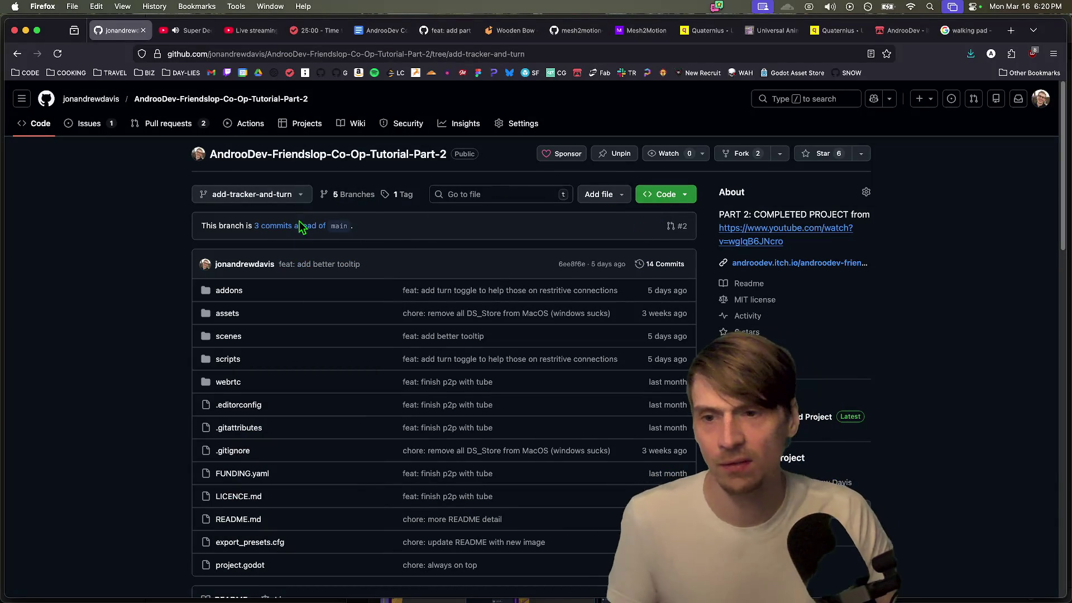
{"action": "left_click", "coordinate": [299, 199]}
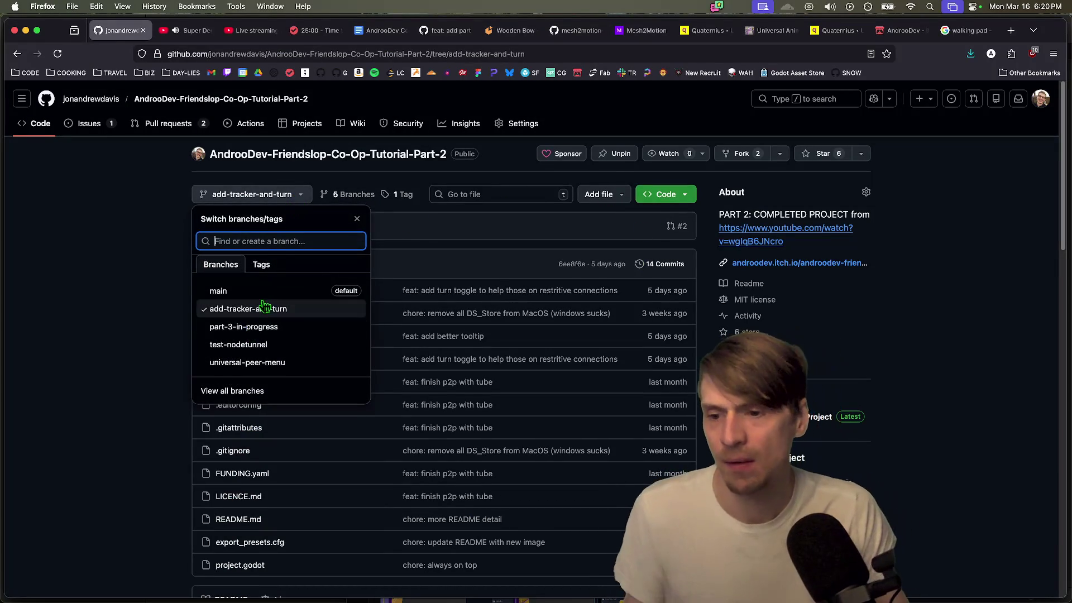
{"action": "left_click", "coordinate": [258, 307]}
Step: Copy the add-tracker-and-turn branch name from the page address and return to the terminal
{"action": "left_click", "coordinate": [458, 53]}
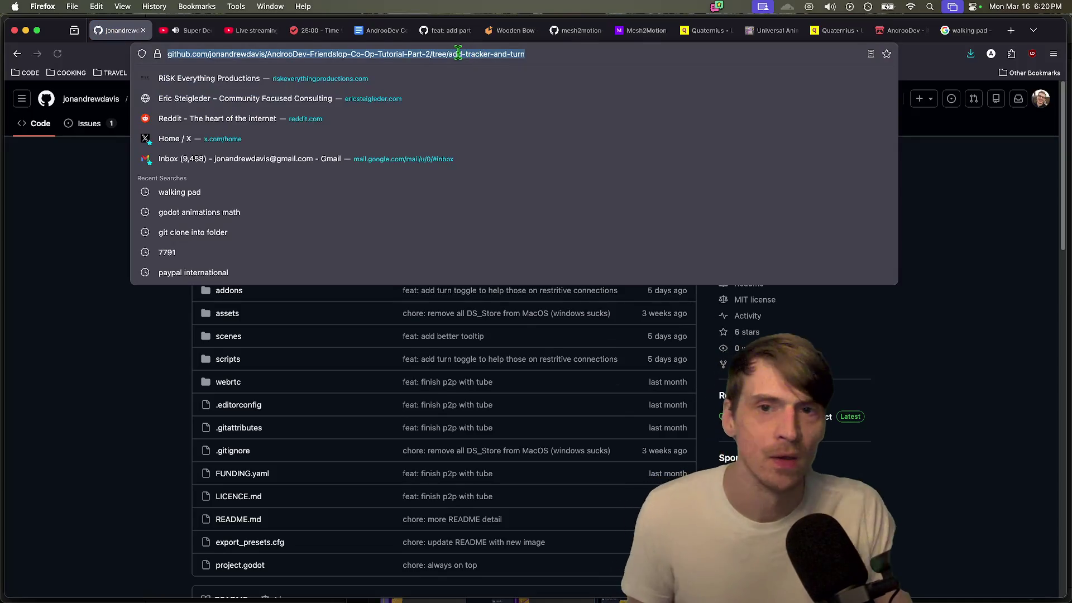
{"action": "left_click", "coordinate": [458, 54]}
{"action": "mouse_move", "coordinate": [458, 53]}
{"action": "left_mouse_down"}
{"action": "mouse_move", "coordinate": [550, 53]}
{"action": "mouse_move", "coordinate": [475, 54]}
{"action": "left_mouse_up"}
{"action": "key", "text": "super+c"}
{"action": "key", "text": "super+Tab"}
Step: Run git merge add-tracker-and-turn using the pasted branch name
{"action": "key", "text": "BackSpace"}
{"action": "key", "text": "BackSpace"}
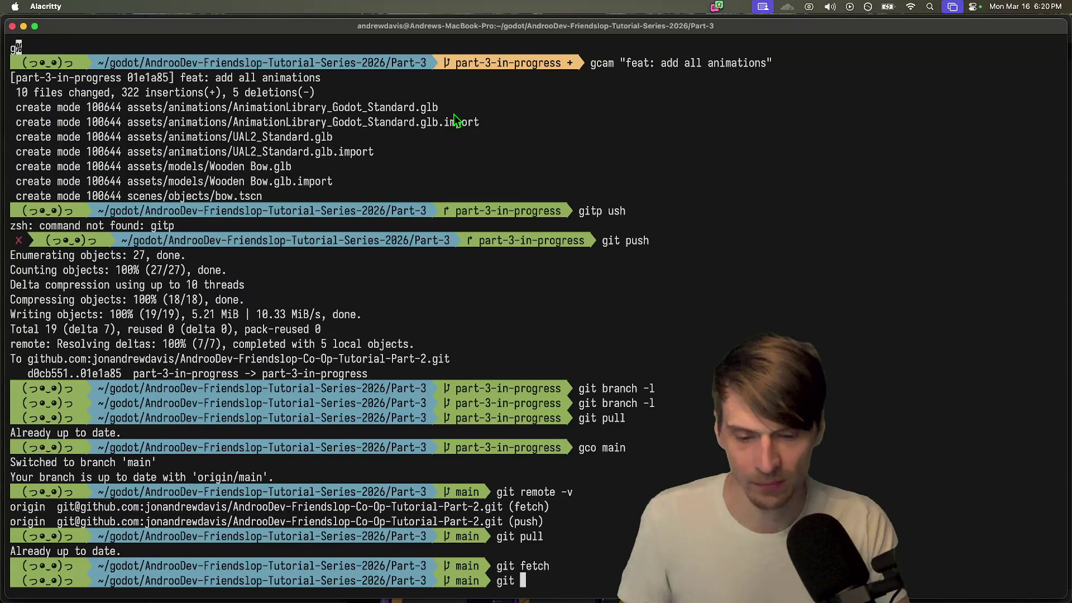
{"action": "type", "text": "merge"}
{"action": "key", "text": "super+v"}
{"action": "key", "text": "Return"}
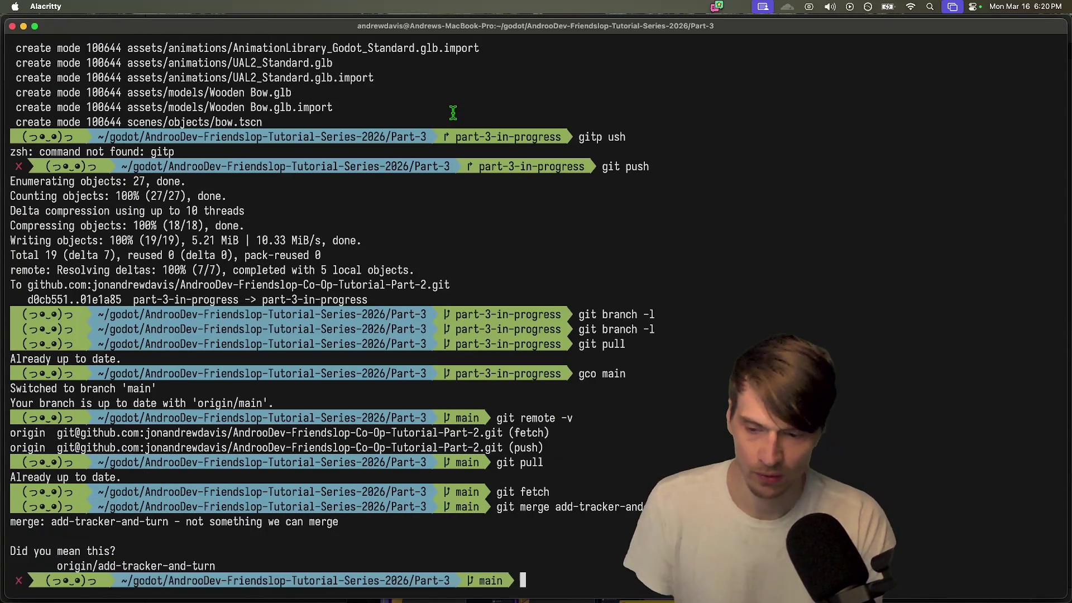
Step: Run git pull origin, then try merging orign/add-tracker-and-turn, which also fails
{"action": "type", "text": "git "}
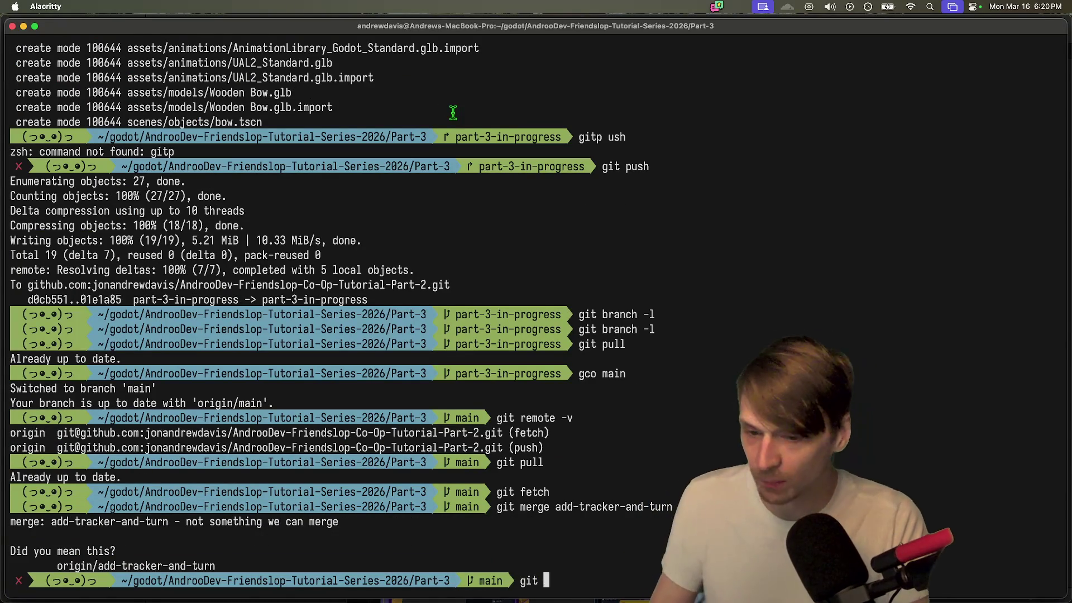
{"action": "type", "text": "pull origin"}
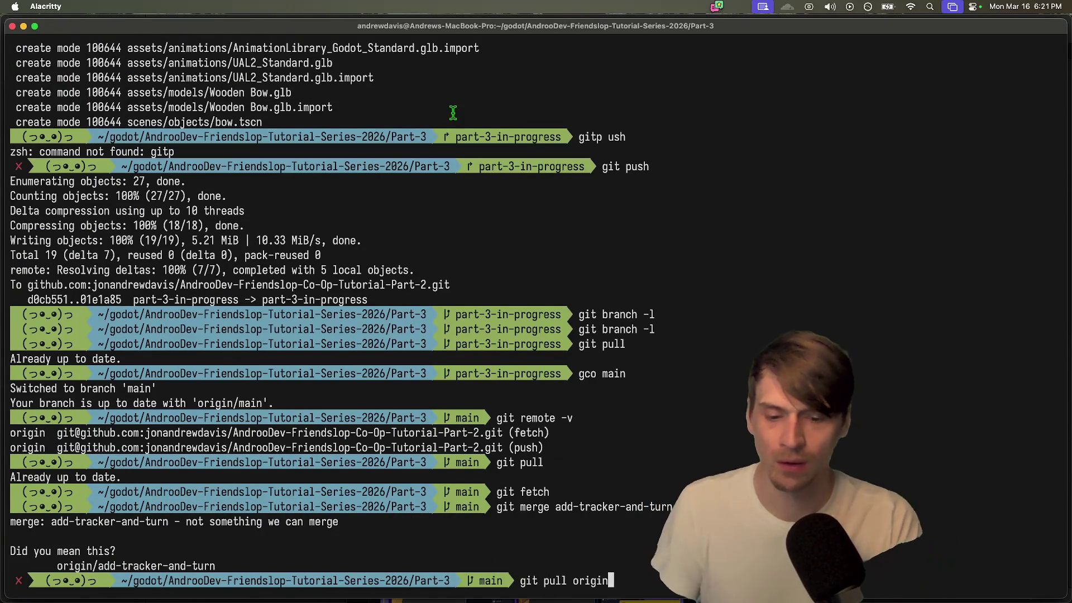
{"action": "key", "text": "Return"}
{"action": "type", "text": "git pull"}
{"action": "key", "text": "BackSpace"}
{"action": "key", "text": "BackSpace"}
{"action": "key", "text": "BackSpace"}
{"action": "type", "text": "merge orign/add-tracker-and-turn"}
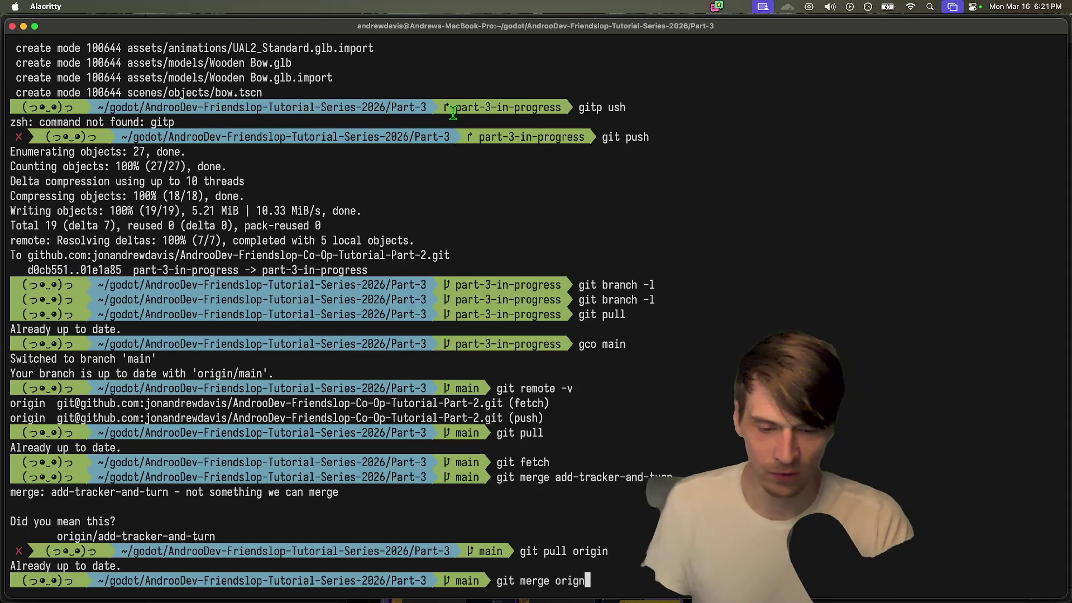
{"action": "key", "text": "Return"}
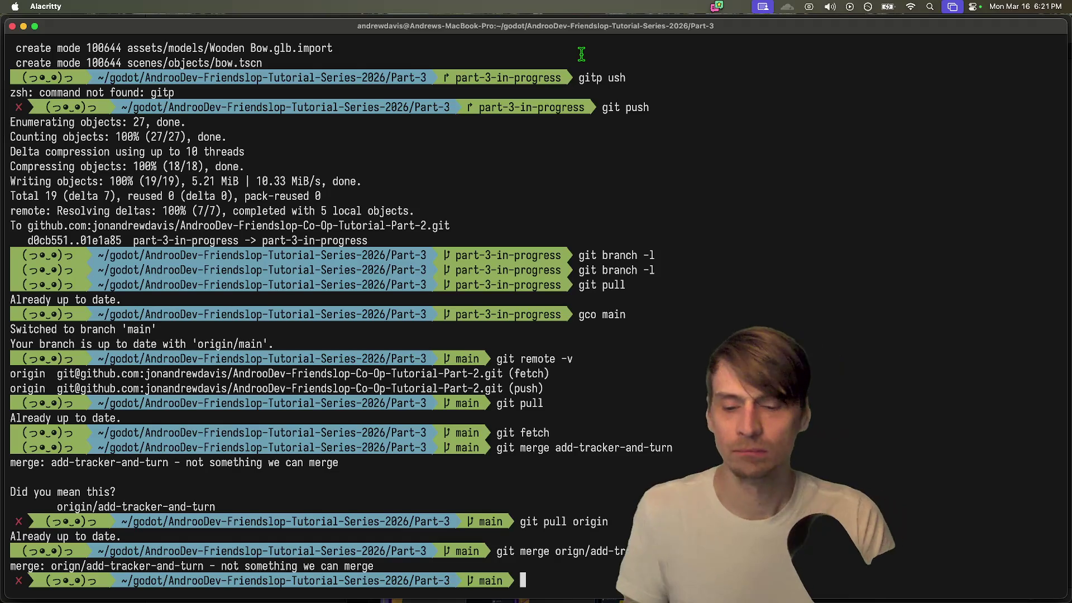
{"action": "key", "text": "super+Tab"}
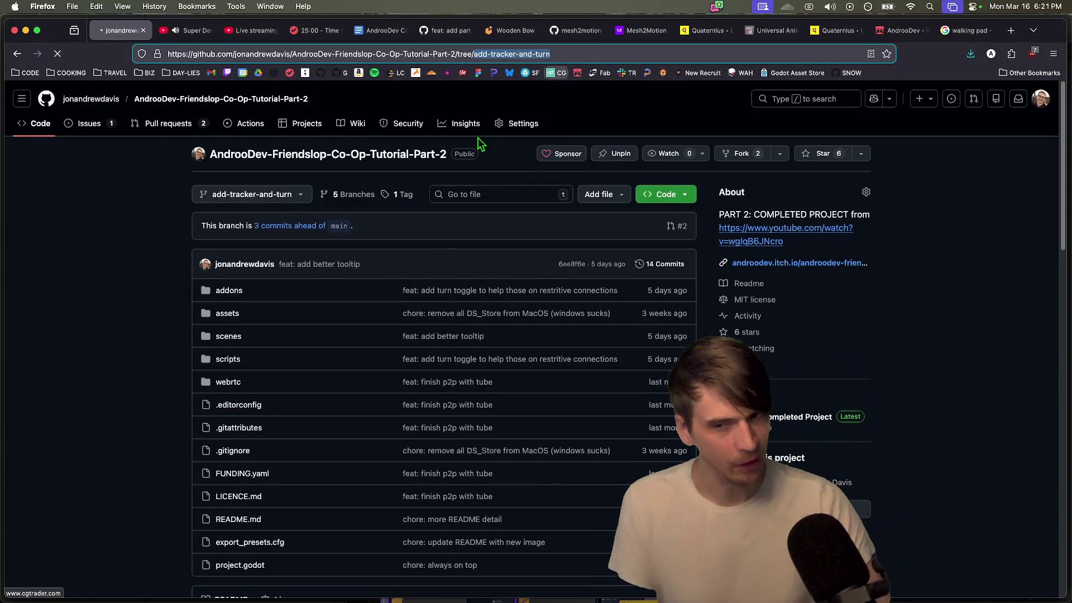
Step: Compare add-tracker-and-turn against base part-3-in-progress in a new pull request comparison
{"action": "left_click", "coordinate": [184, 147]}
{"action": "left_click", "coordinate": [165, 123]}
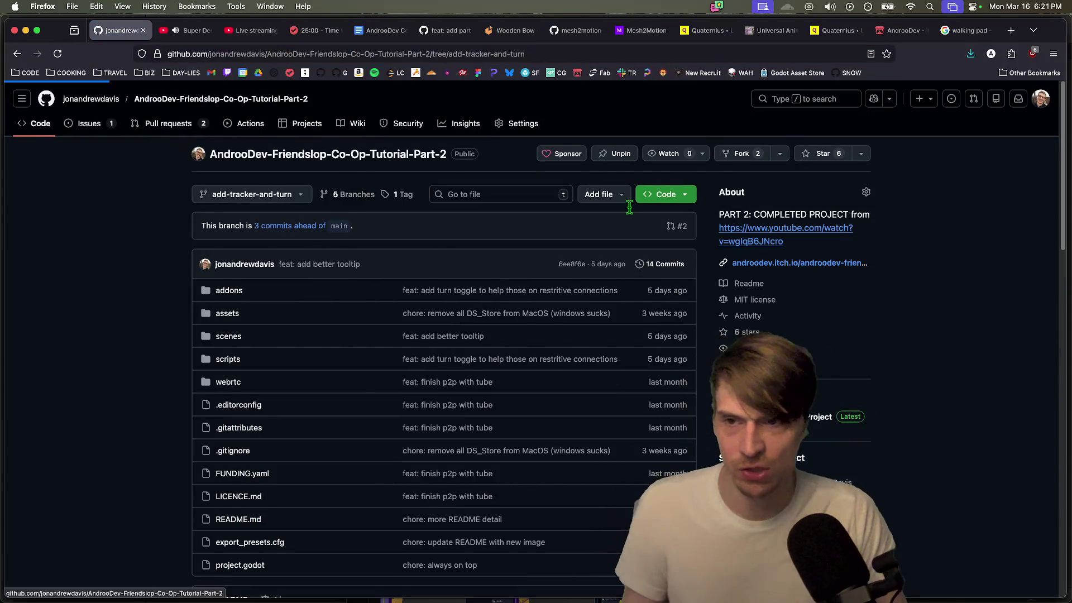
{"action": "left_click", "coordinate": [844, 155]}
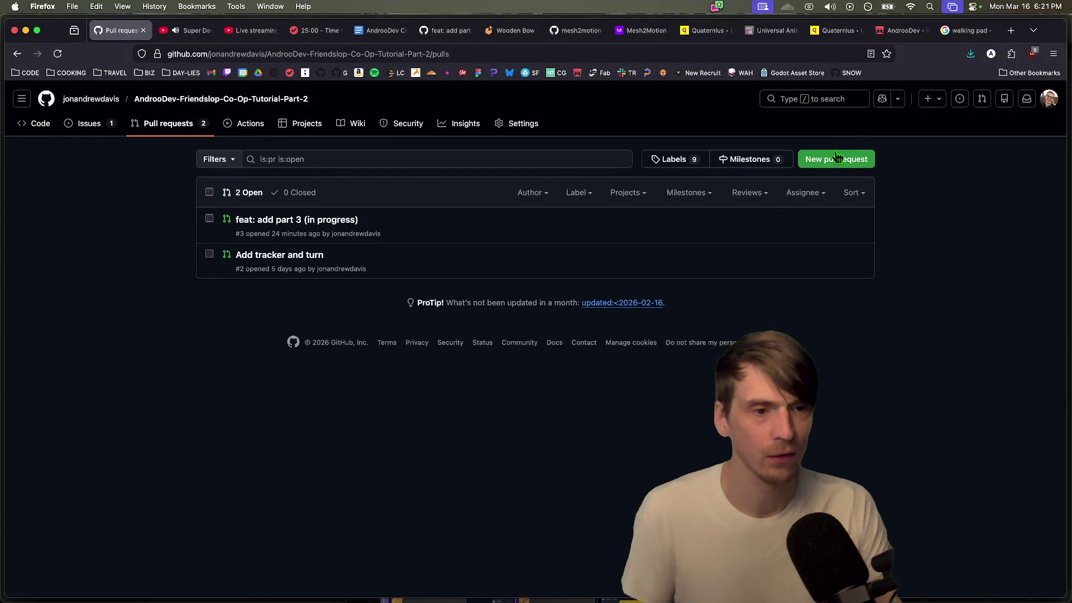
{"action": "left_click", "coordinate": [259, 209]}
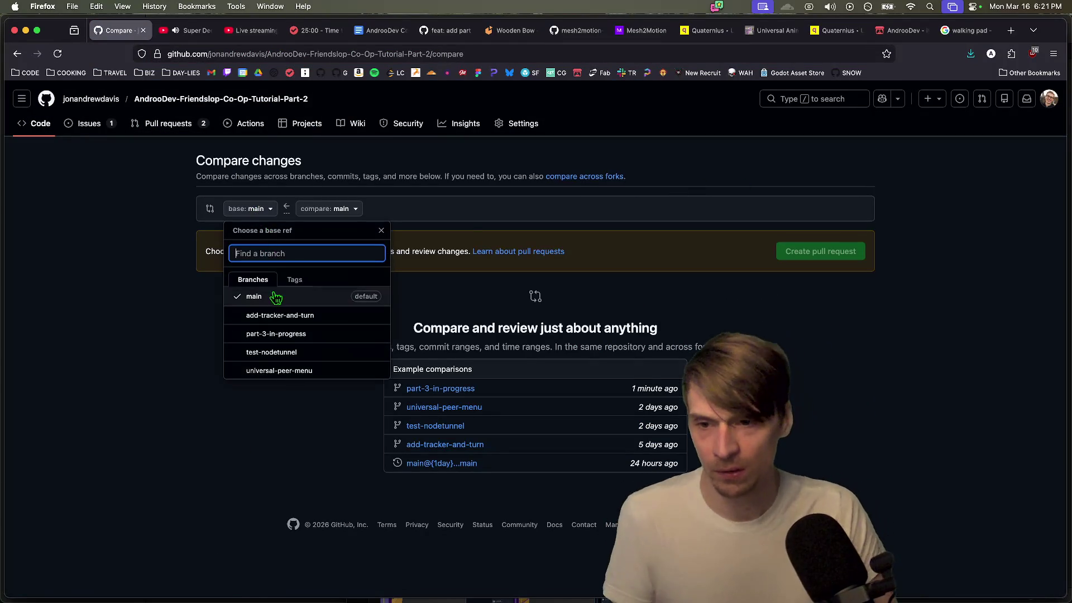
{"action": "left_click", "coordinate": [290, 333]}
{"action": "left_click", "coordinate": [373, 209]}
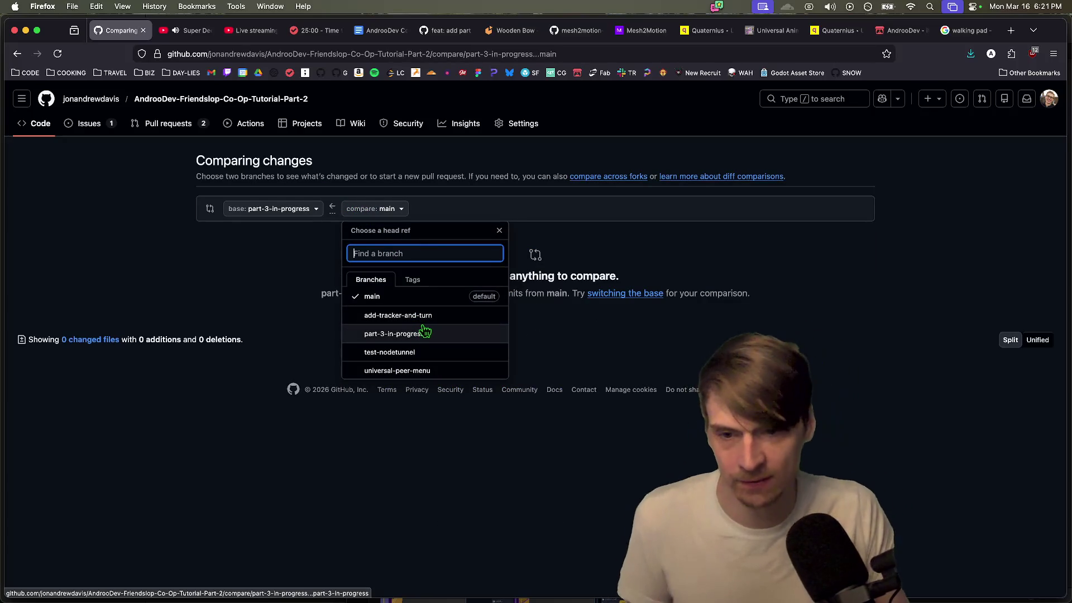
{"action": "left_click", "coordinate": [427, 316]}
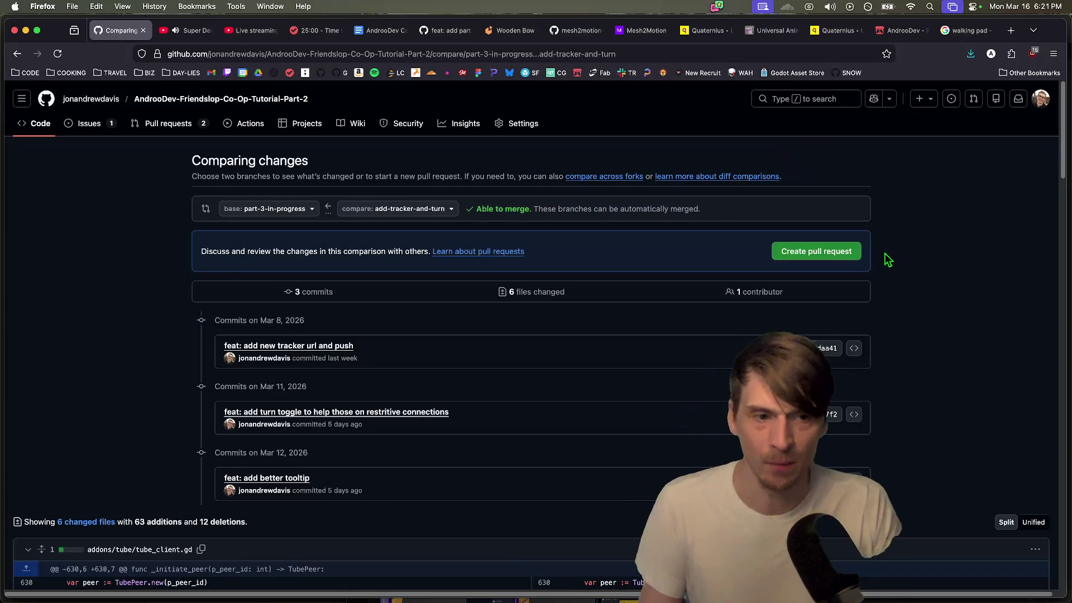
Step: Create pull request #4 'Add tracker and turn' and confirm its merge
{"action": "left_click", "coordinate": [817, 252]}
{"action": "left_click", "coordinate": [641, 499]}
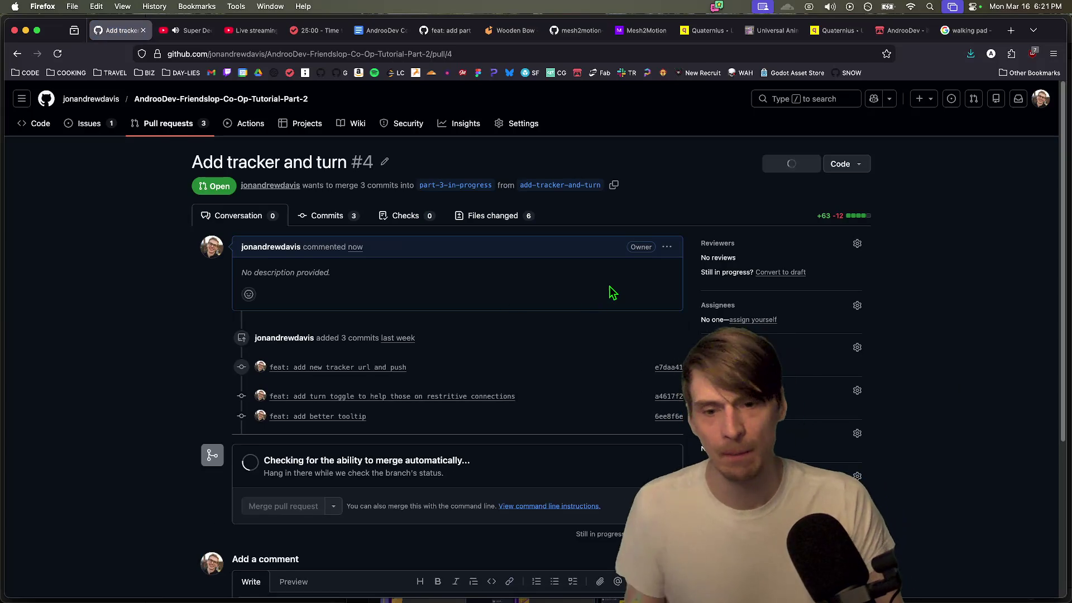
{"action": "scroll", "coordinate": [610, 292], "scroll_direction": "down", "scroll_amount": 1}
{"action": "left_click", "coordinate": [284, 488]}
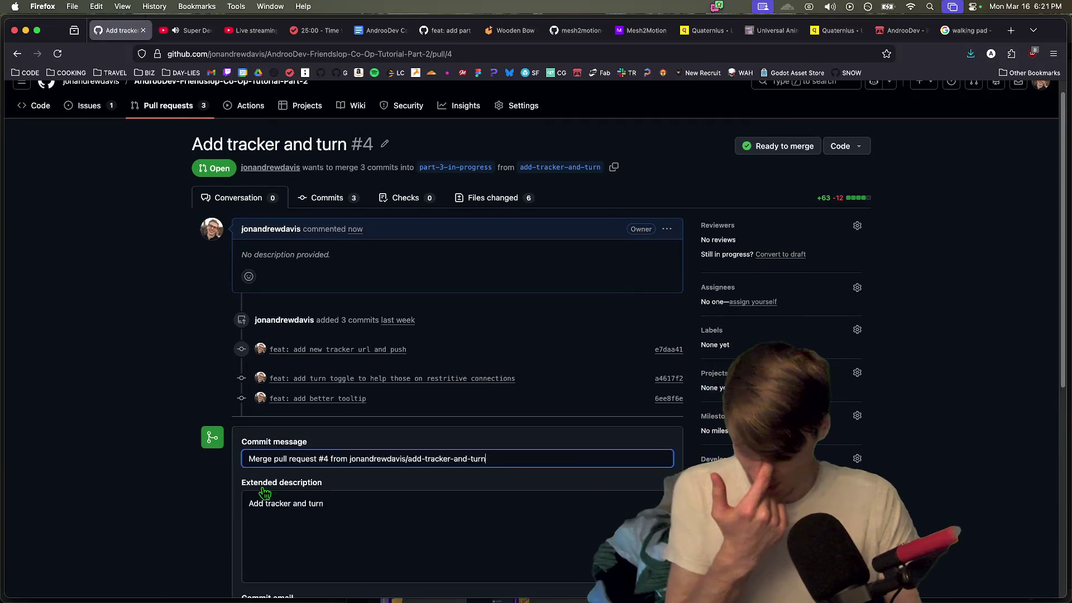
{"action": "scroll", "coordinate": [279, 531], "scroll_direction": "down", "scroll_amount": 2}
{"action": "left_click", "coordinate": [269, 581]}
{"action": "key", "text": "super+Tab"}
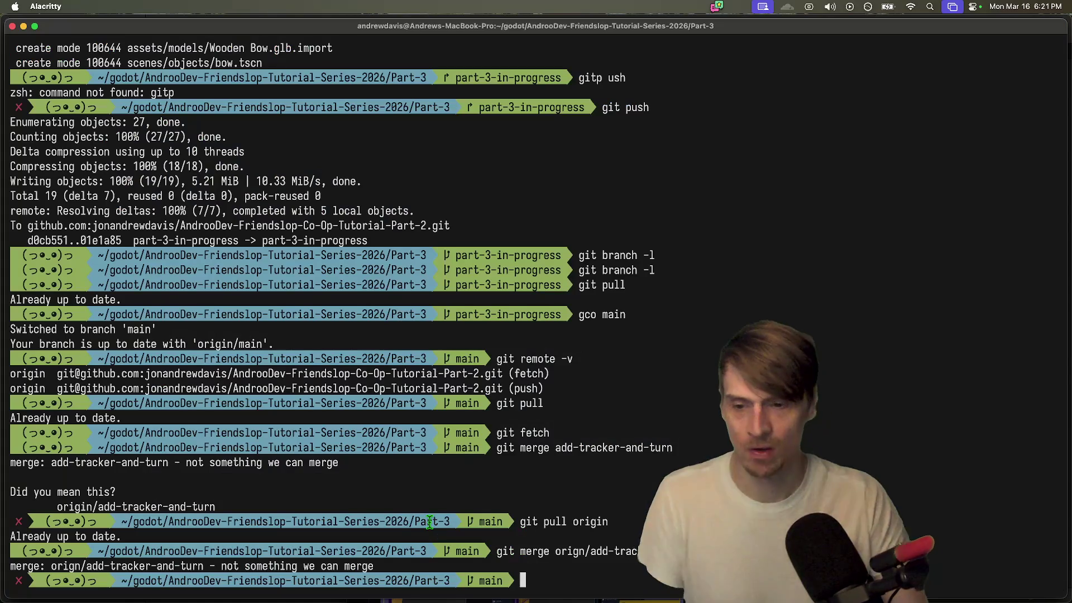
Step: Check out part-3-in-progress and pull, fast-forwarding to 1d167a0 with 6 files changed
{"action": "type", "text": "gco -b part-3-in-pr"}
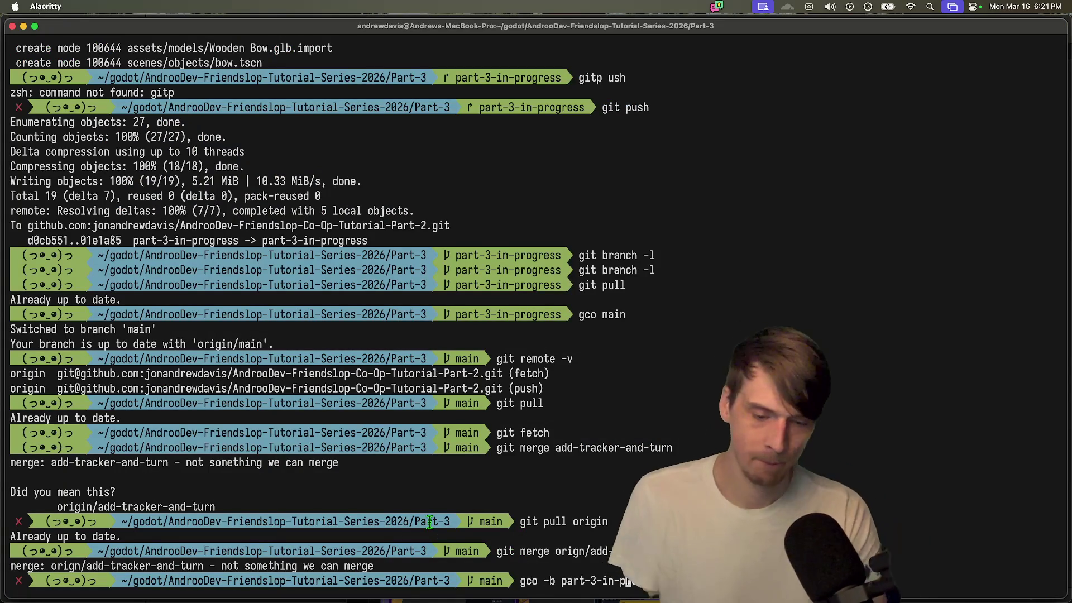
{"action": "key", "text": "Left"}
{"action": "key", "text": "Left"}
{"action": "key", "text": "Left"}
{"action": "key", "text": "BackSpace"}
{"action": "key", "text": "BackSpace"}
{"action": "key", "text": "BackSpace"}
{"action": "key", "text": "Return"}
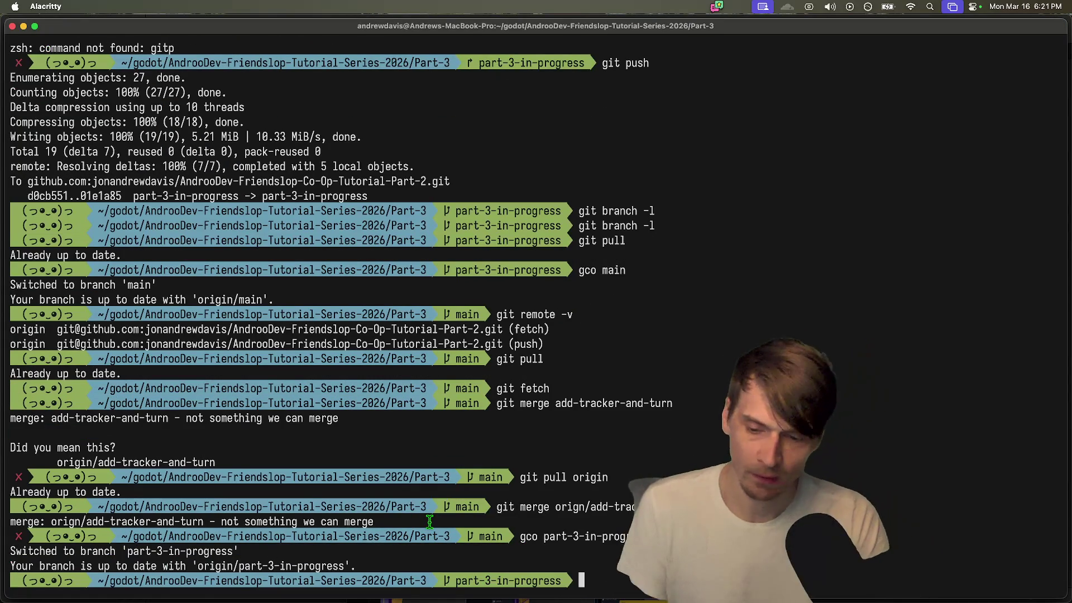
{"action": "type", "text": "git pull"}
{"action": "key", "text": "Return"}
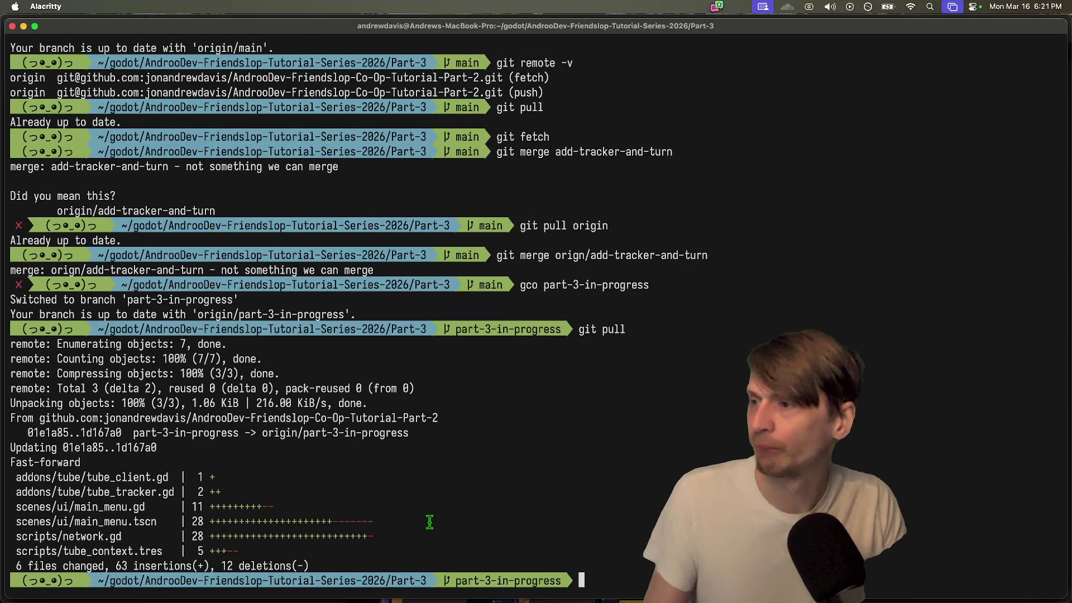
{"action": "key", "text": "super+Tab"}
{"action": "key", "text": "super+Tab"}
{"action": "key", "text": "super+Tab"}
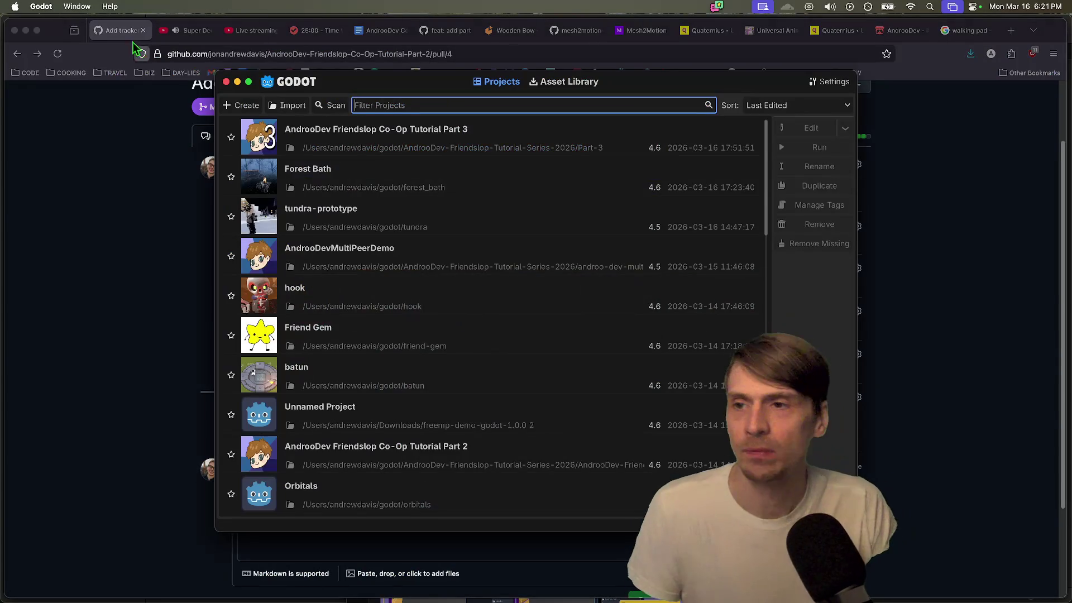
Step: Open the AndroDev Friendslop Co-Op Tutorial Part 3 project from the Project Manager
{"action": "left_click", "coordinate": [350, 144]}
{"action": "double_click", "coordinate": [351, 145]}
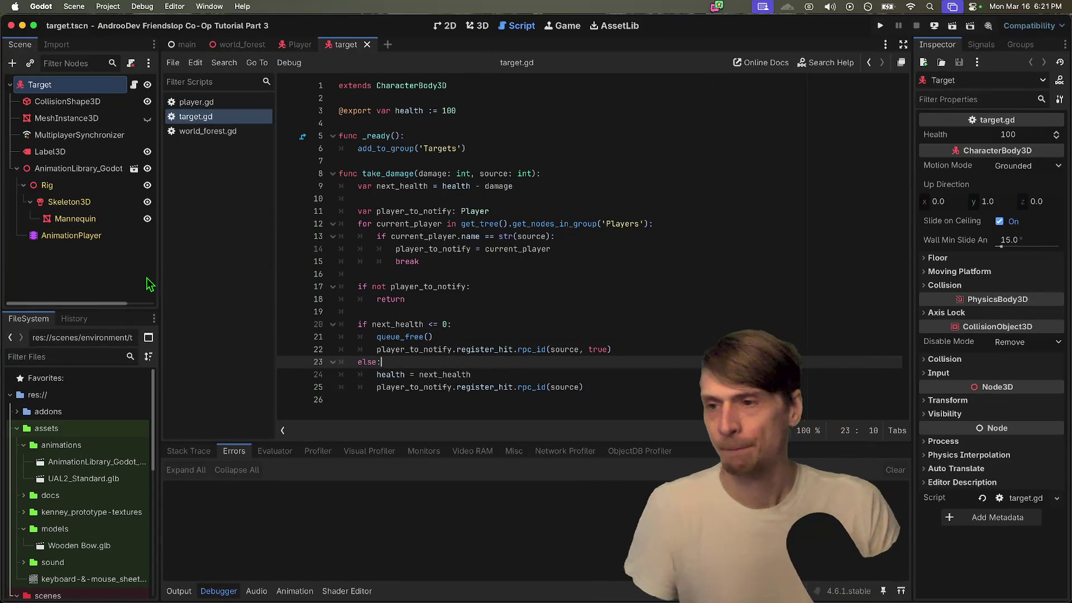
{"action": "left_click_drag", "start_coordinate": [134, 310], "coordinate": [132, 288]}
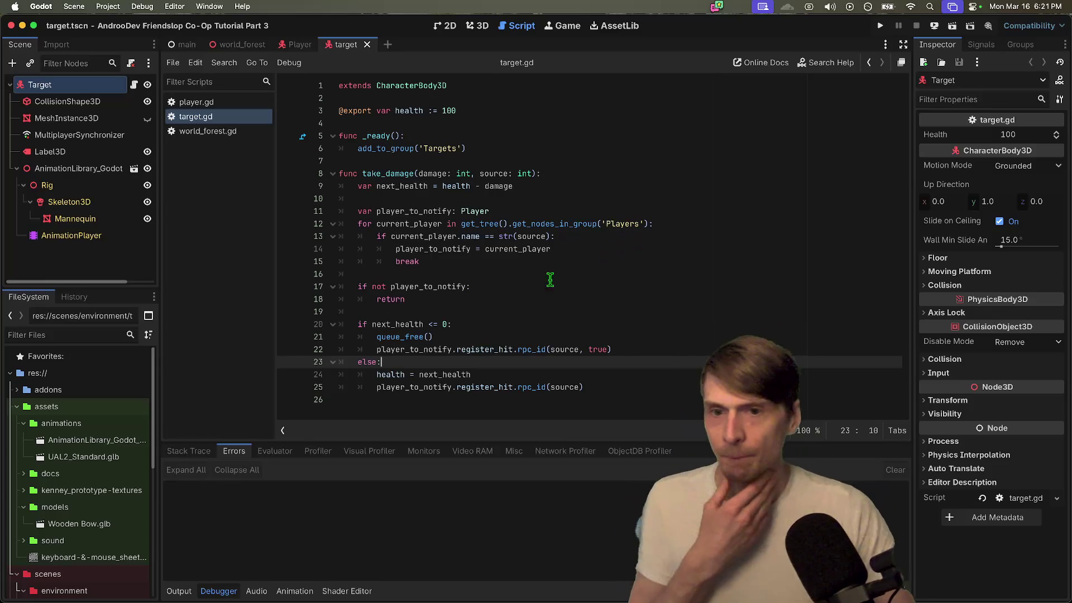
Step: Add two blank lines after take_damage at the end of target.gd
{"action": "scroll", "coordinate": [79, 424], "scroll_direction": "down", "scroll_amount": 10}
{"action": "scroll", "coordinate": [65, 365], "scroll_direction": "up", "scroll_amount": 10}
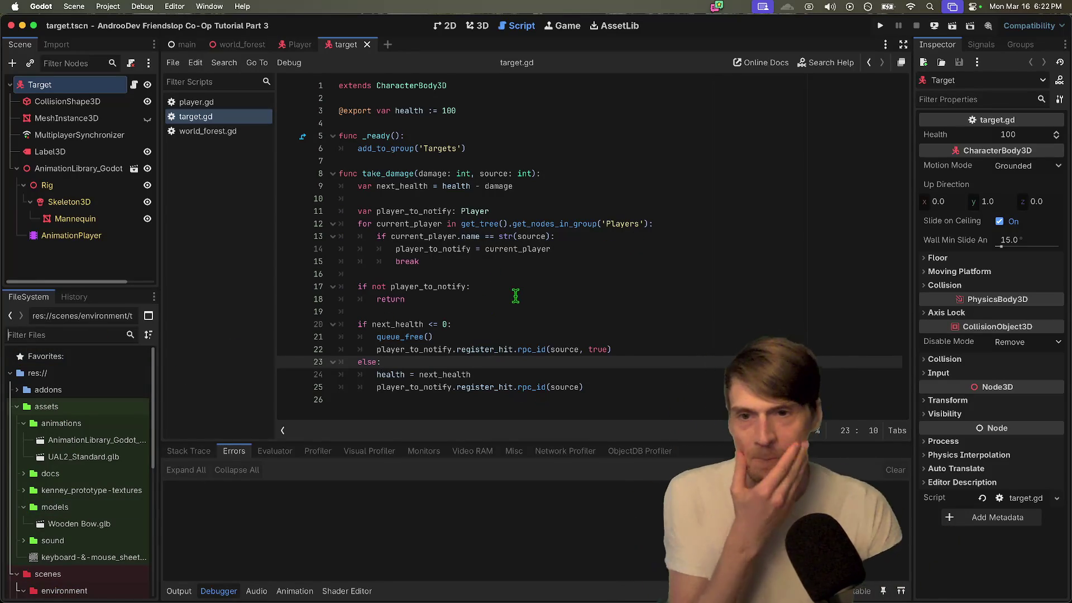
{"action": "left_click", "coordinate": [621, 413]}
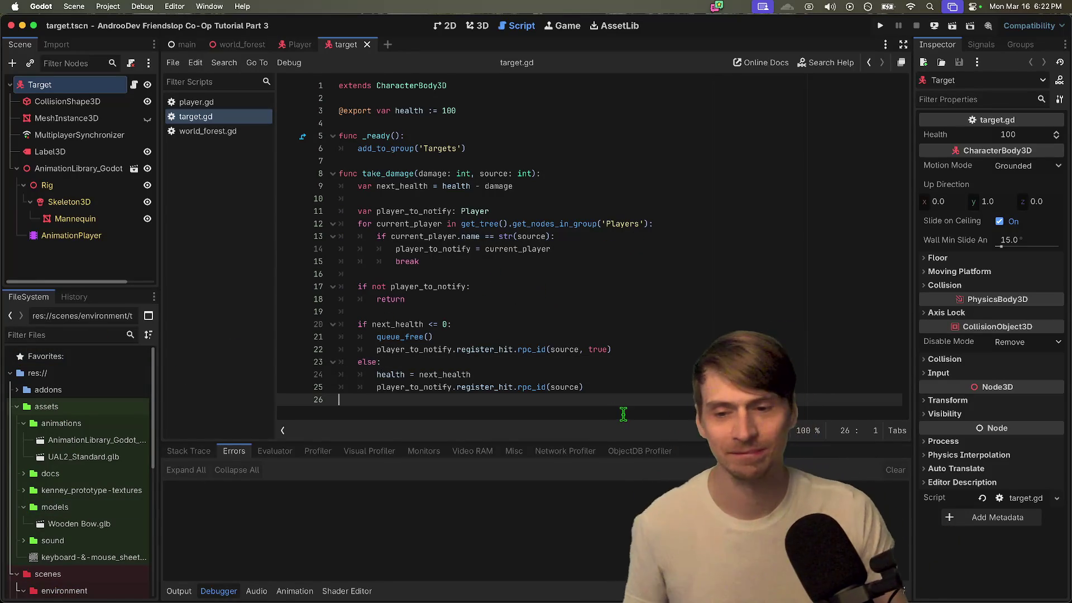
{"action": "key", "text": "Return"}
{"action": "key", "text": "Return"}
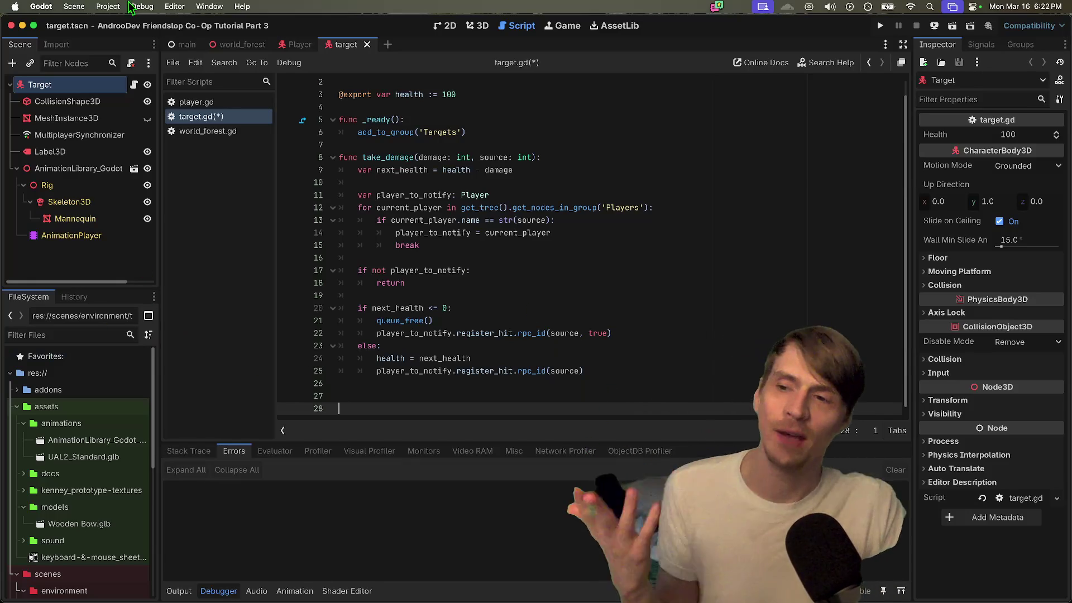
Step: Select the gravity lines in player.gd's _physics_process for copying
{"action": "left_click", "coordinate": [300, 44]}
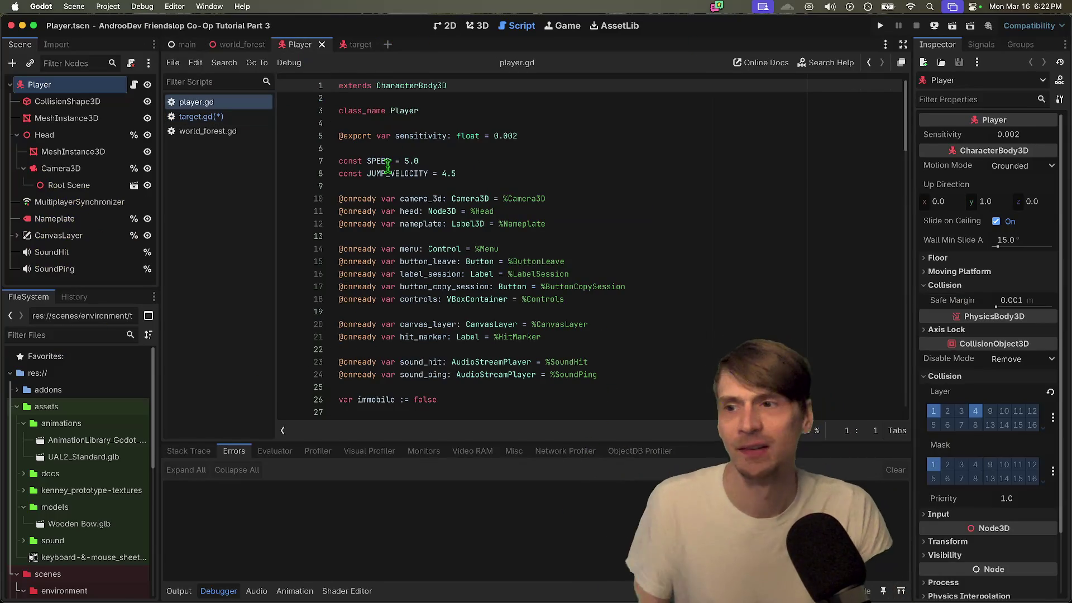
{"action": "scroll", "coordinate": [512, 160], "scroll_direction": "down", "scroll_amount": 8}
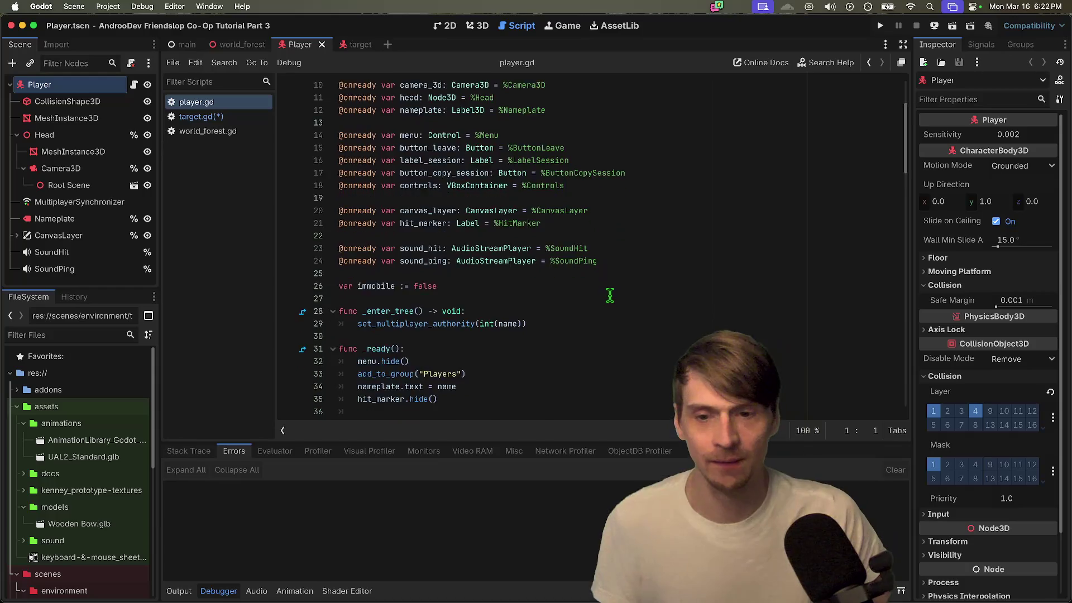
{"action": "scroll", "coordinate": [618, 326], "scroll_direction": "down", "scroll_amount": 15}
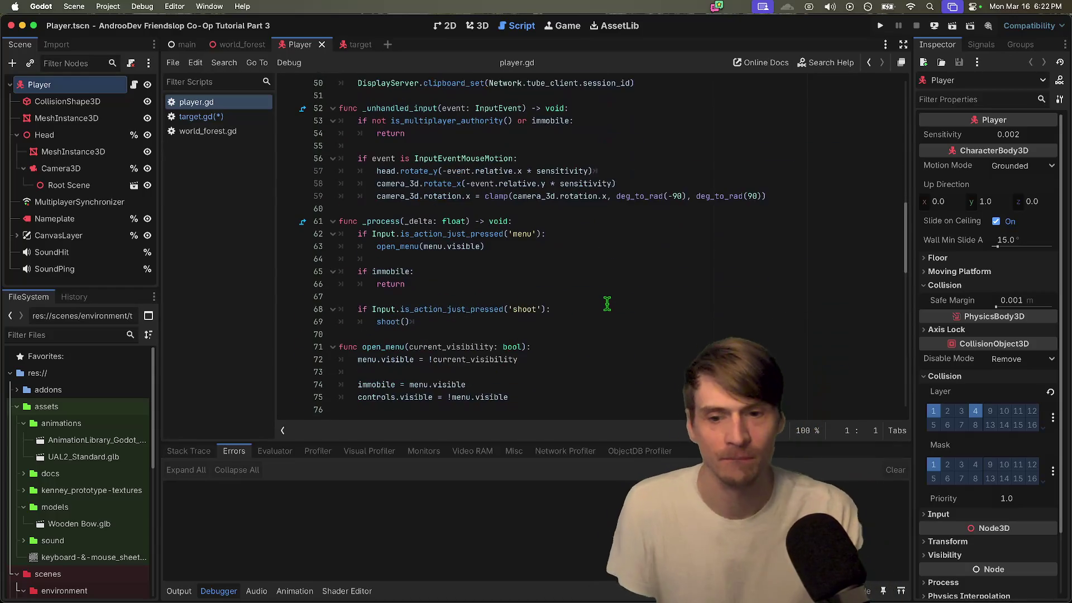
{"action": "mouse_move", "coordinate": [537, 273]}
{"action": "left_mouse_down"}
{"action": "mouse_move", "coordinate": [307, 260]}
{"action": "mouse_move", "coordinate": [305, 248]}
{"action": "left_mouse_up"}
{"action": "key", "text": "ctrl+c"}
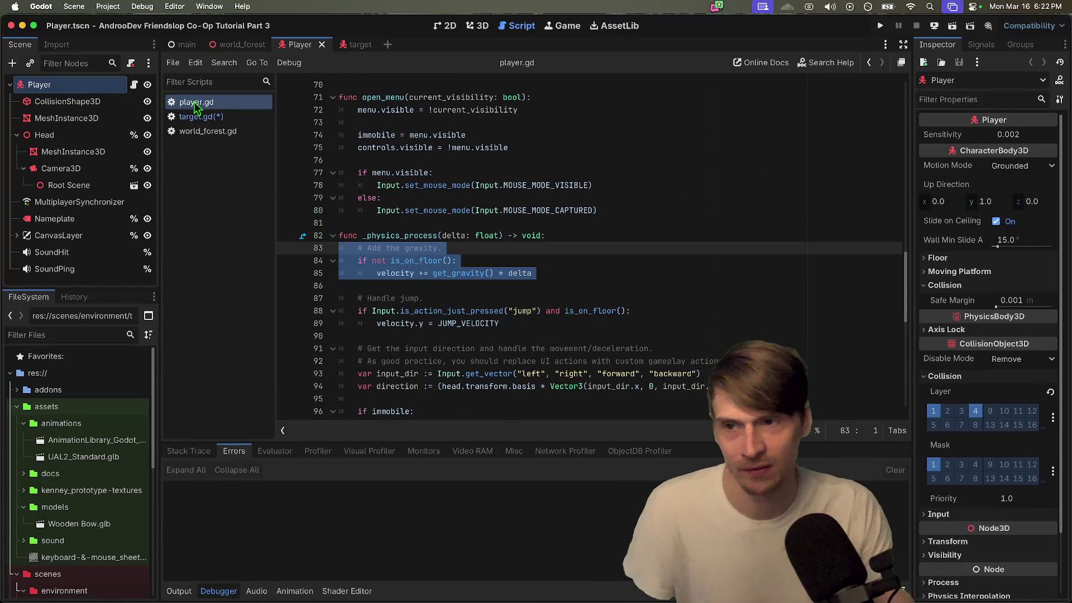
{"action": "scroll", "coordinate": [821, 195], "scroll_direction": "down", "scroll_amount": 3}
{"action": "scroll", "coordinate": [823, 203], "scroll_direction": "down", "scroll_amount": 5}
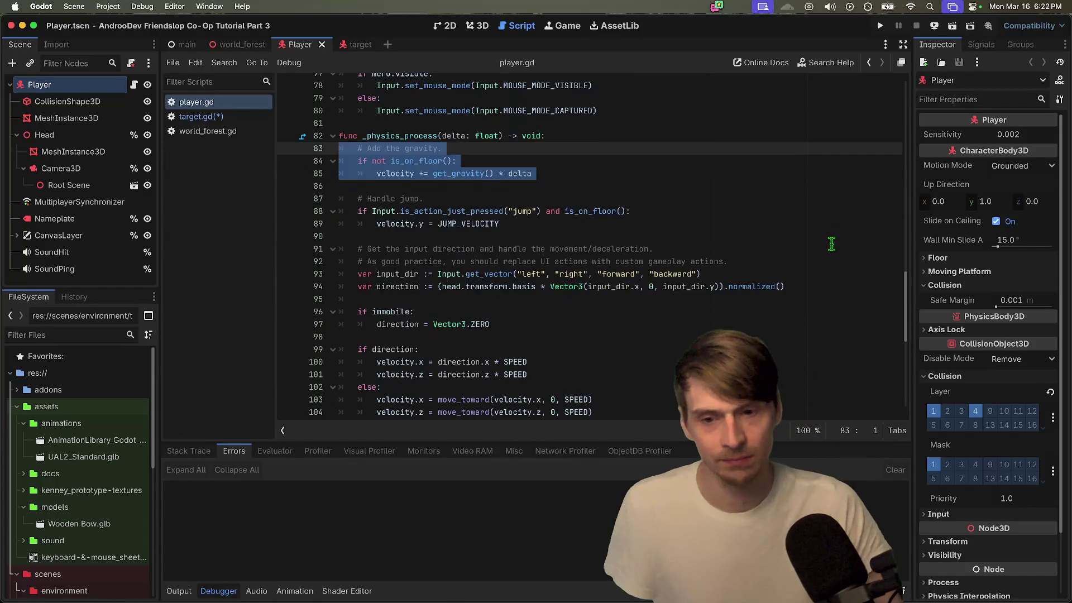
{"action": "scroll", "coordinate": [567, 225], "scroll_direction": "up", "scroll_amount": 3}
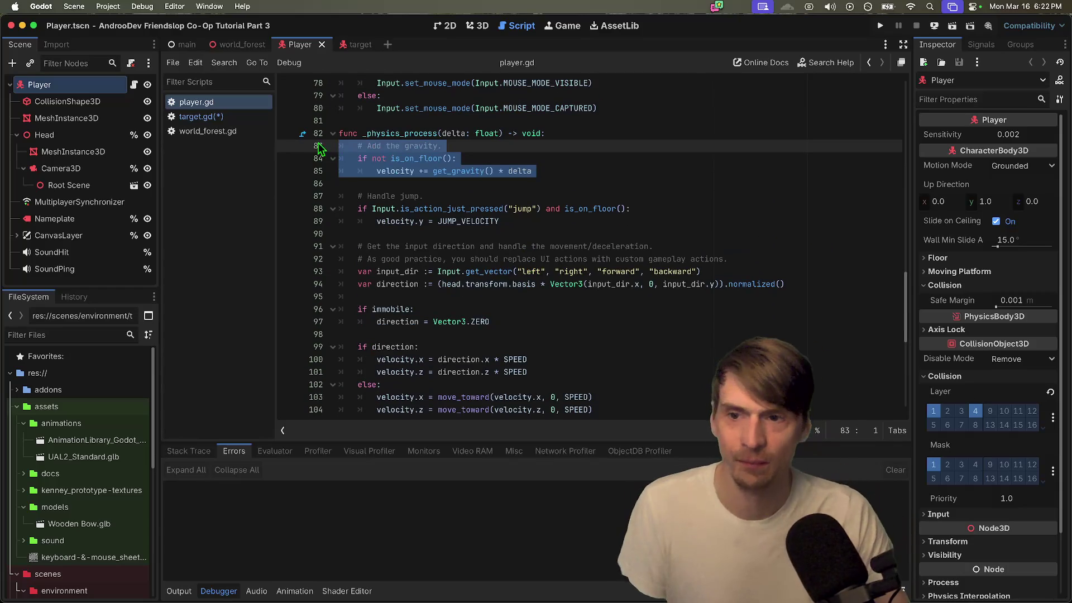
{"action": "left_click", "coordinate": [201, 116]}
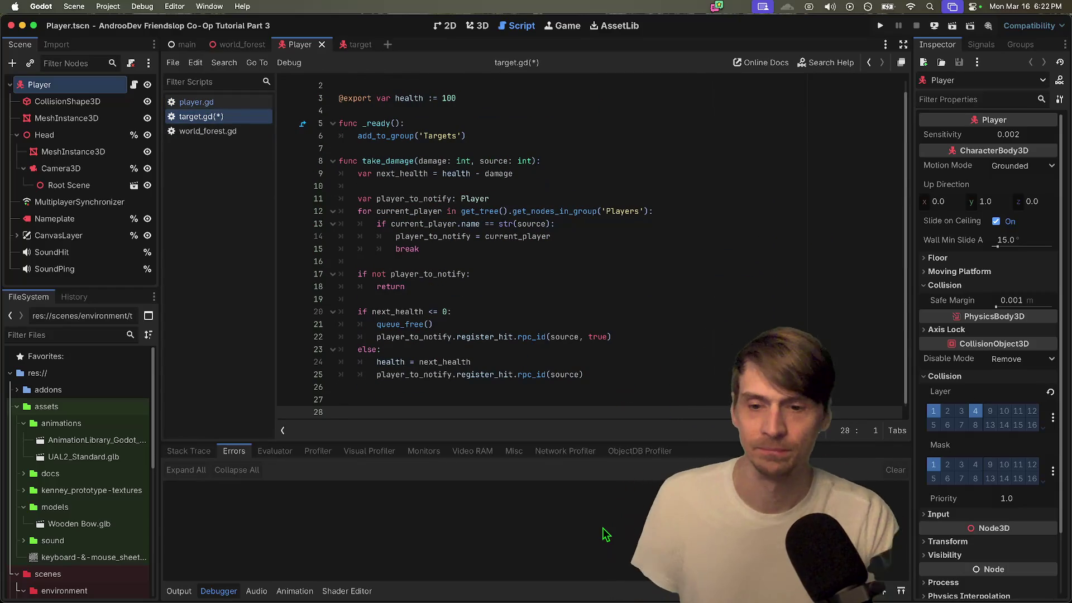
Step: Add a _physics_process function to target.gd containing the pasted gravity code
{"action": "type", "text": "func"}
{"action": "key", "text": "Return"}
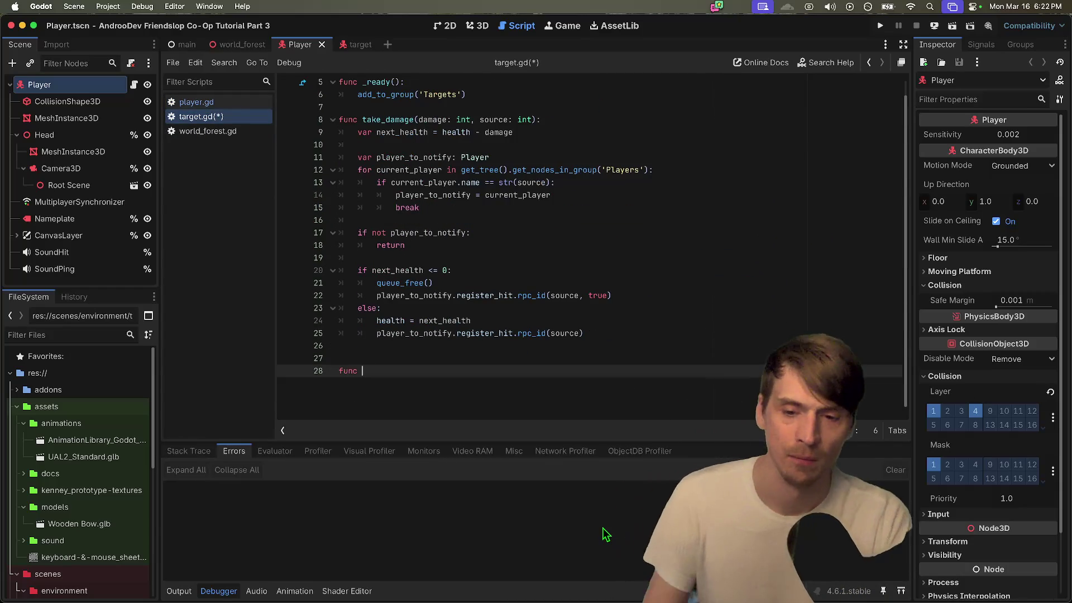
{"action": "key", "text": "ctrl+v"}
{"action": "key", "text": "Up"}
{"action": "key", "text": "Up"}
{"action": "key", "text": "Up"}
{"action": "key", "text": "Up"}
{"action": "key", "text": "End"}
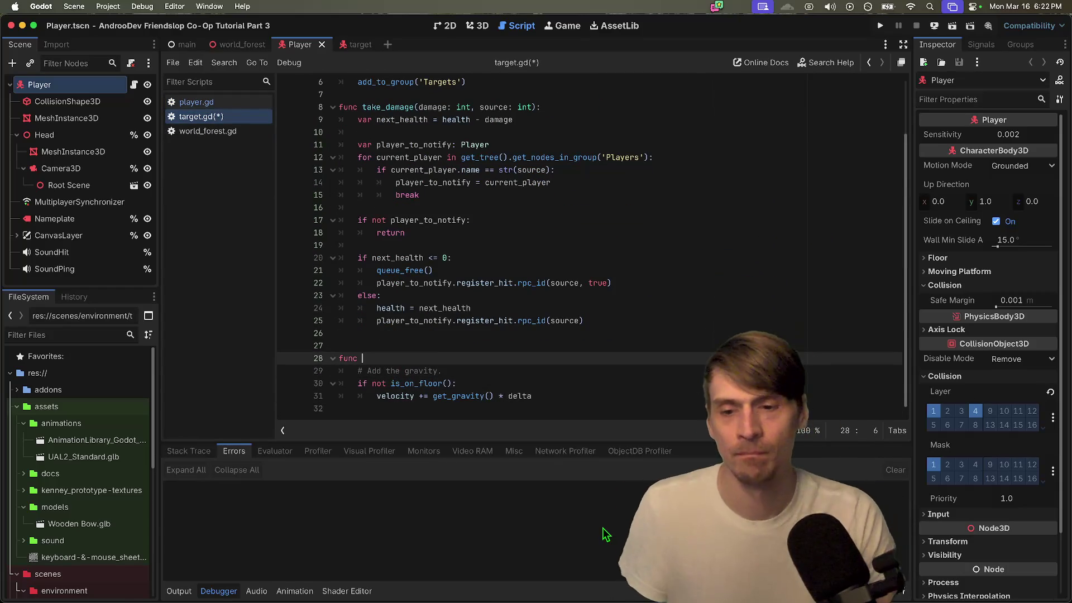
{"action": "type", "text": "_physics_process(delta: float) -> void:"}
{"action": "key", "text": "Return"}
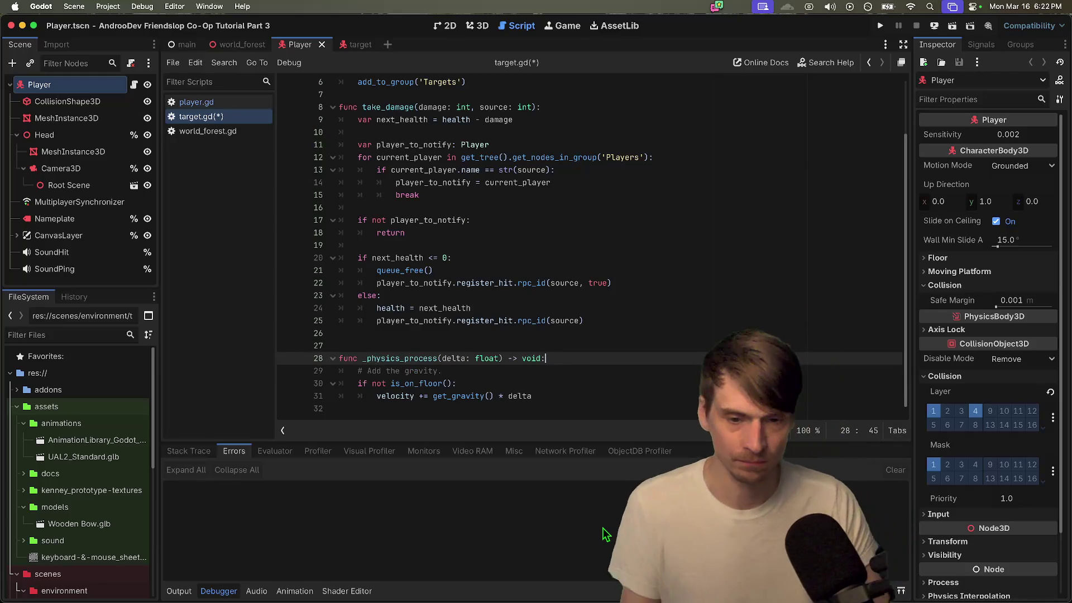
{"action": "key", "text": "Down"}
Step: Find and select player.gd's movement code ending with move_and_slide()
{"action": "key", "text": "alt+super+Left"}
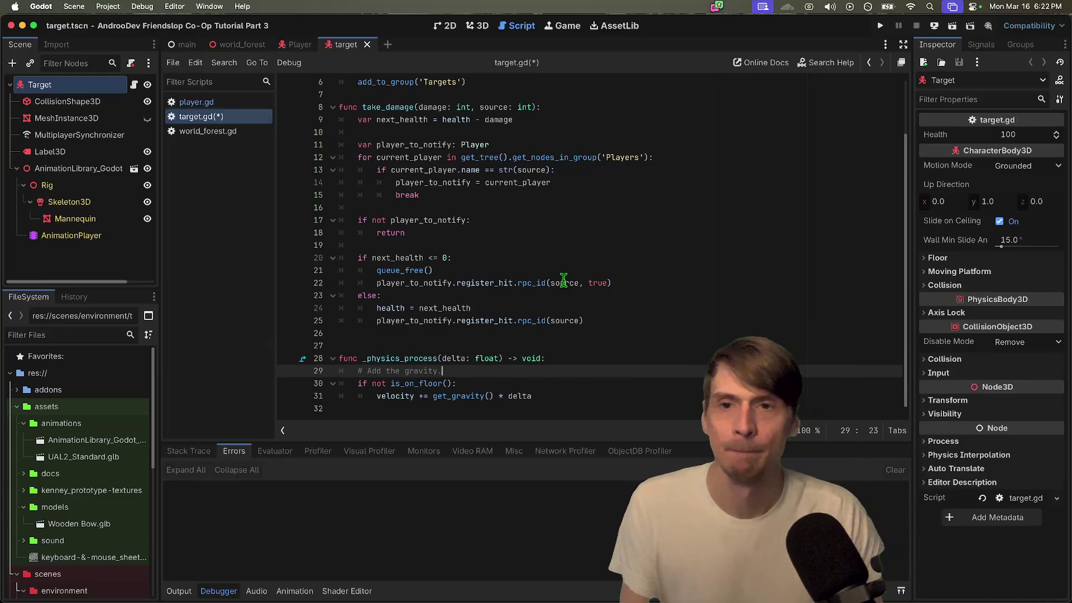
{"action": "scroll", "coordinate": [762, 258], "scroll_direction": "up", "scroll_amount": 9}
{"action": "scroll", "coordinate": [763, 258], "scroll_direction": "up", "scroll_amount": 15}
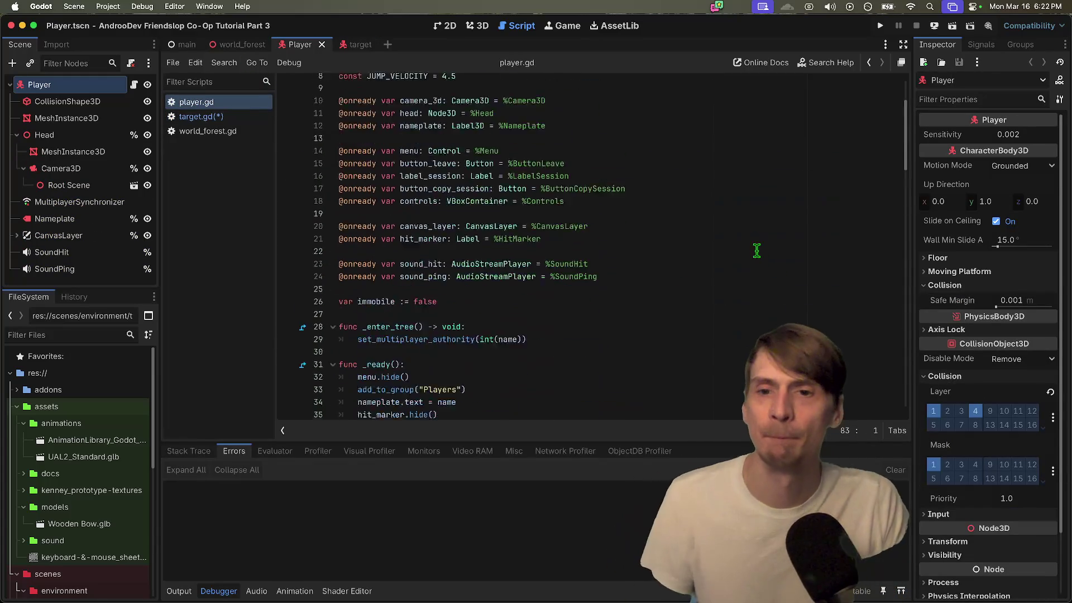
{"action": "scroll", "coordinate": [759, 179], "scroll_direction": "down", "scroll_amount": 2}
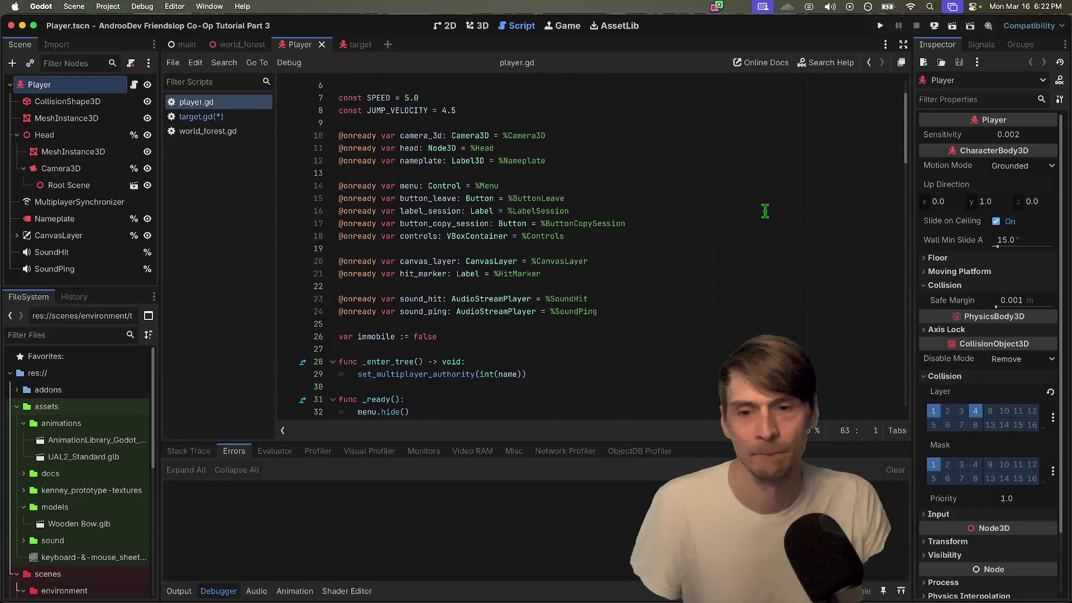
{"action": "key", "text": "super+f"}
{"action": "type", "text": "grav"}
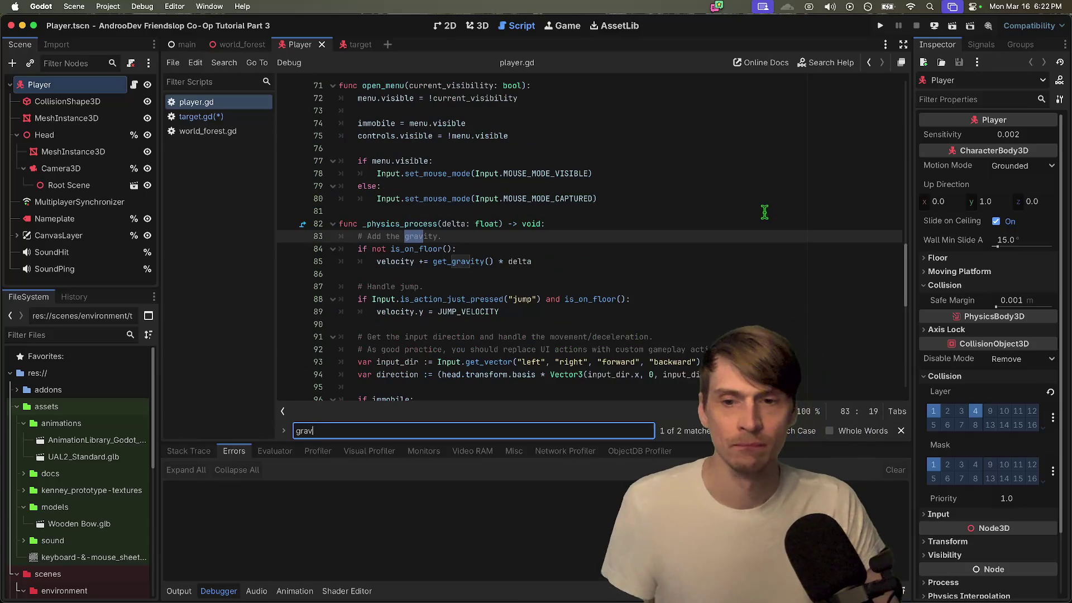
{"action": "key", "text": "Return"}
{"action": "key", "text": "Escape"}
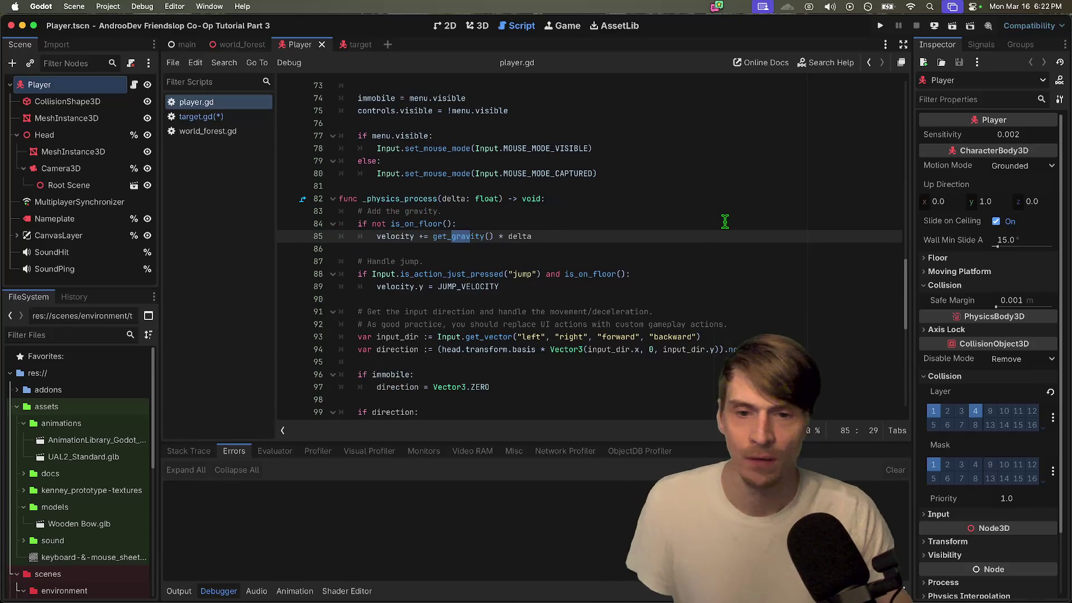
{"action": "scroll", "coordinate": [737, 234], "scroll_direction": "down", "scroll_amount": 5}
{"action": "mouse_move", "coordinate": [665, 317]}
{"action": "left_mouse_down"}
{"action": "mouse_move", "coordinate": [696, 218]}
{"action": "mouse_move", "coordinate": [151, 128]}
{"action": "mouse_move", "coordinate": [186, 120]}
{"action": "mouse_move", "coordinate": [620, 292]}
{"action": "mouse_move", "coordinate": [251, 119]}
{"action": "mouse_move", "coordinate": [498, 282]}
{"action": "mouse_move", "coordinate": [254, 123]}
{"action": "mouse_move", "coordinate": [447, 281]}
{"action": "left_mouse_up"}
{"action": "left_click", "coordinate": [553, 337]}
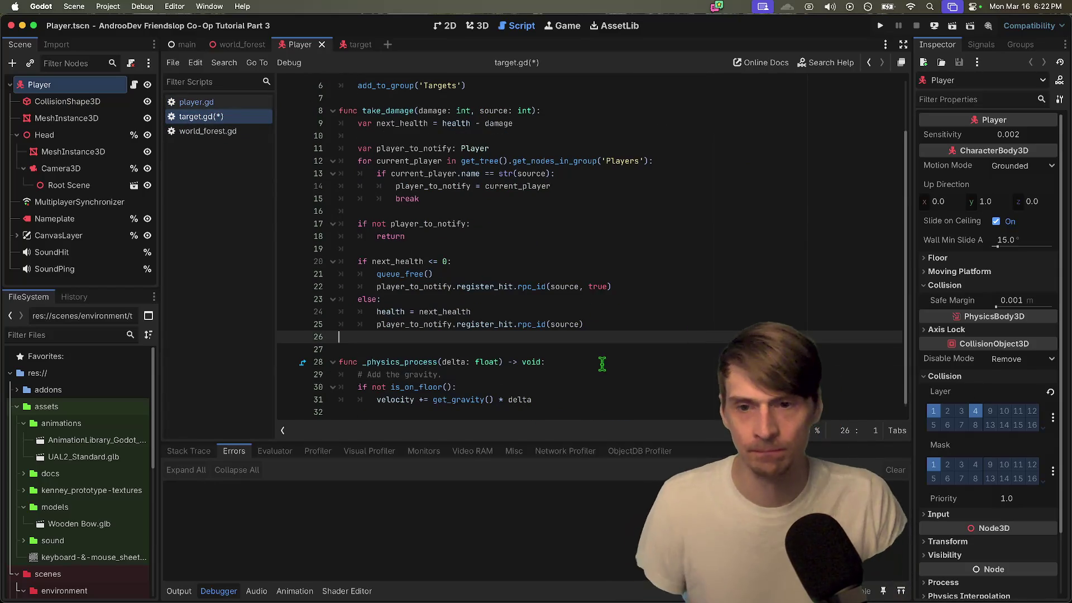
Step: Paste the movement code at the end of target.gd's _physics_process
{"action": "left_click", "coordinate": [603, 405]}
{"action": "key", "text": "super+v"}
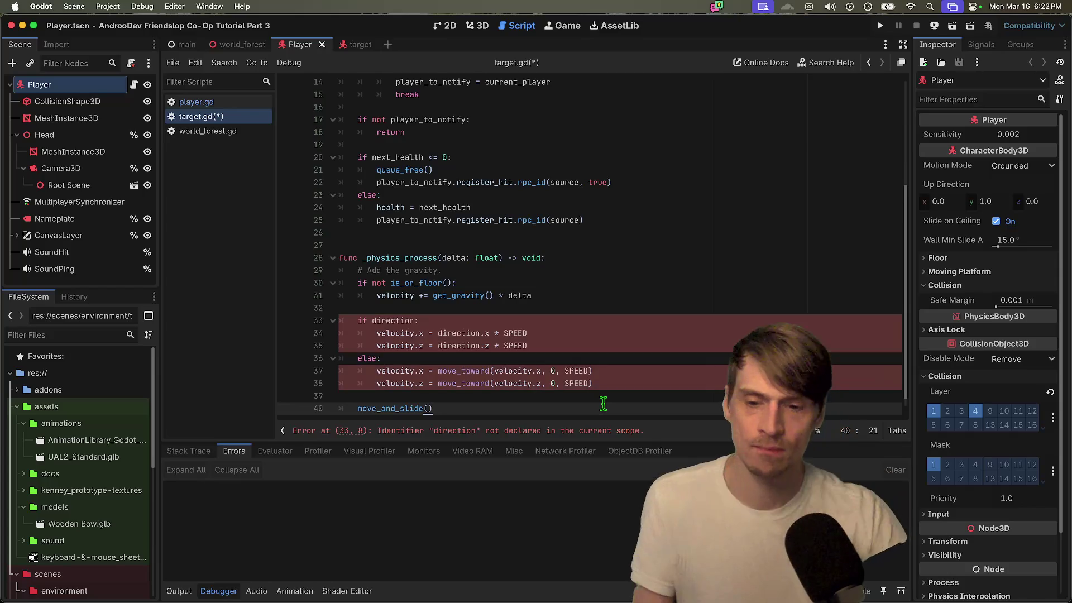
{"action": "left_click", "coordinate": [471, 430]}
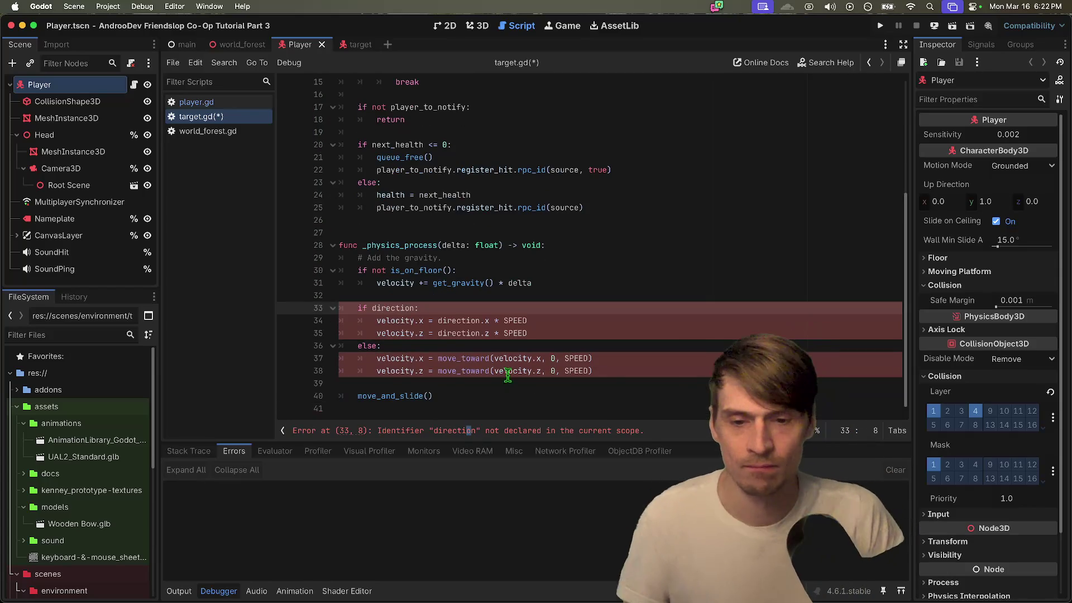
{"action": "double_click", "coordinate": [462, 322]}
Step: Declare var direction := Vector3.ZERO above _physics_process
{"action": "left_click", "coordinate": [595, 258]}
{"action": "left_click", "coordinate": [636, 202]}
{"action": "key", "text": "Down"}
{"action": "key", "text": "Down"}
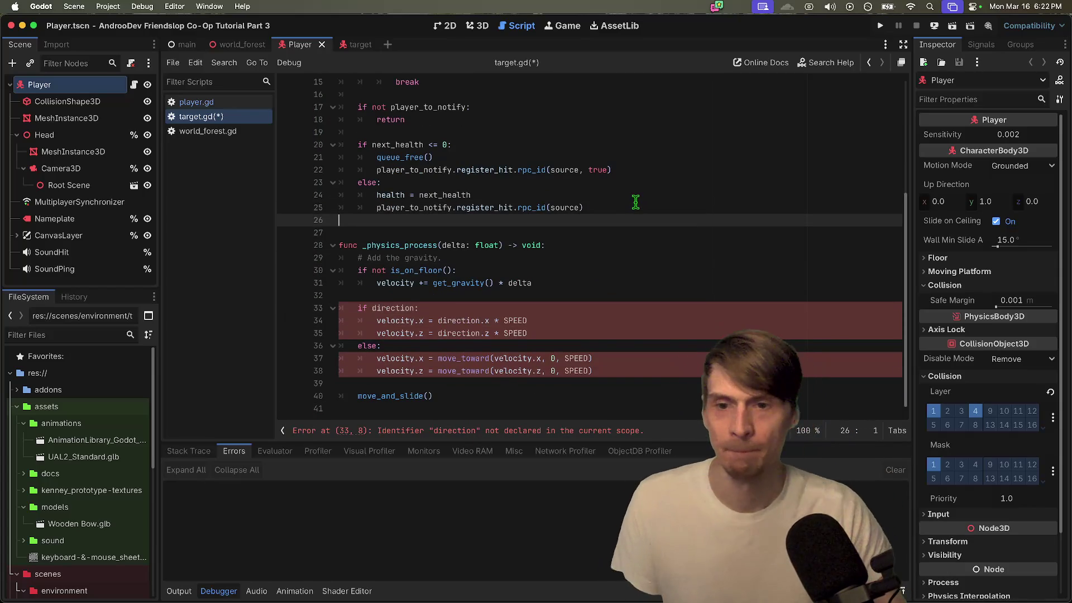
{"action": "key", "text": "Return"}
{"action": "key", "text": "Return"}
{"action": "key", "text": "ctrl+v"}
{"action": "type", "text": "a"}
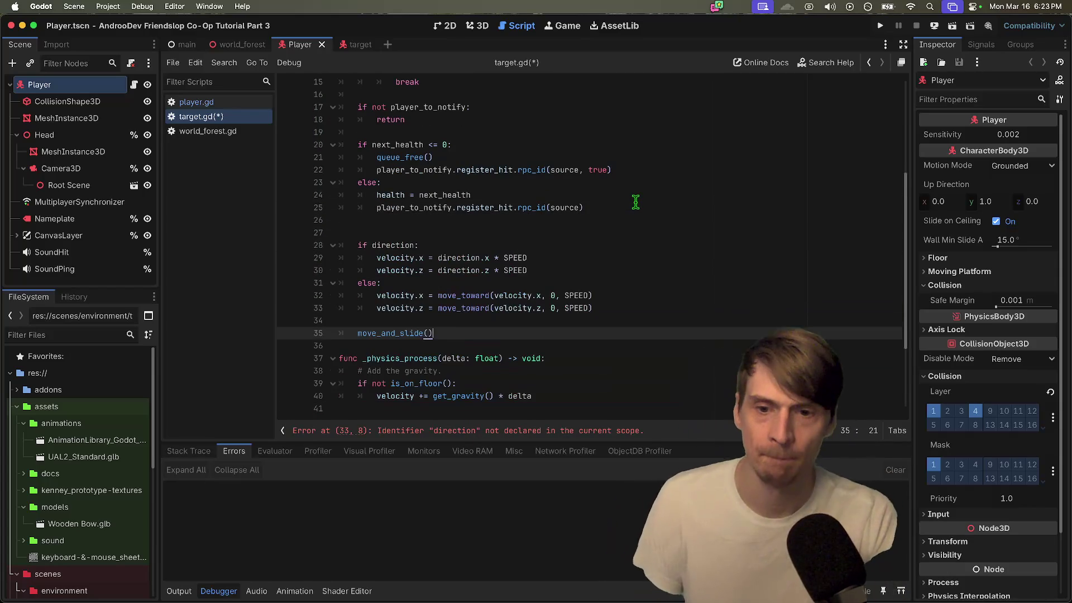
{"action": "key", "text": "ctrl+z"}
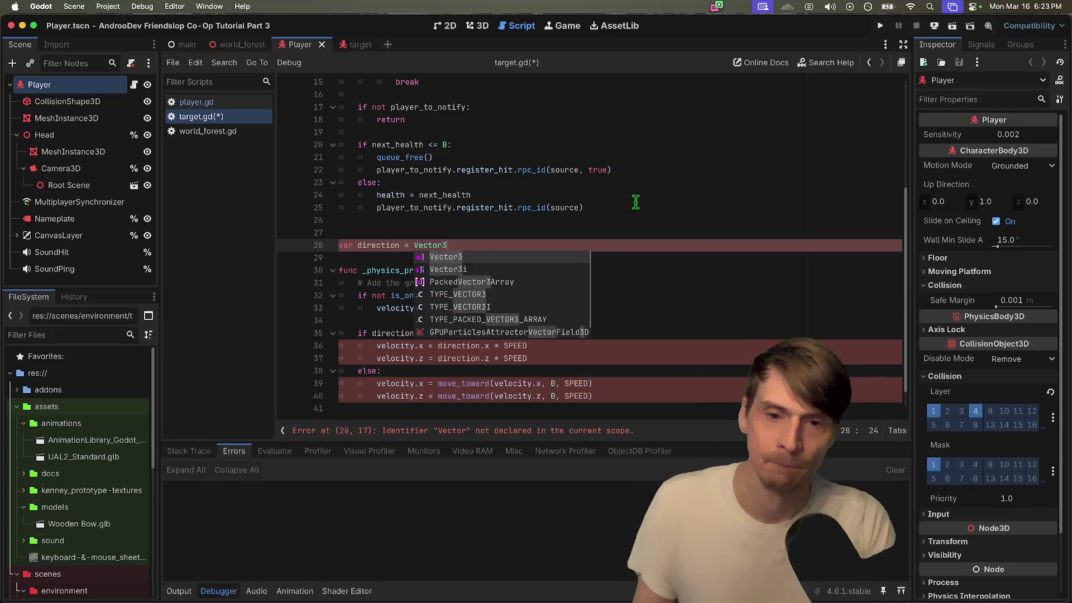
{"action": "type", "text": "3."}
{"action": "key", "text": "BackSpace"}
{"action": "key", "text": "BackSpace"}
{"action": "type", "text": "2.z"}
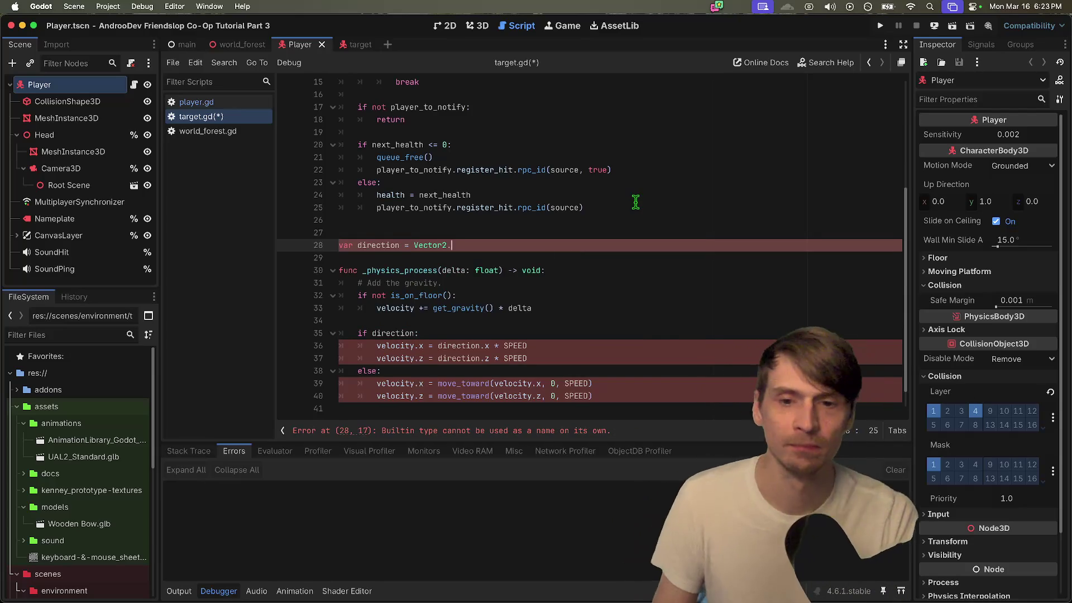
{"action": "key", "text": "Return"}
{"action": "left_click", "coordinate": [400, 246]}
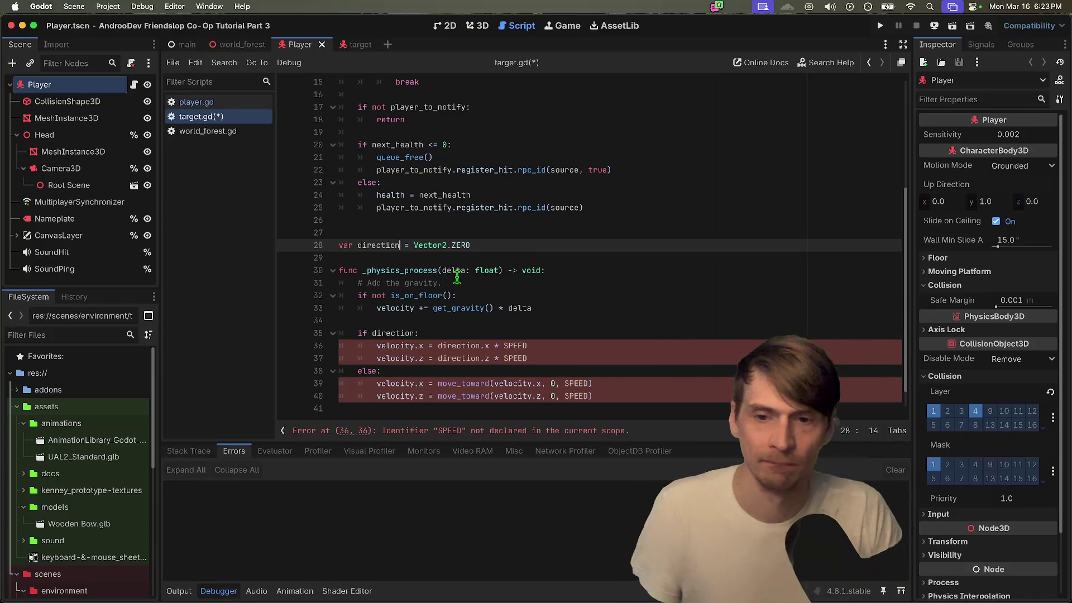
{"action": "type", "text": ":"}
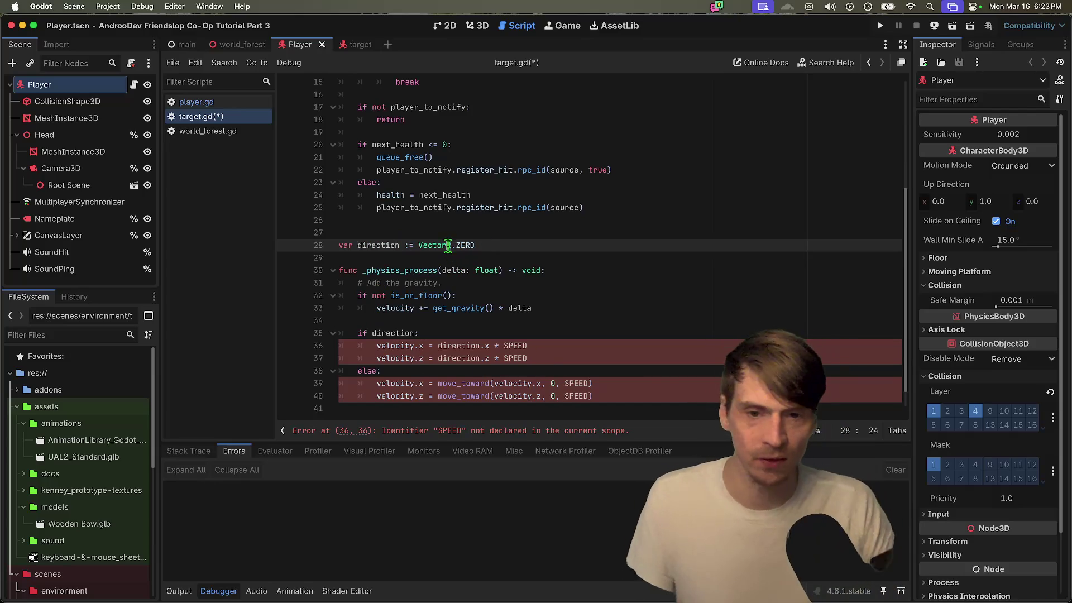
{"action": "left_click", "coordinate": [636, 248]}
Step: Declare SPEED := 5.0, then save and run the game, creating a session
{"action": "left_click", "coordinate": [577, 348]}
{"action": "scroll", "coordinate": [576, 349], "scroll_direction": "down", "scroll_amount": 1}
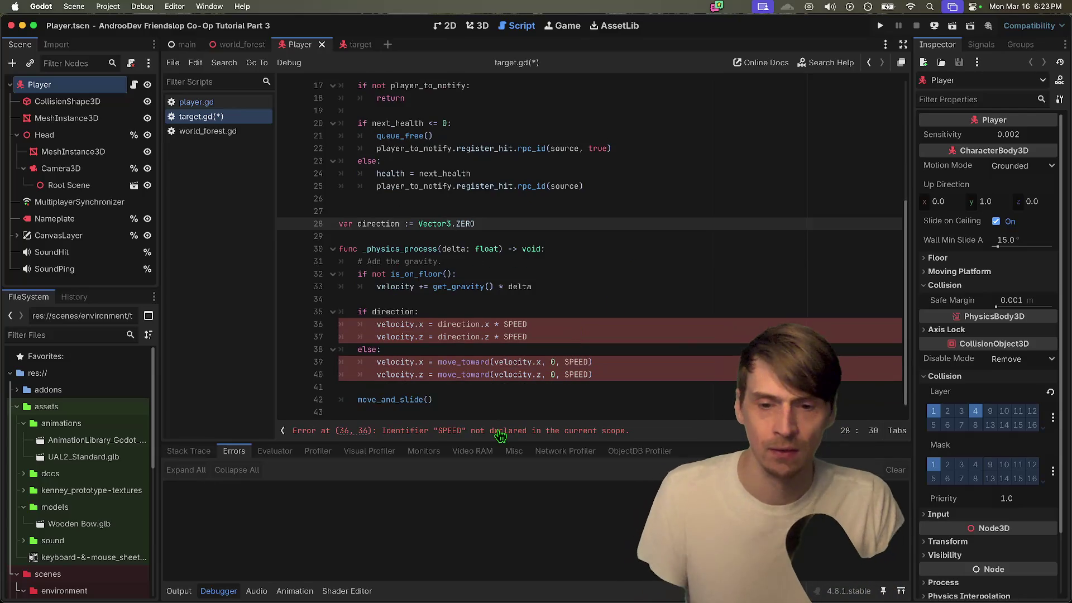
{"action": "left_click", "coordinate": [598, 237]}
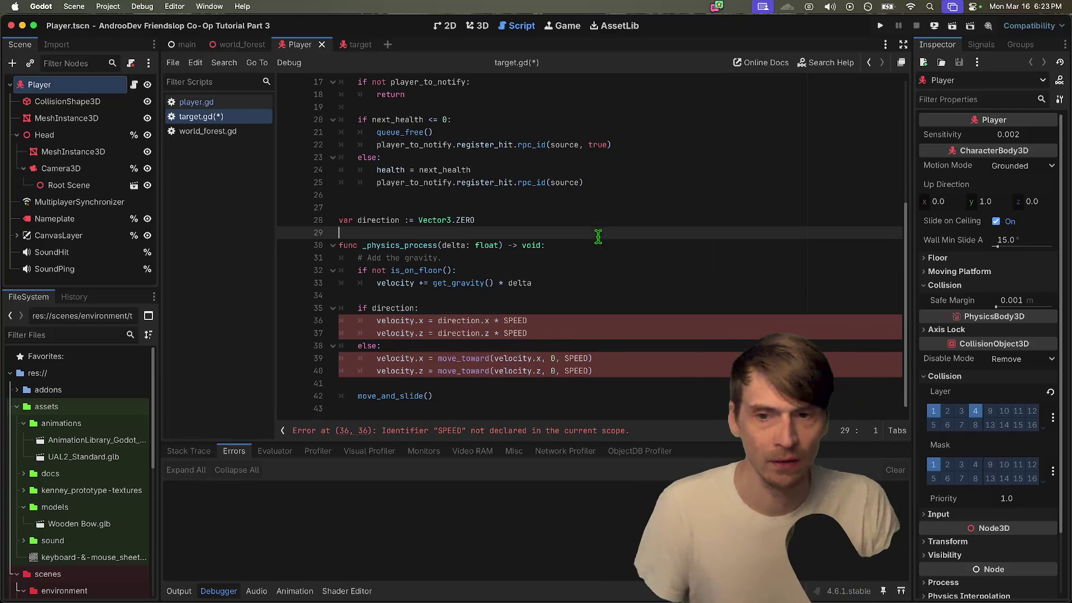
{"action": "type", "text": "var SPEED := 5.0"}
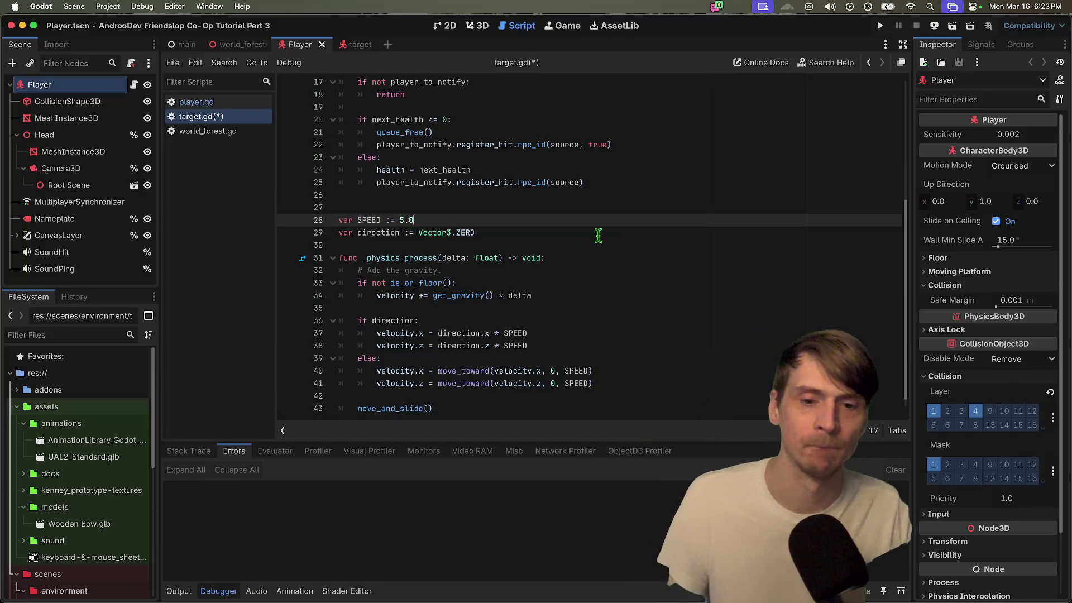
{"action": "key", "text": "super+b"}
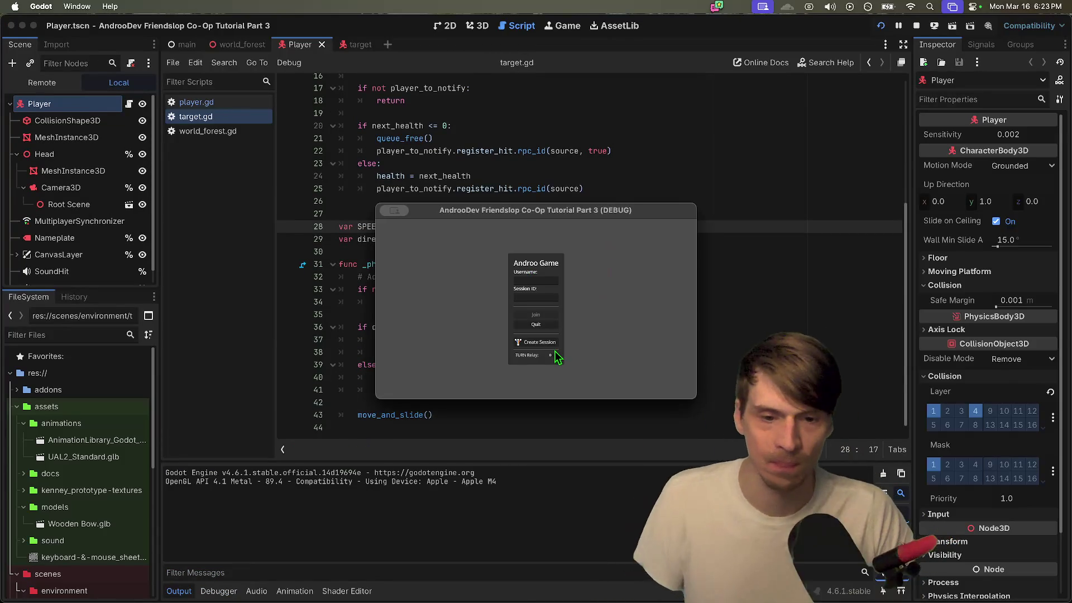
{"action": "left_click", "coordinate": [536, 342]}
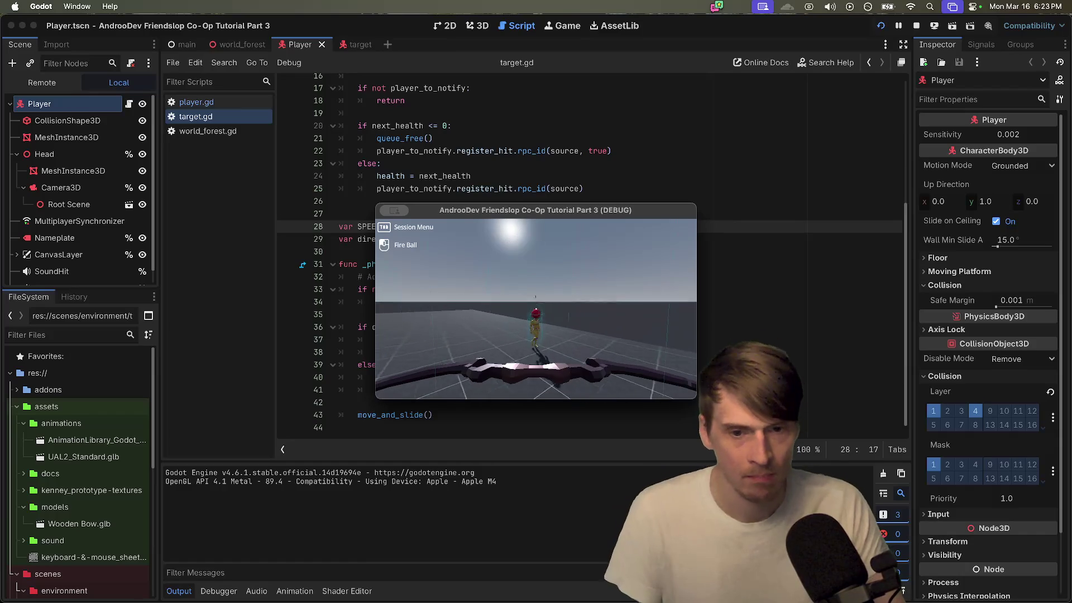
Step: Fire two fireballs at the target, stop the game, and view the target scene in 3D
{"action": "left_click", "coordinate": [536, 308]}
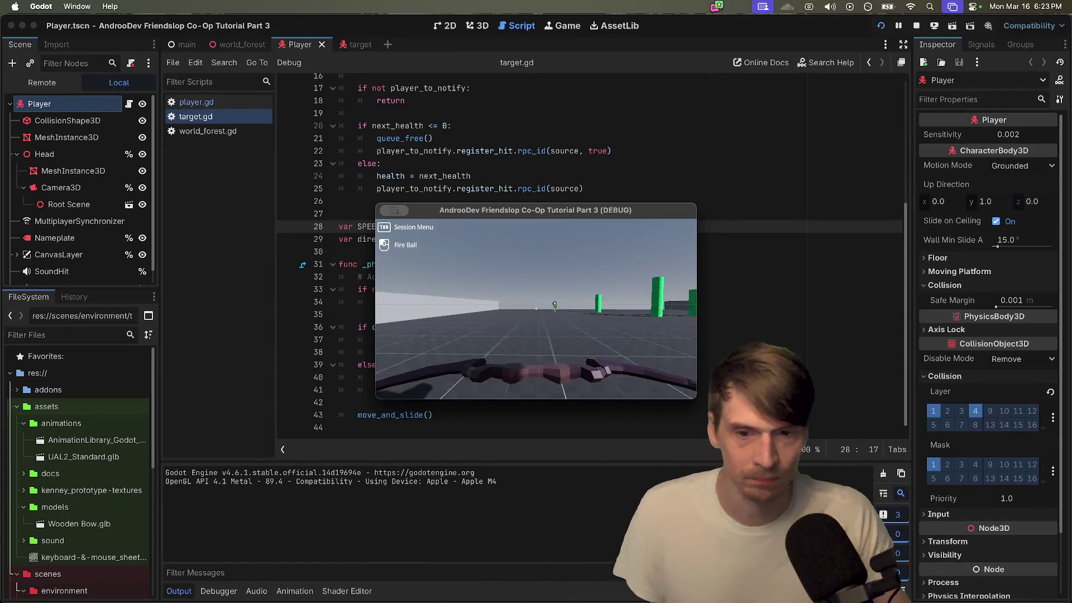
{"action": "left_click", "coordinate": [536, 308]}
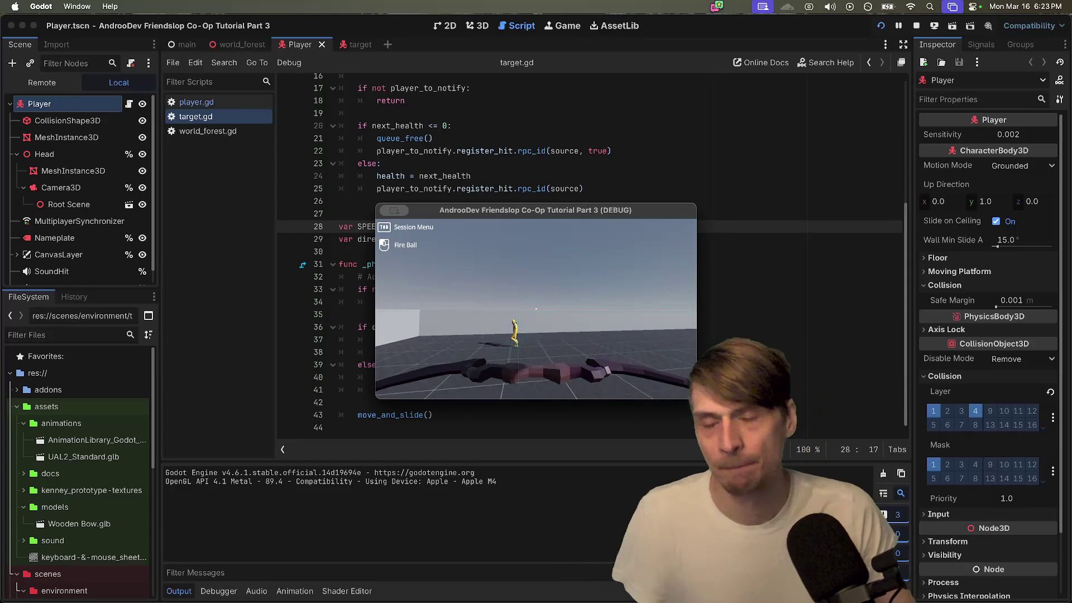
{"action": "key", "text": "Escape"}
{"action": "left_click", "coordinate": [477, 26]}
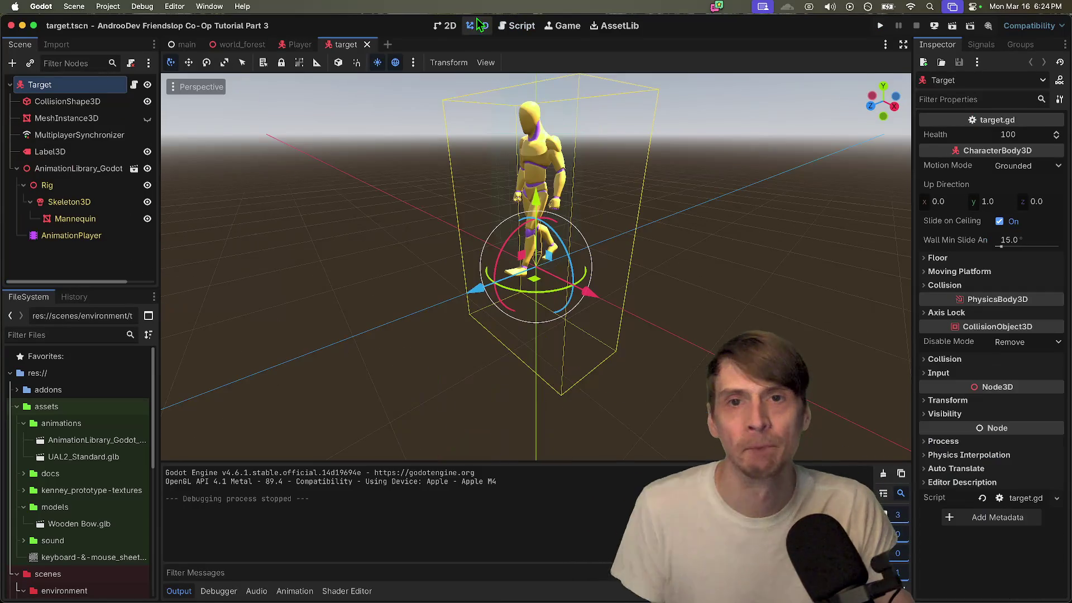
Step: Collapse the assets folder in the FileSystem dock, then bring up the Google Docs script document
{"action": "scroll", "coordinate": [68, 532], "scroll_direction": "down", "scroll_amount": 5}
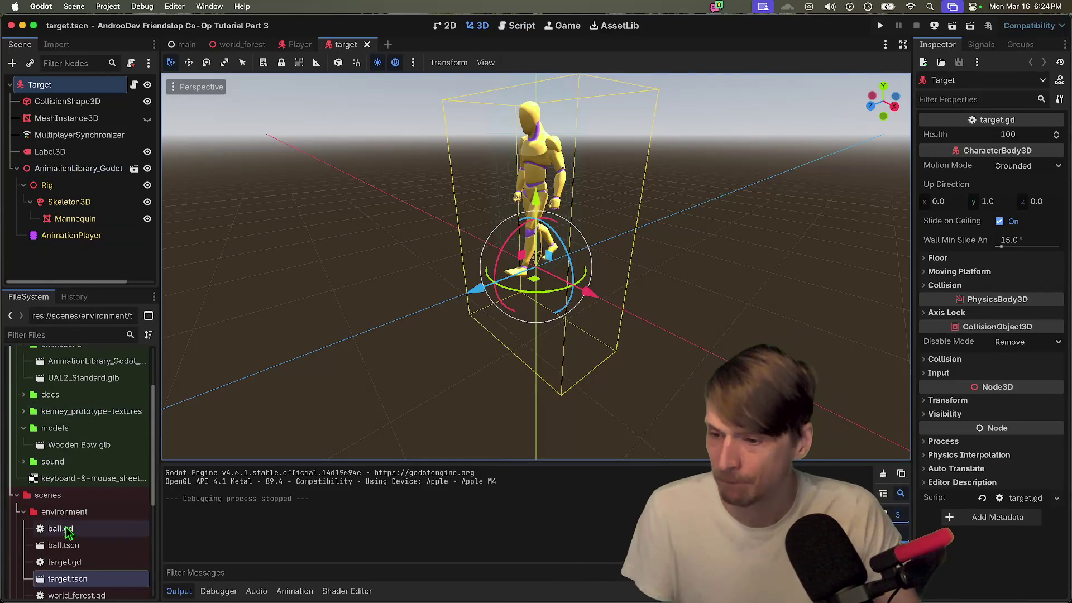
{"action": "scroll", "coordinate": [70, 539], "scroll_direction": "down", "scroll_amount": 1}
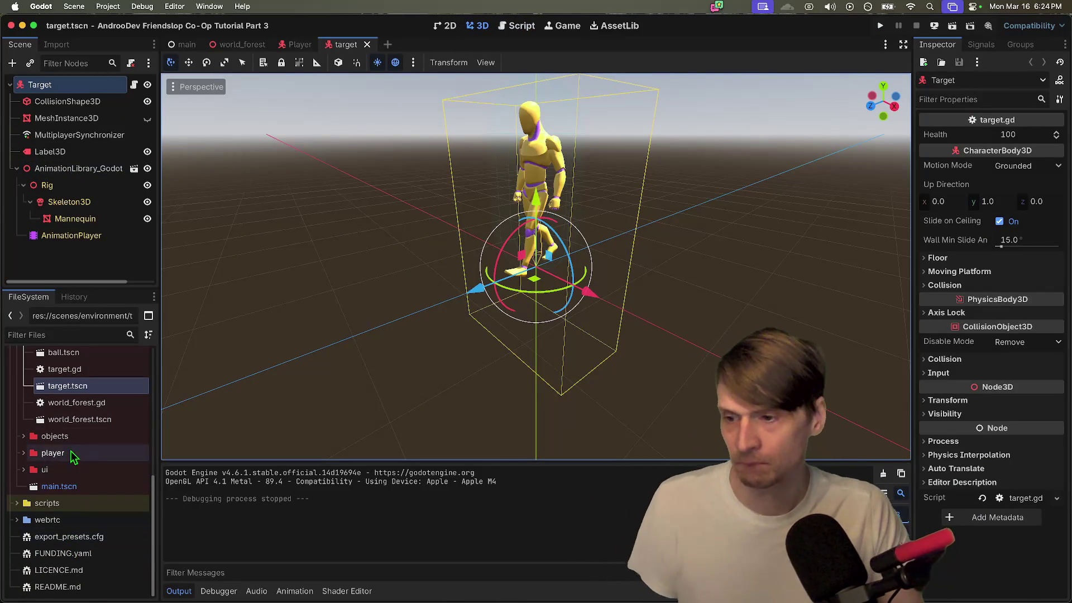
{"action": "scroll", "coordinate": [75, 402], "scroll_direction": "up", "scroll_amount": 5}
{"action": "scroll", "coordinate": [78, 503], "scroll_direction": "up", "scroll_amount": 4}
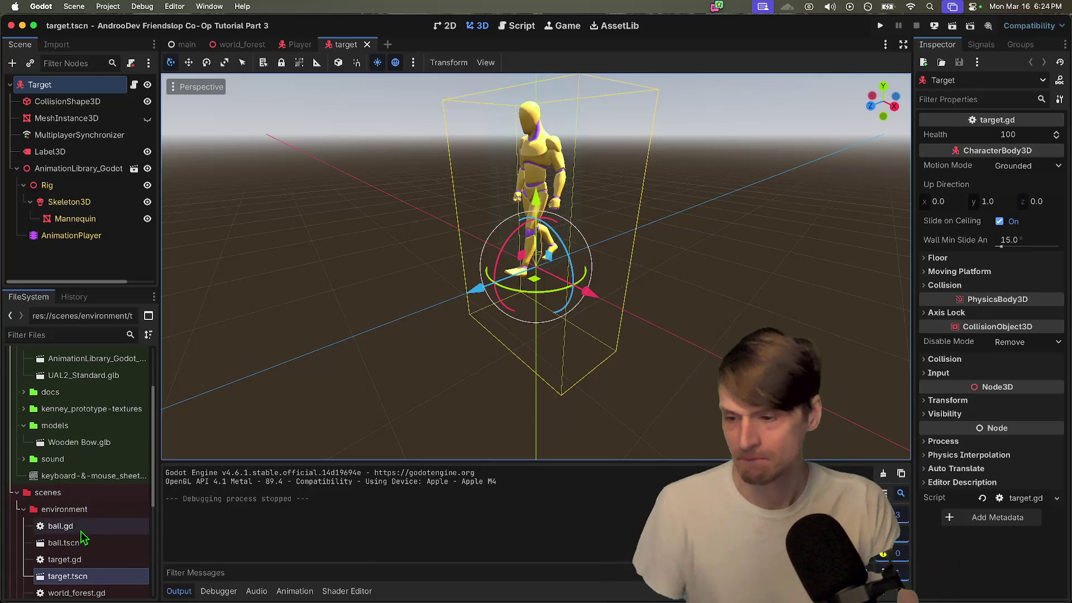
{"action": "double_click", "coordinate": [79, 409]}
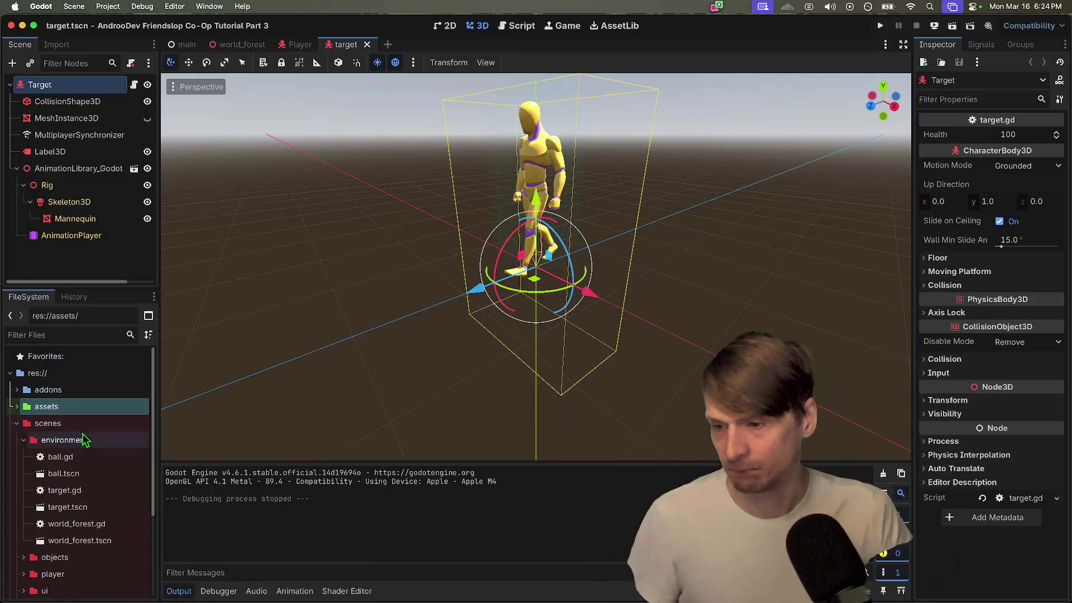
{"action": "left_click", "coordinate": [83, 426]}
{"action": "double_click", "coordinate": [84, 425]}
{"action": "double_click", "coordinate": [84, 428]}
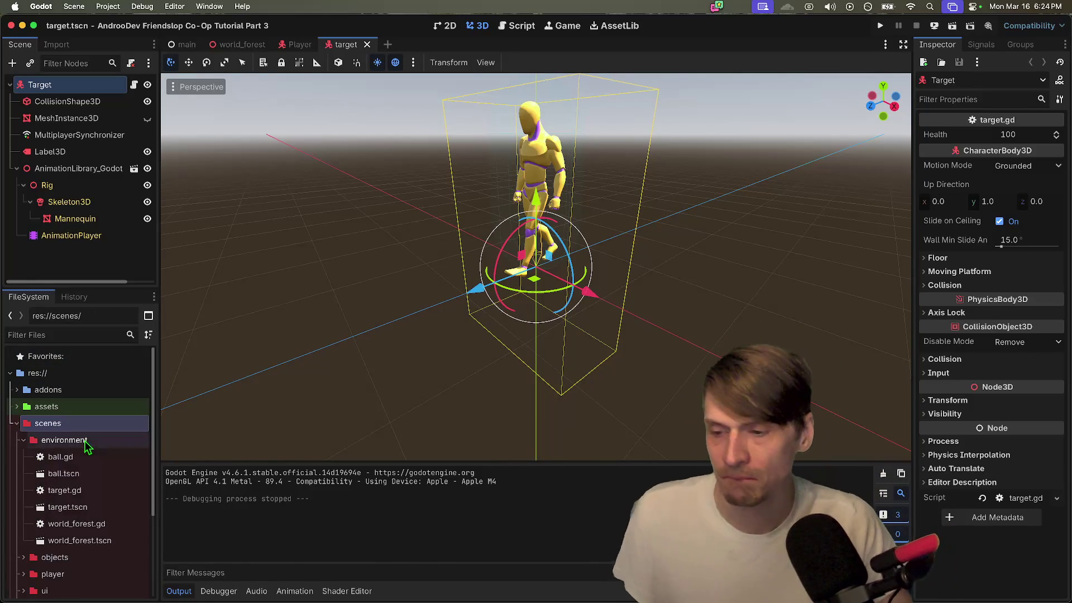
{"action": "key", "text": "super+Tab"}
{"action": "key", "text": "super+Tab"}
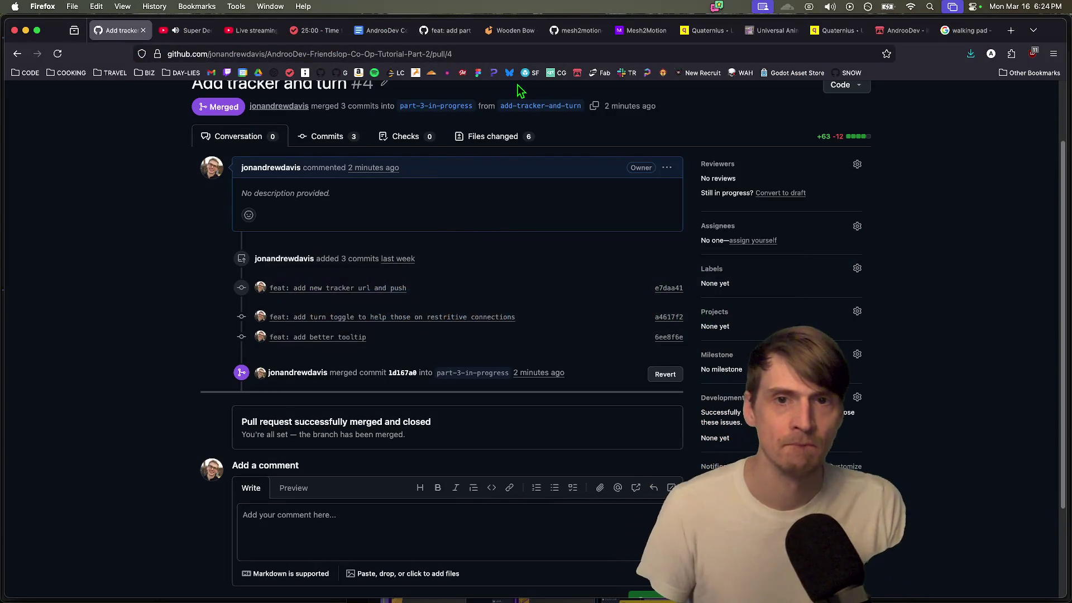
{"action": "left_click", "coordinate": [382, 30]}
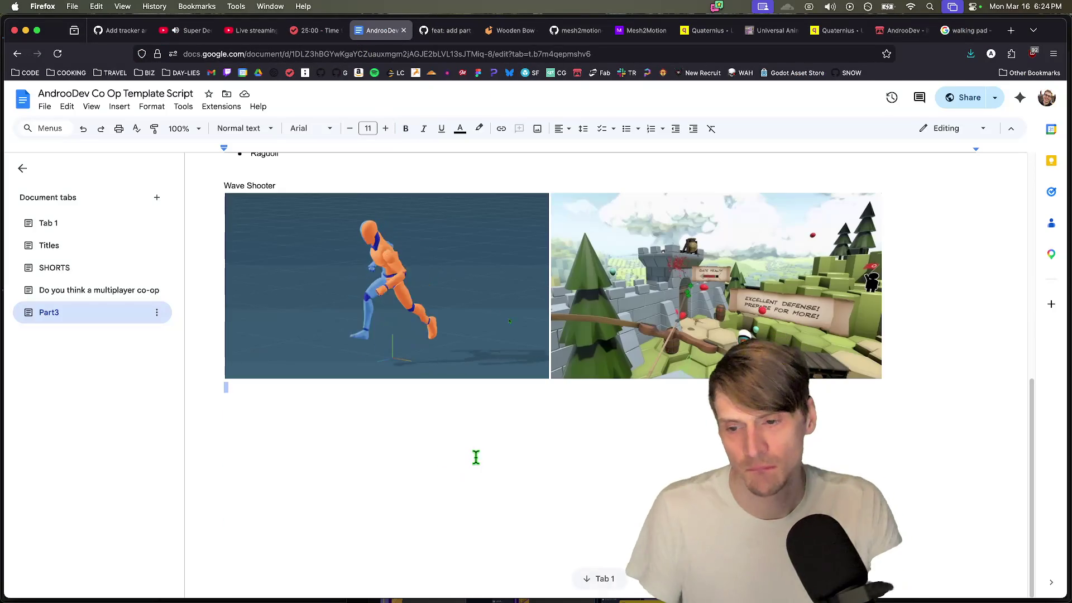
Step: Start an Implementation list checklist below the images with a 3D Text item
{"action": "key", "text": "Return"}
{"action": "key", "text": "Return"}
{"action": "key", "text": "Return"}
{"action": "scroll", "coordinate": [527, 448], "scroll_direction": "down", "scroll_amount": 1}
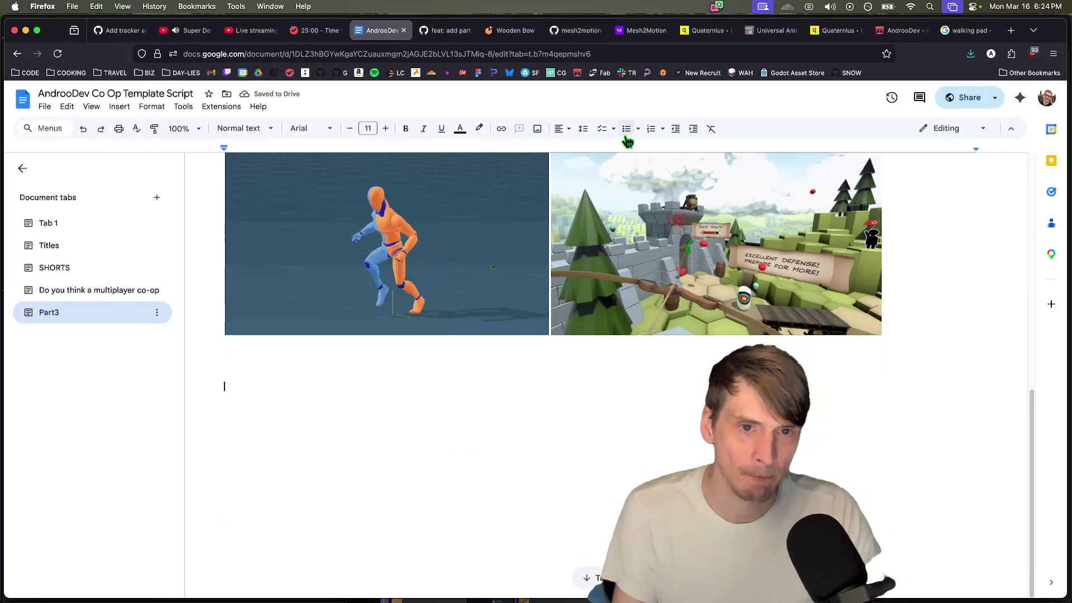
{"action": "left_click", "coordinate": [602, 128]}
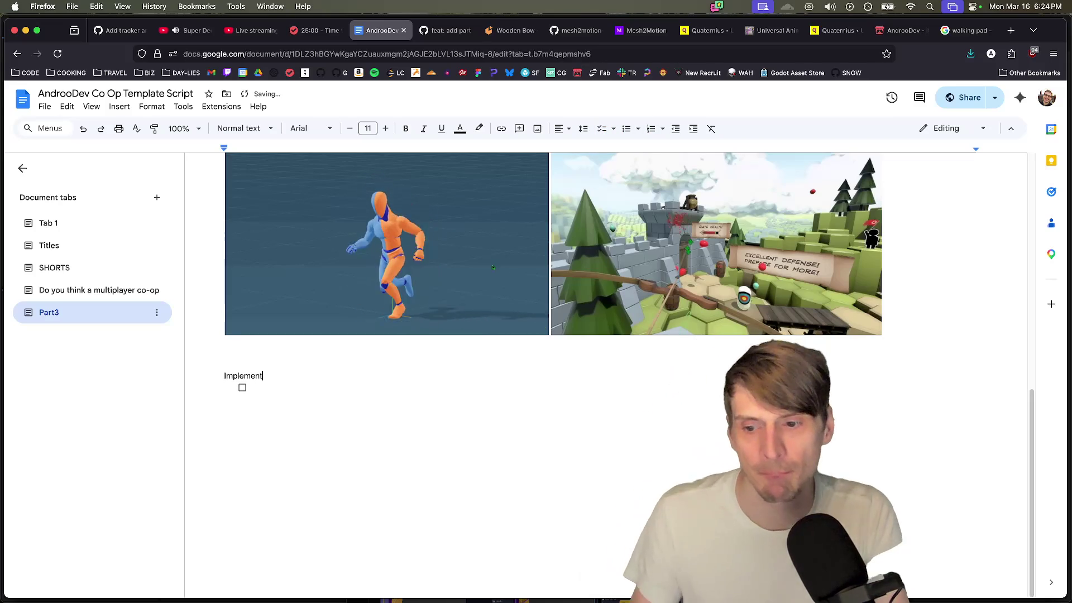
{"action": "type", "text": "ation lis"}
{"action": "key", "text": "Down"}
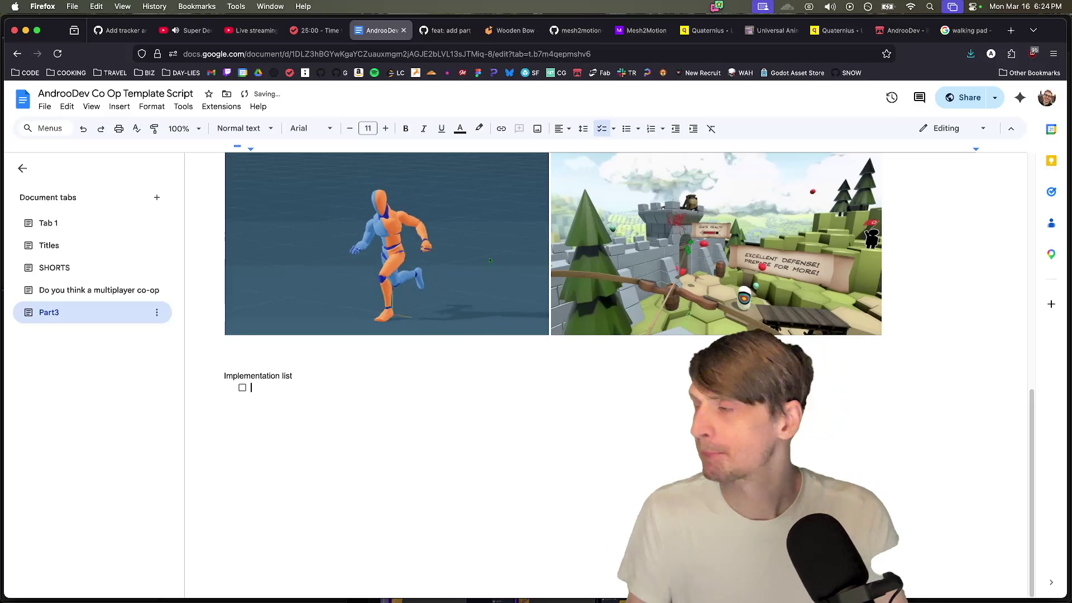
{"action": "type", "text": "Te"}
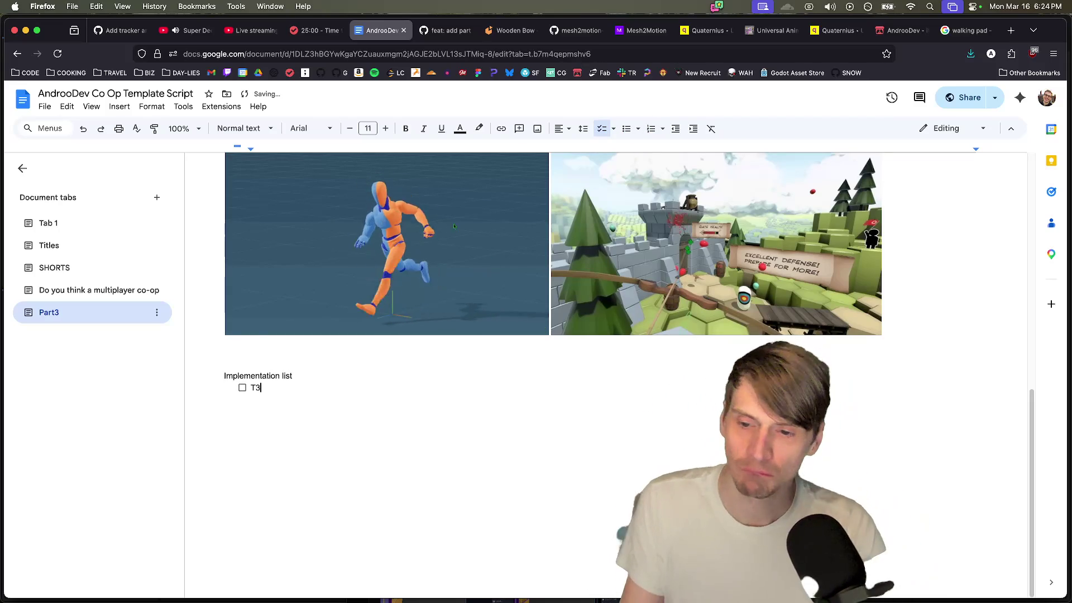
{"action": "type", "text": "D Text"}
{"action": "key", "text": "Up"}
{"action": "key", "text": "Right"}
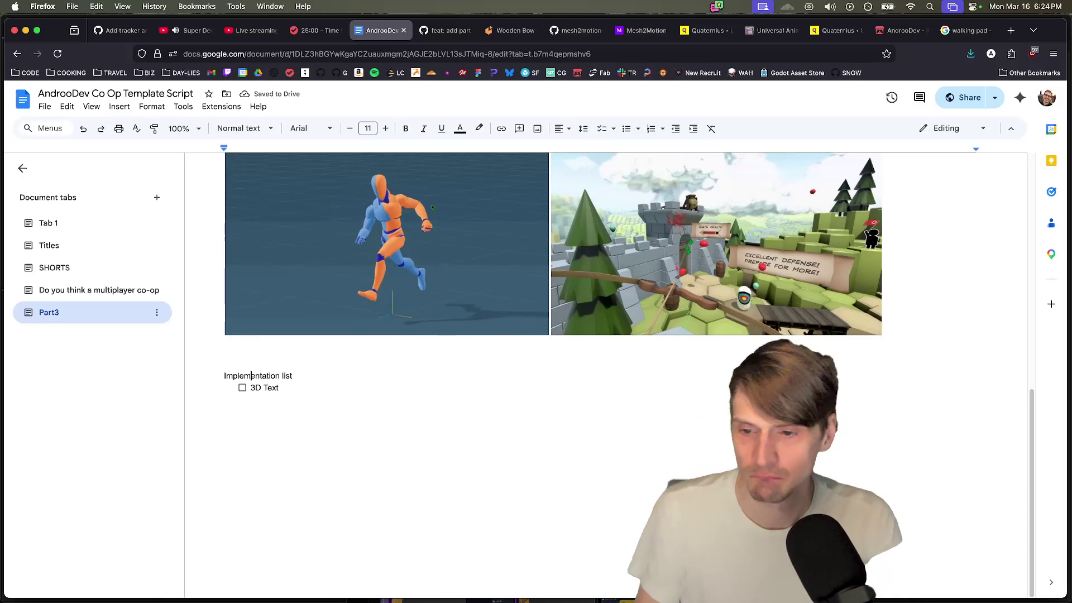
Step: Insert checklist items 'Asset set up' and 'Target:' above the 3D Text item
{"action": "key", "text": "Return"}
{"action": "type", "text": "Asset set"}
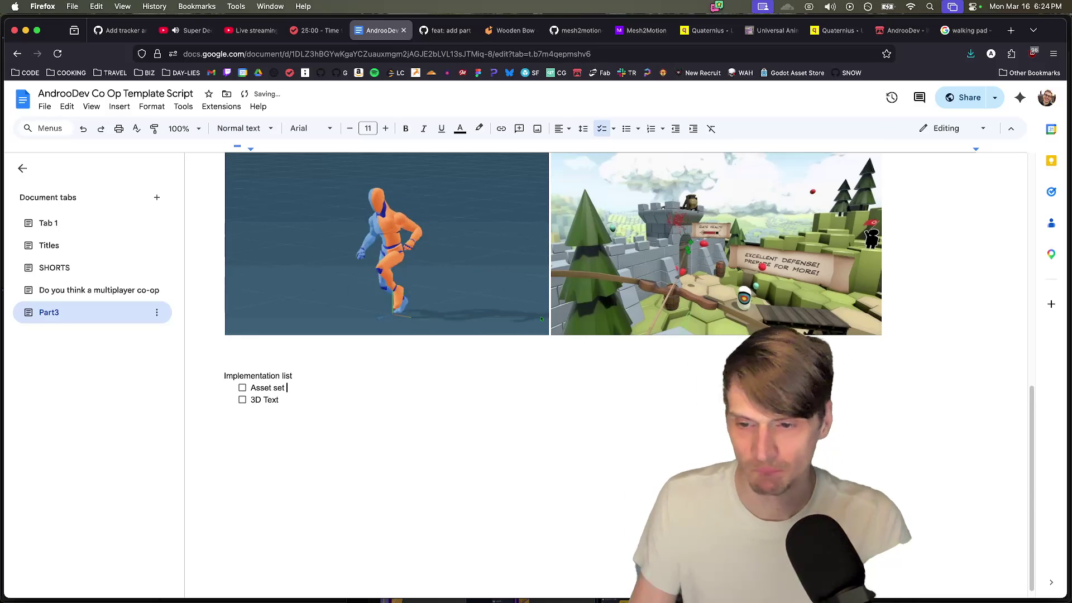
{"action": "type", "text": "up"}
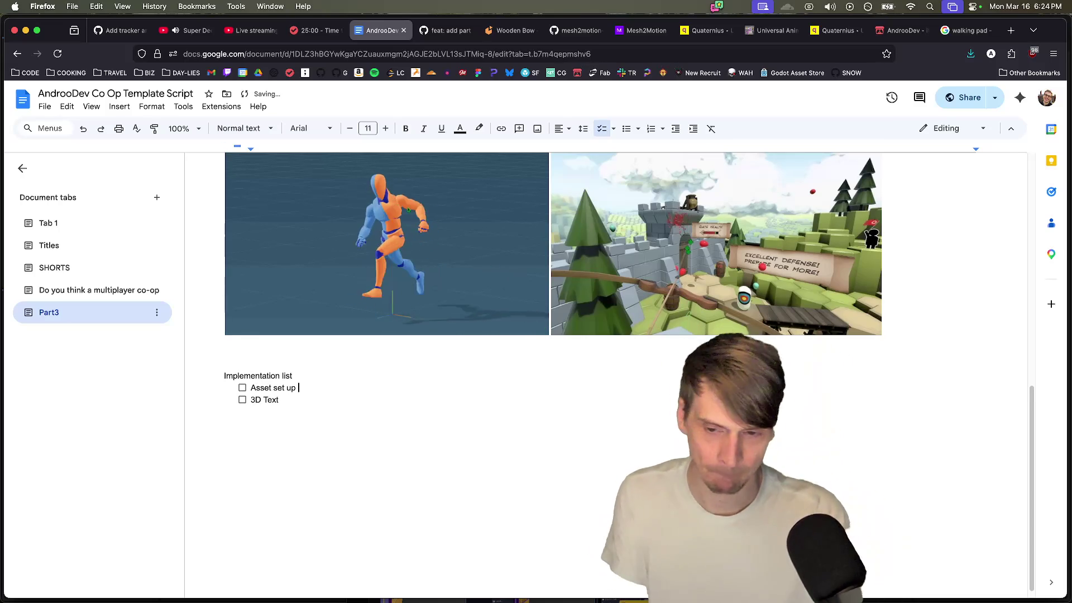
{"action": "key", "text": "Return"}
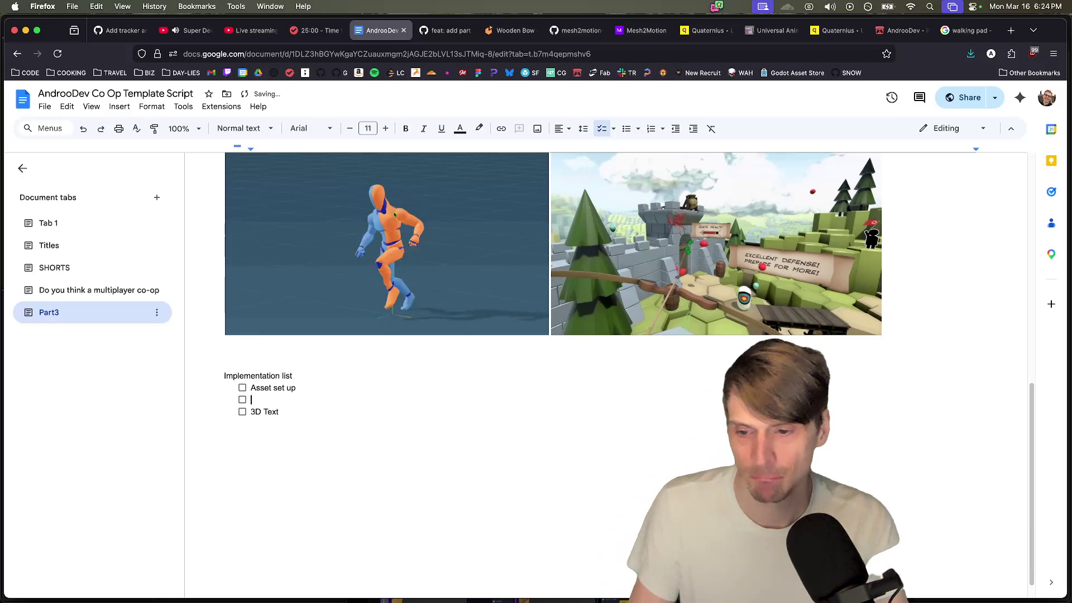
{"action": "key", "text": "BackSpace"}
{"action": "key", "text": "BackSpace"}
{"action": "key", "text": "Return"}
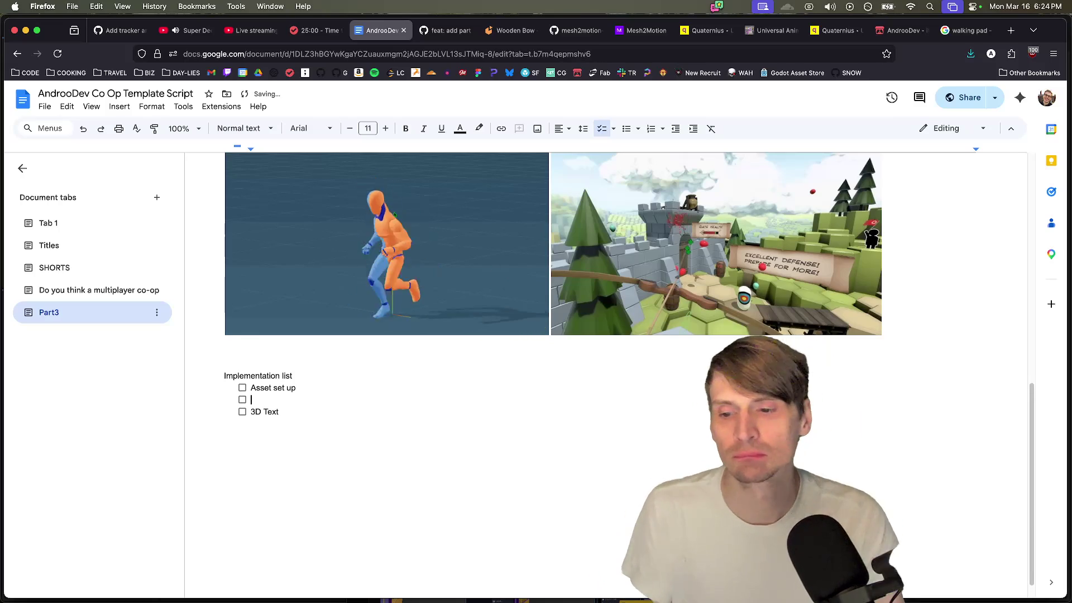
{"action": "type", "text": "Target:"}
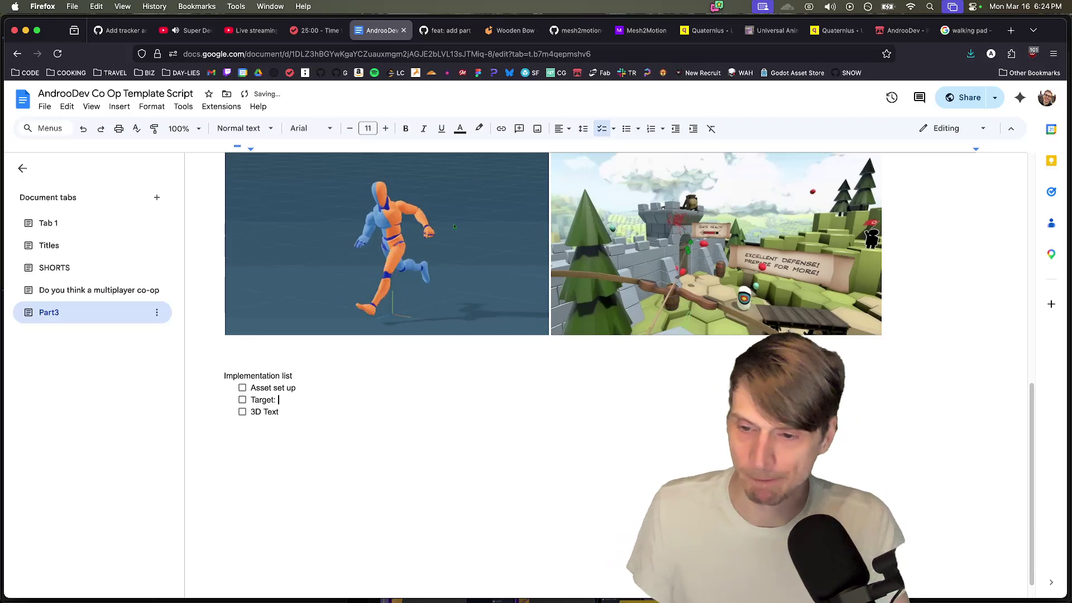
{"action": "key", "text": "Down"}
Step: Nest '3D Text in project' under Target: and insert a 'Characterbody3D' sub-item above it
{"action": "key", "text": "Tab"}
{"action": "key", "text": "Return"}
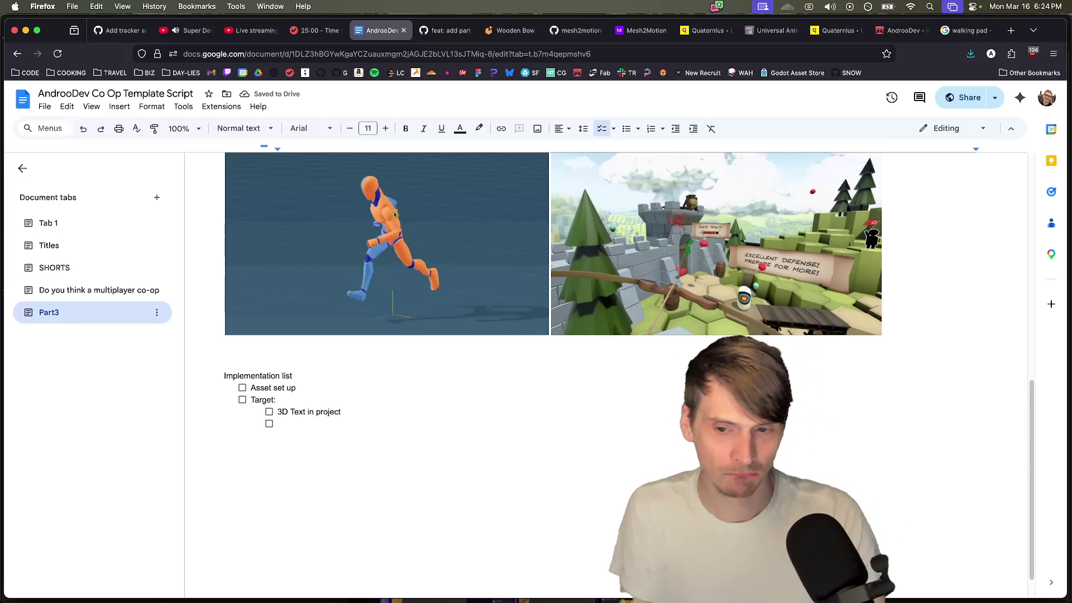
{"action": "type", "text": "Character"}
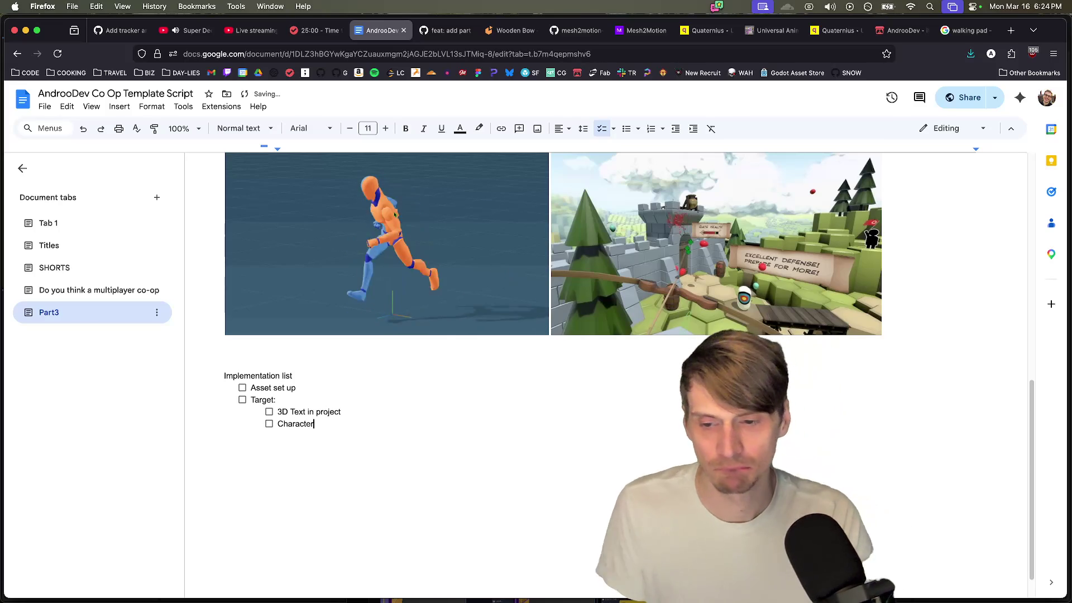
{"action": "key", "text": "alt+BackSpace"}
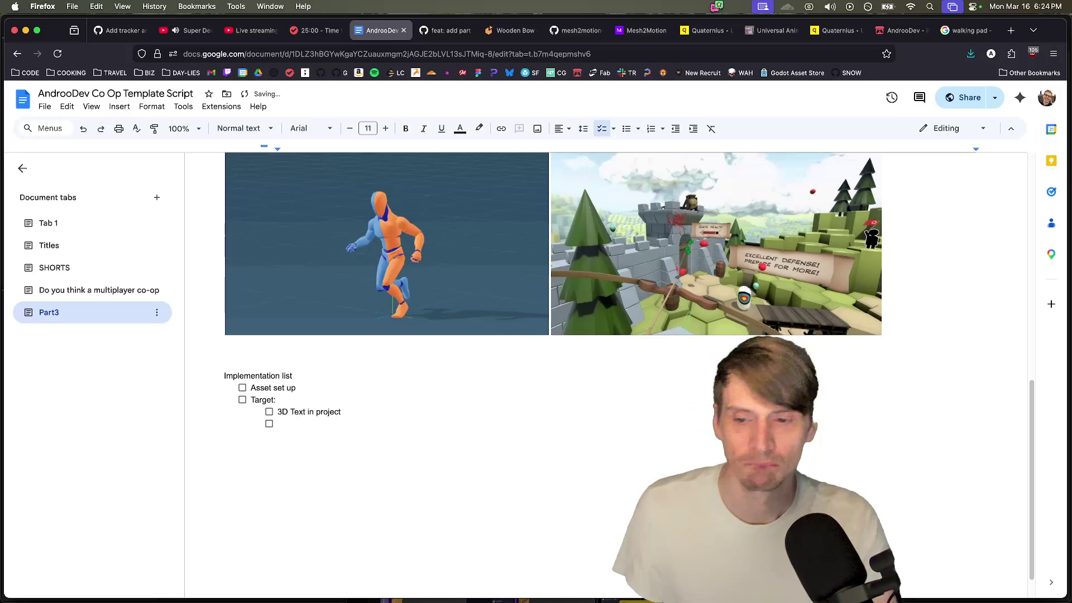
{"action": "key", "text": "Up"}
{"action": "key", "text": "Return"}
{"action": "key", "text": "Up"}
{"action": "type", "text": "Characterbody3"}
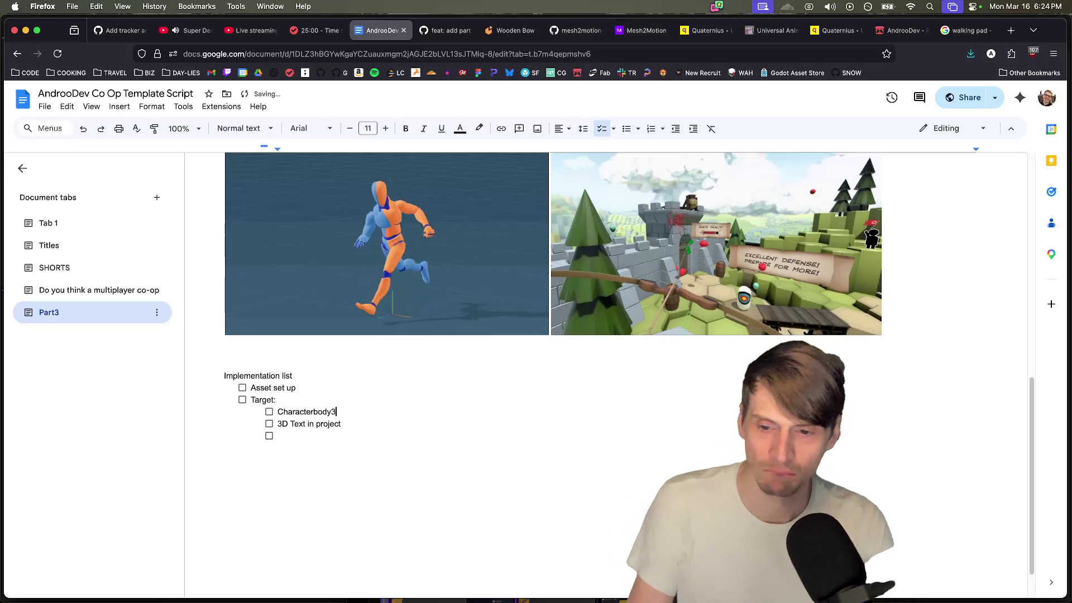
{"action": "type", "text": "Move label up"}
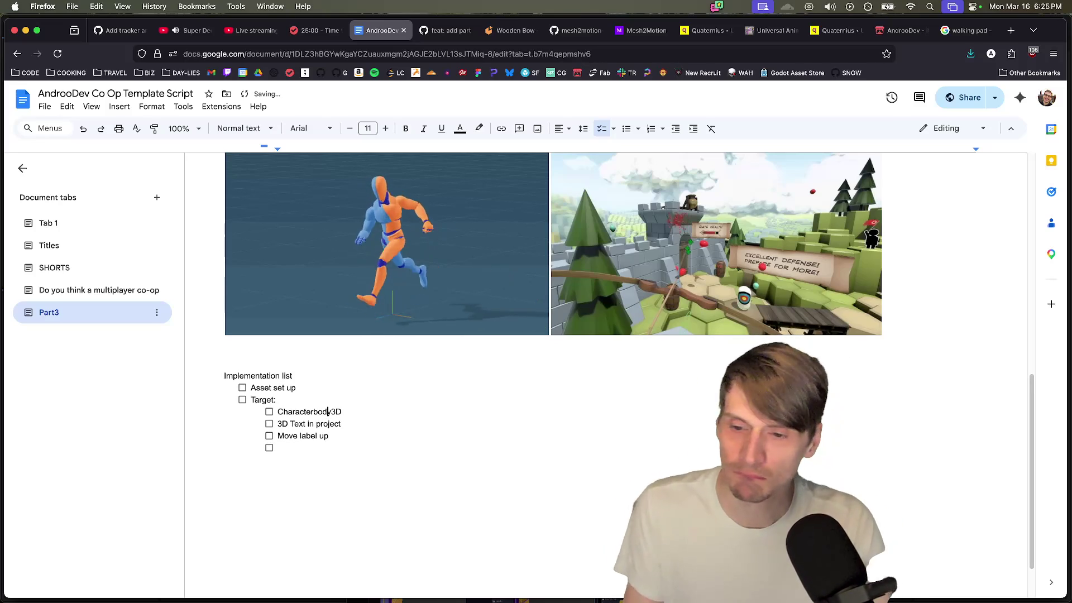
{"action": "left_click", "coordinate": [291, 387]}
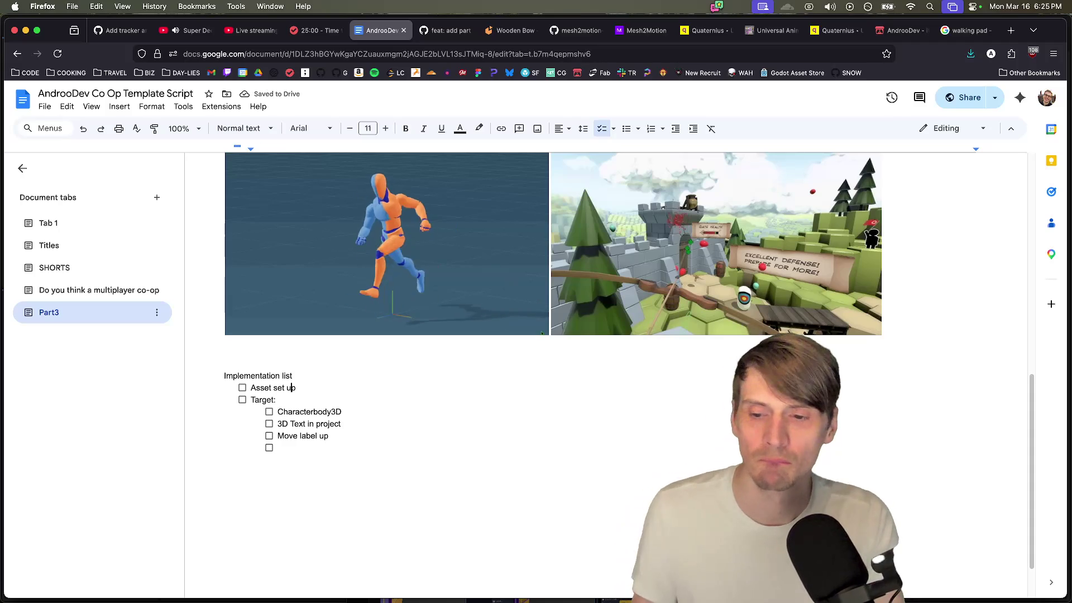
Step: Nest Bow and Animation Pack 1 as sub-items under Asset set up
{"action": "key", "text": "Return"}
{"action": "key", "text": "Tab"}
{"action": "type", "text": "Bow"}
{"action": "key", "text": "Return"}
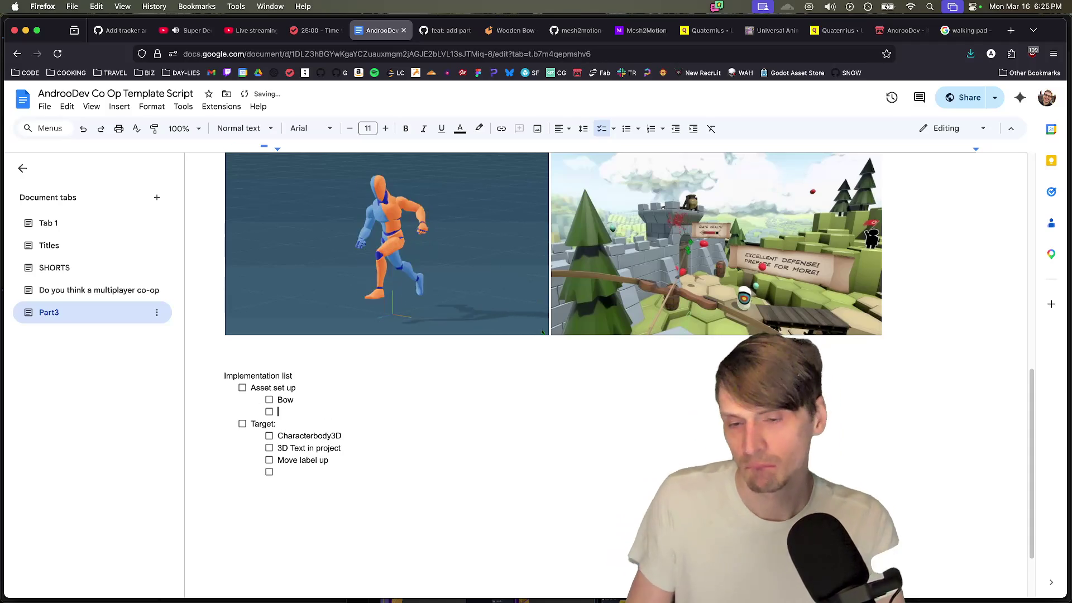
{"action": "type", "text": "Animation"}
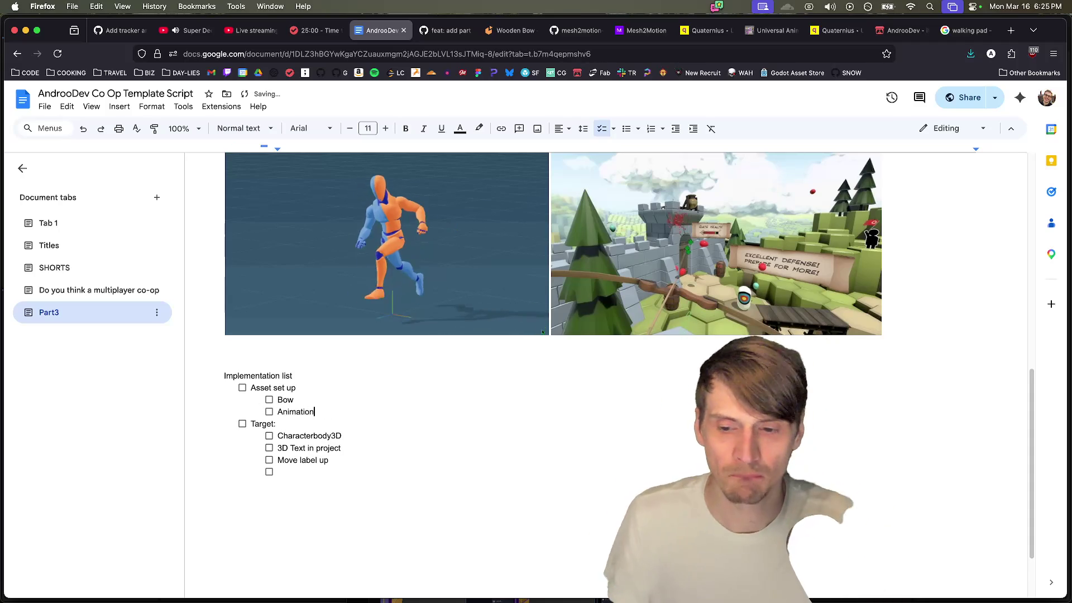
Step: Turn the trailing empty checklist item below Move label up into plain text
{"action": "left_click", "coordinate": [277, 472]}
{"action": "key", "text": "BackSpace"}
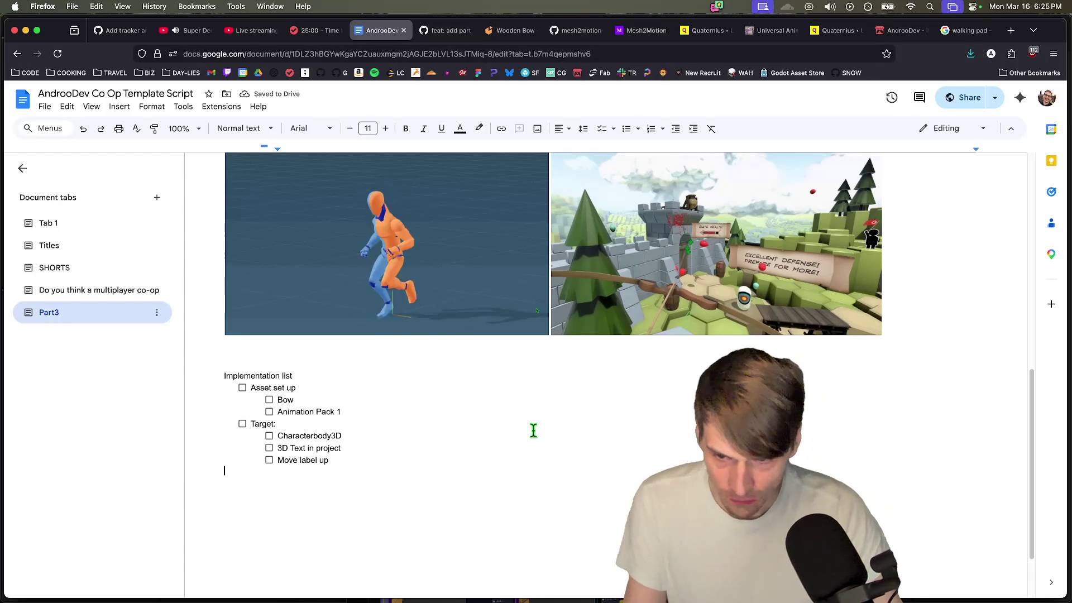
{"action": "left_click", "coordinate": [502, 403]}
{"action": "key", "text": "Up"}
{"action": "left_click", "coordinate": [278, 436]}
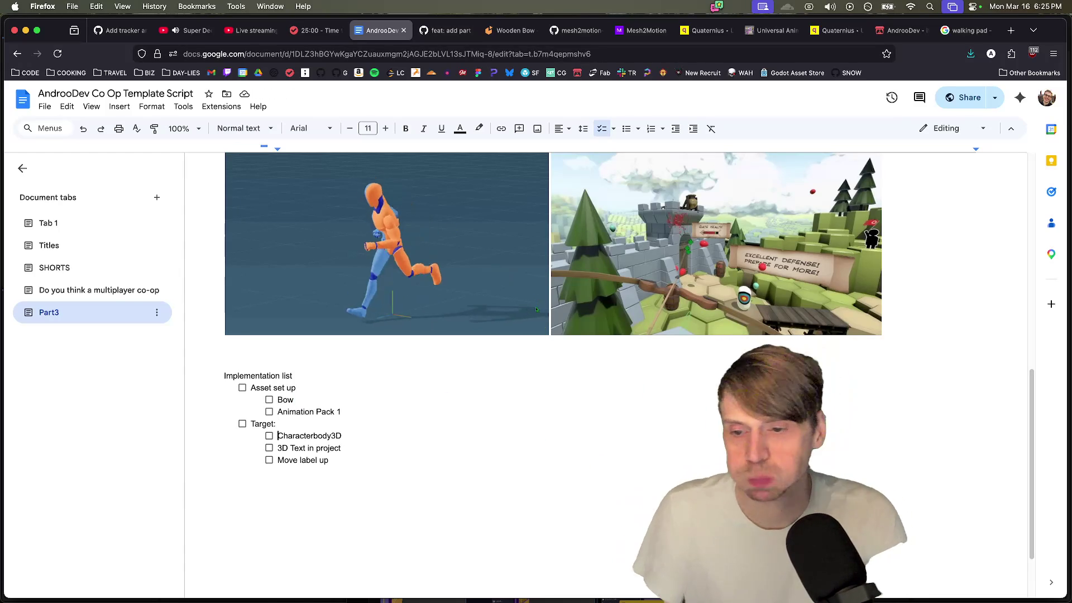
Step: Insert a top-level TURN server item directly below the Implementation list heading
{"action": "left_click", "coordinate": [330, 460]}
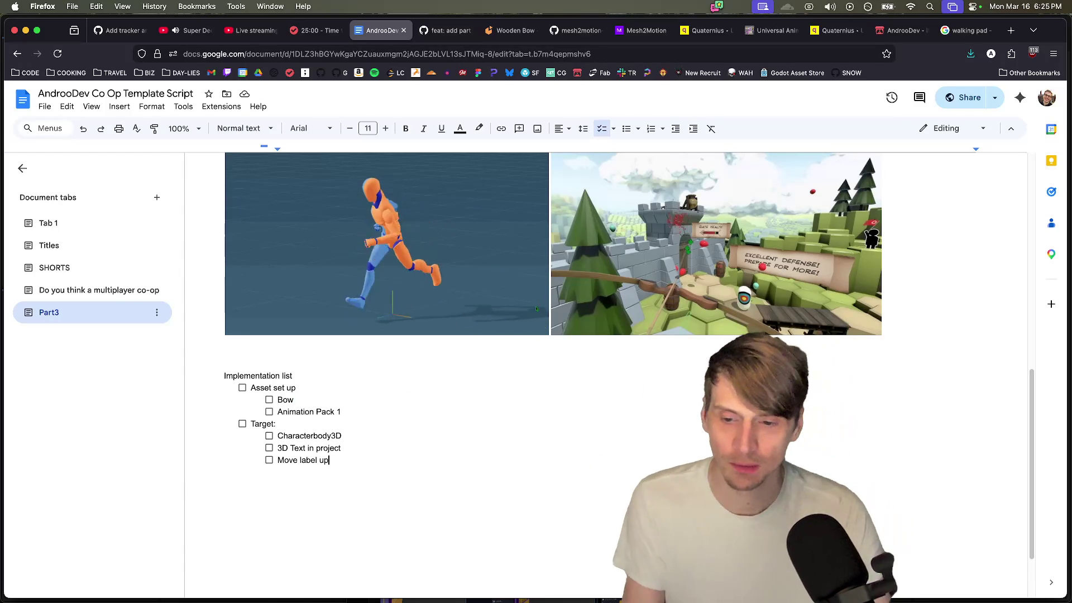
{"action": "key", "text": "Up"}
{"action": "key", "text": "Up"}
{"action": "key", "text": "Up"}
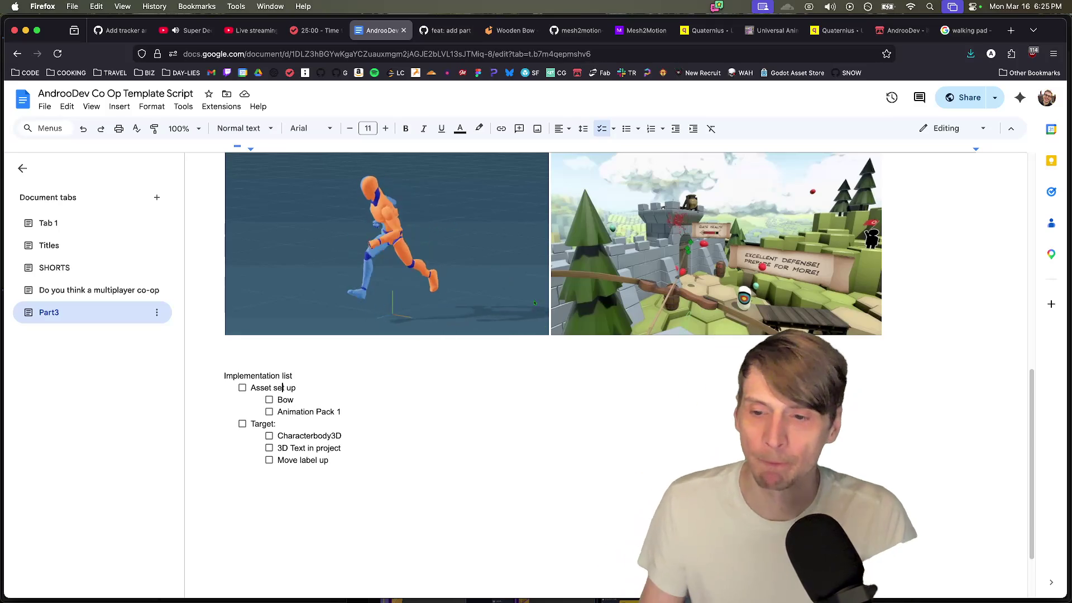
{"action": "key", "text": "Up"}
{"action": "key", "text": "Right"}
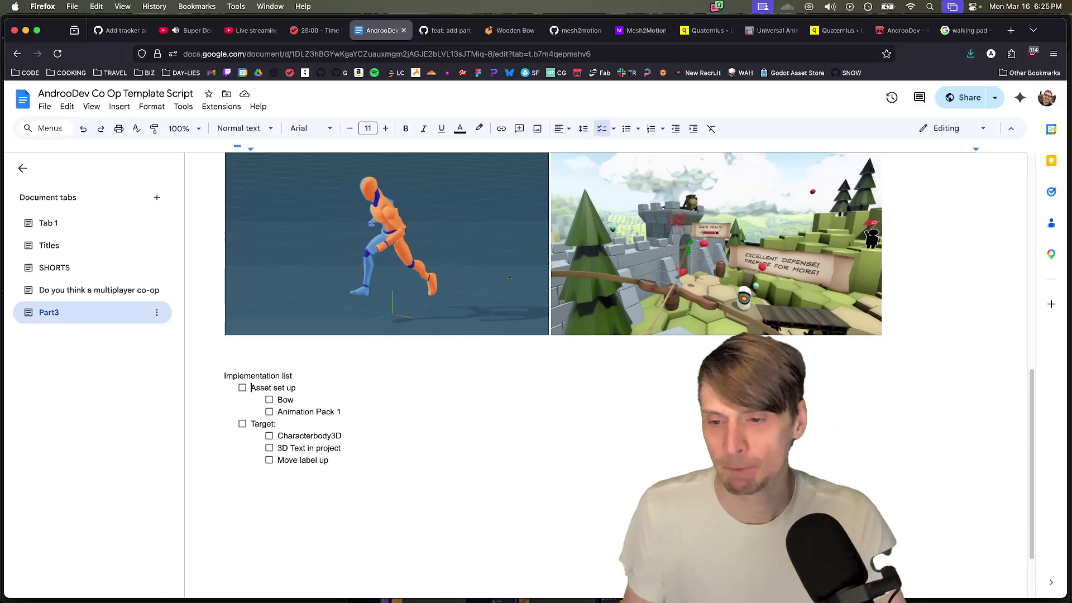
{"action": "key", "text": "Return"}
{"action": "key", "text": "Up"}
{"action": "type", "text": "TURN server"}
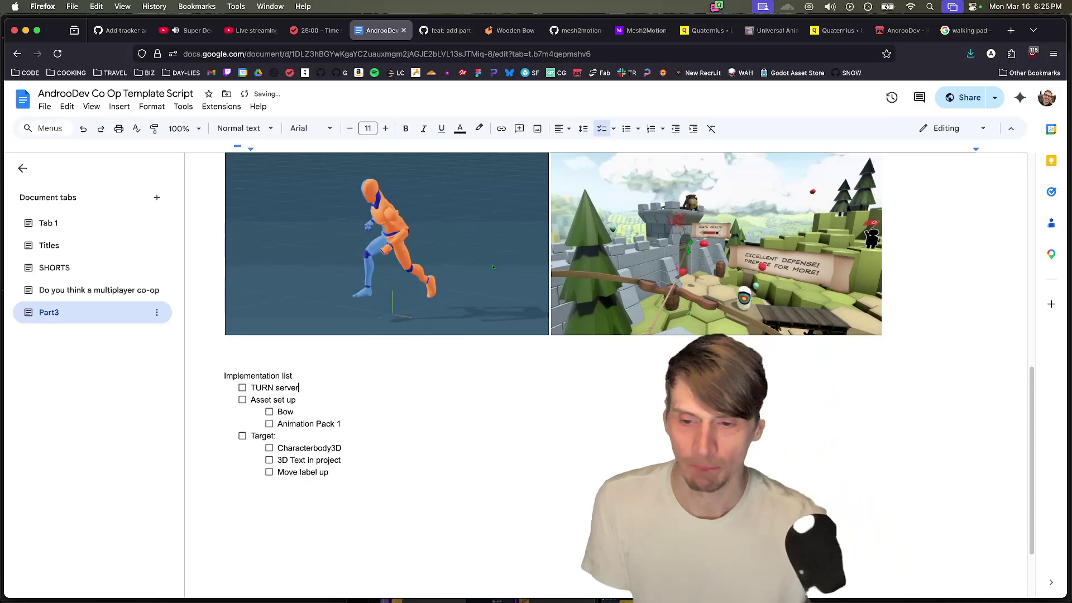
Step: Nest Tracker and 'TURN, toggle' under TURN server, removing the leftover empty sub-item
{"action": "key", "text": "Return"}
{"action": "key", "text": "Tab"}
{"action": "type", "text": "Tracker"}
{"action": "key", "text": "Return"}
{"action": "type", "text": "TURN"}
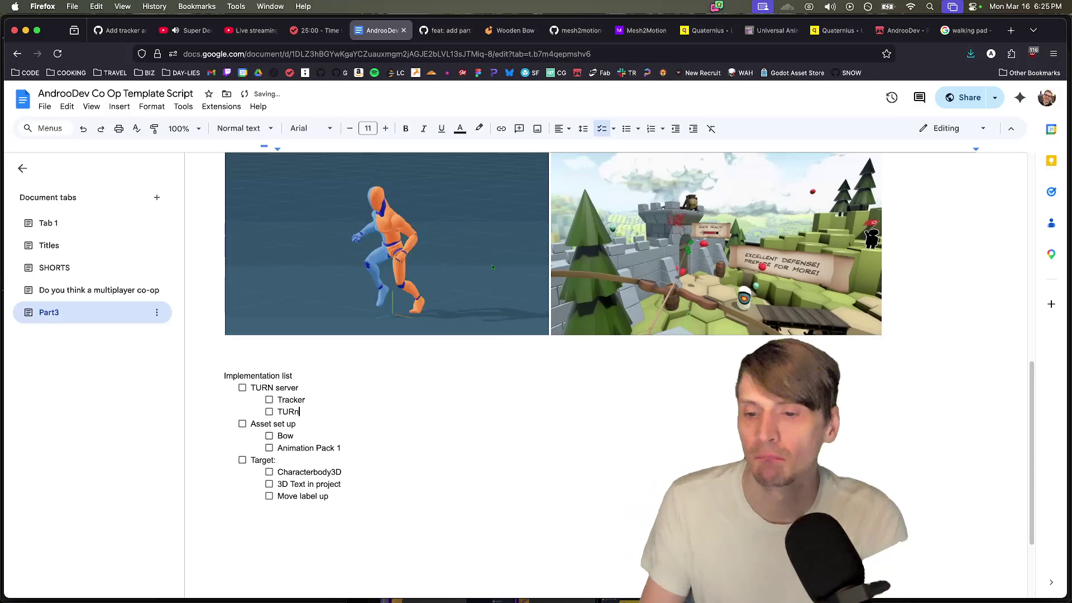
{"action": "key", "text": "Return"}
{"action": "left_click", "coordinate": [302, 412]}
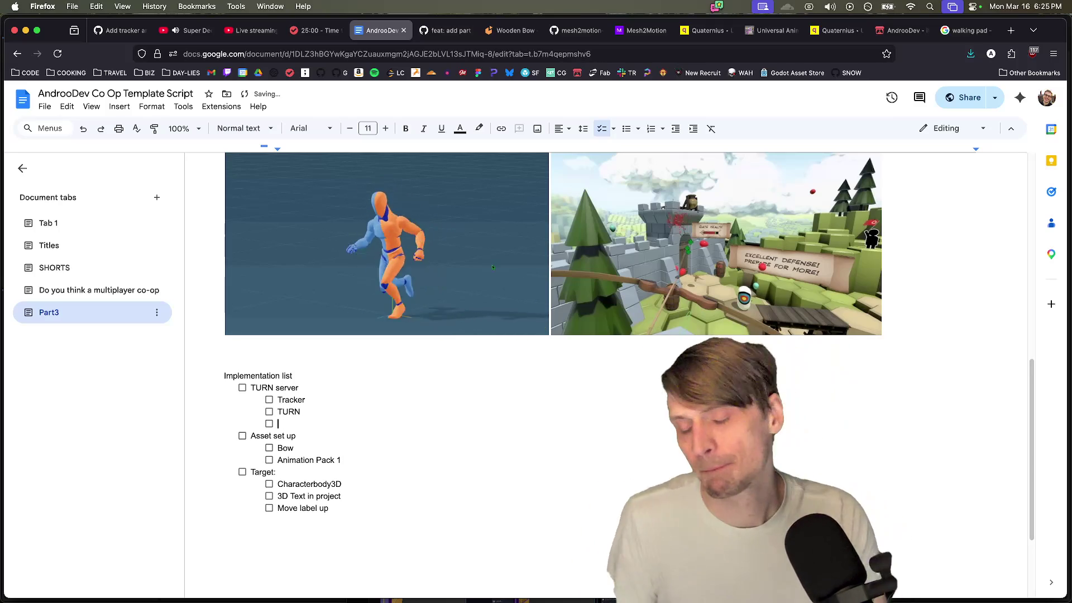
{"action": "type", "text": ", to"}
{"action": "key", "text": "Down"}
{"action": "key", "text": "BackSpace"}
{"action": "key", "text": "BackSpace"}
{"action": "key", "text": "Down"}
{"action": "key", "text": "Down"}
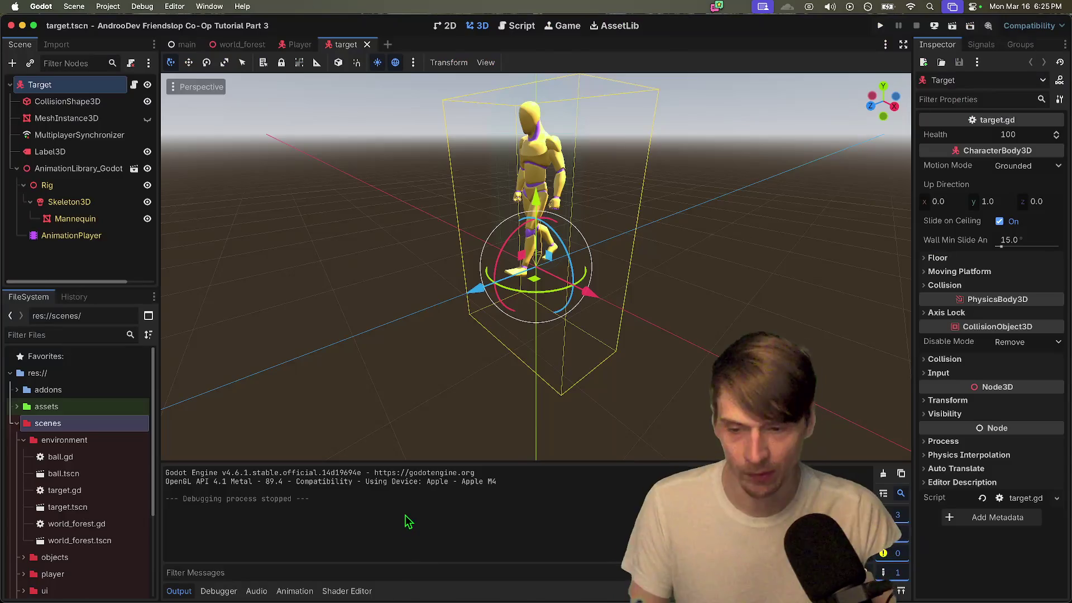
Step: Add a top-level World: item after Move label up with a nested Navmesh sub-item
{"action": "left_click", "coordinate": [404, 513]}
{"action": "key", "text": "Return"}
{"action": "key", "text": "shift+Tab"}
{"action": "type", "text": "Wor"}
{"action": "key", "text": "Return"}
{"action": "key", "text": "Tab"}
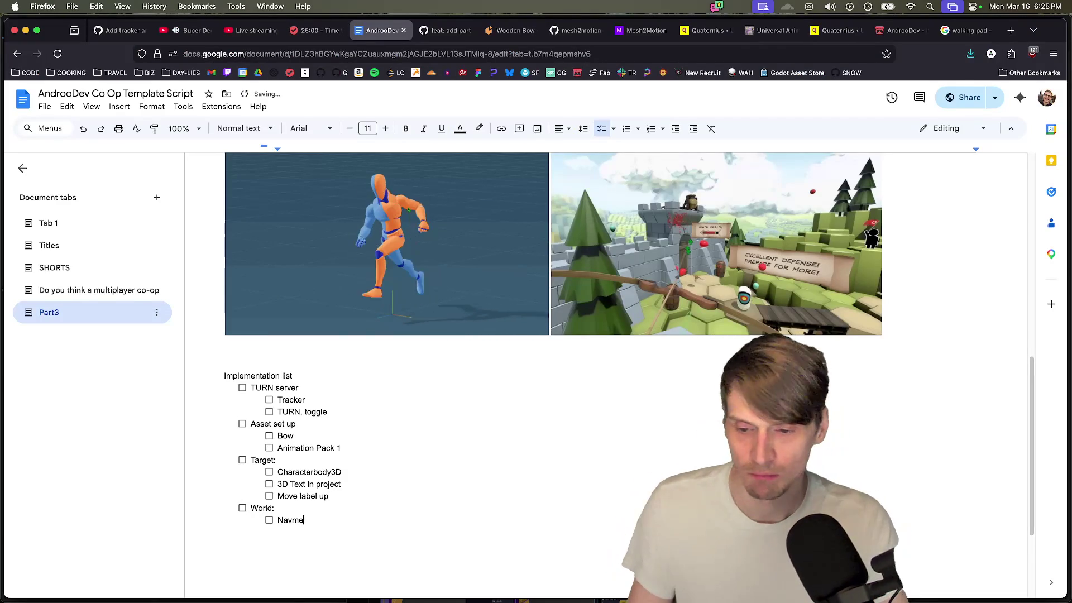
{"action": "key", "text": "Return"}
{"action": "key", "text": "super+Tab"}
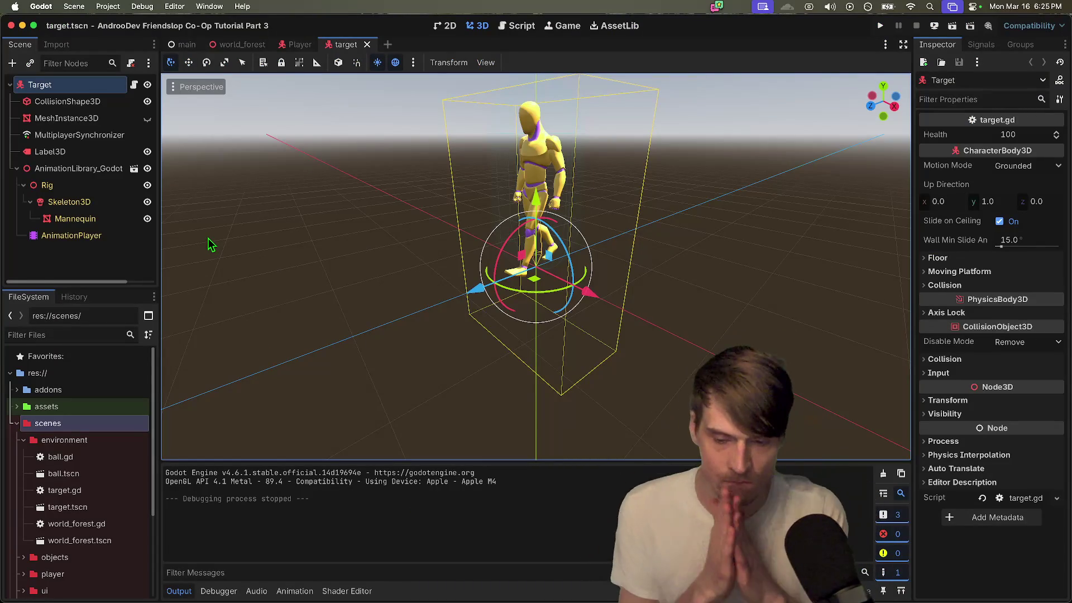
{"action": "key", "text": "super+Tab"}
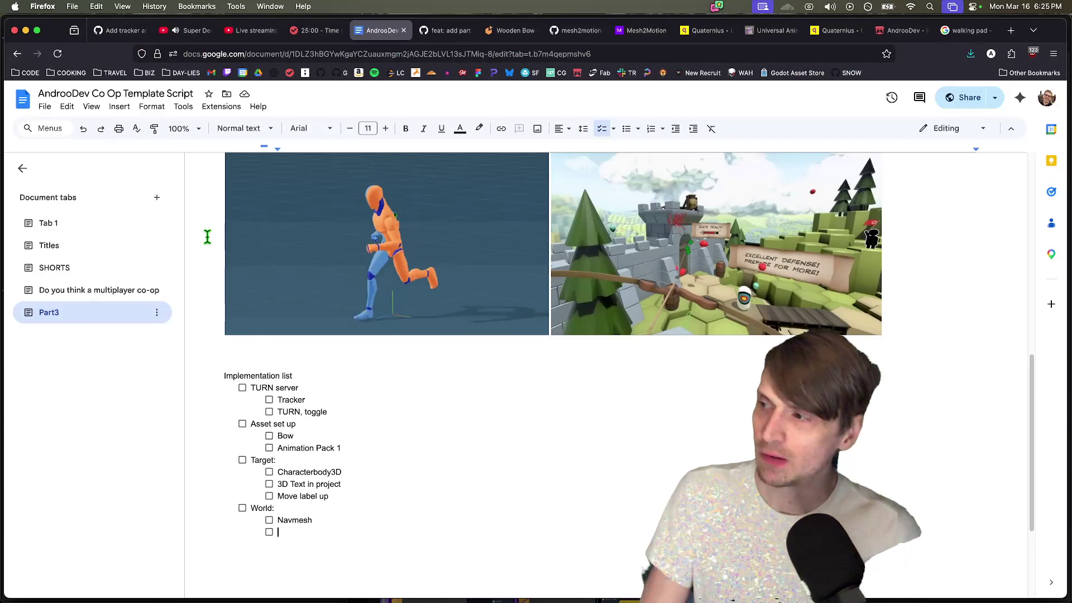
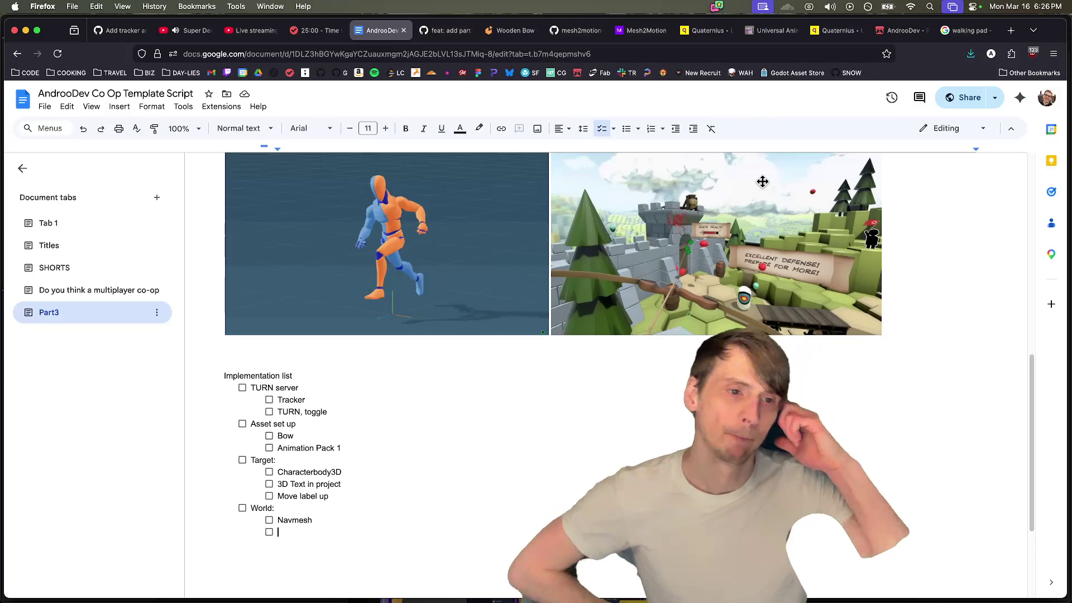
Step: Select the game screenshot in the Google Doc, then open a new Firefox tab
{"action": "left_click", "coordinate": [763, 182]}
{"action": "scroll", "coordinate": [815, 234], "scroll_direction": "up", "scroll_amount": 2}
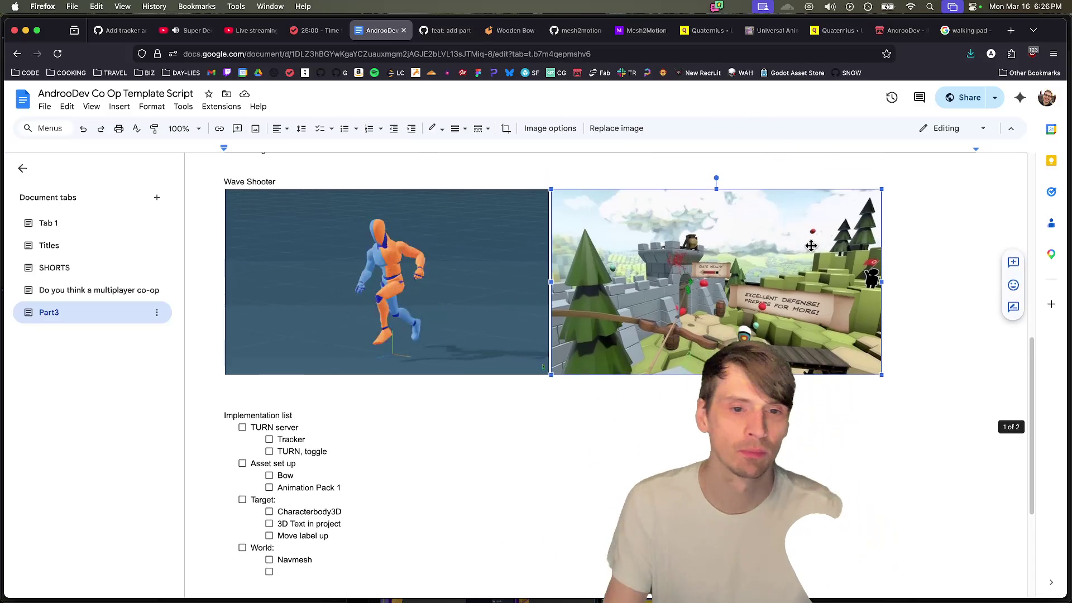
{"action": "key", "text": "super+t"}
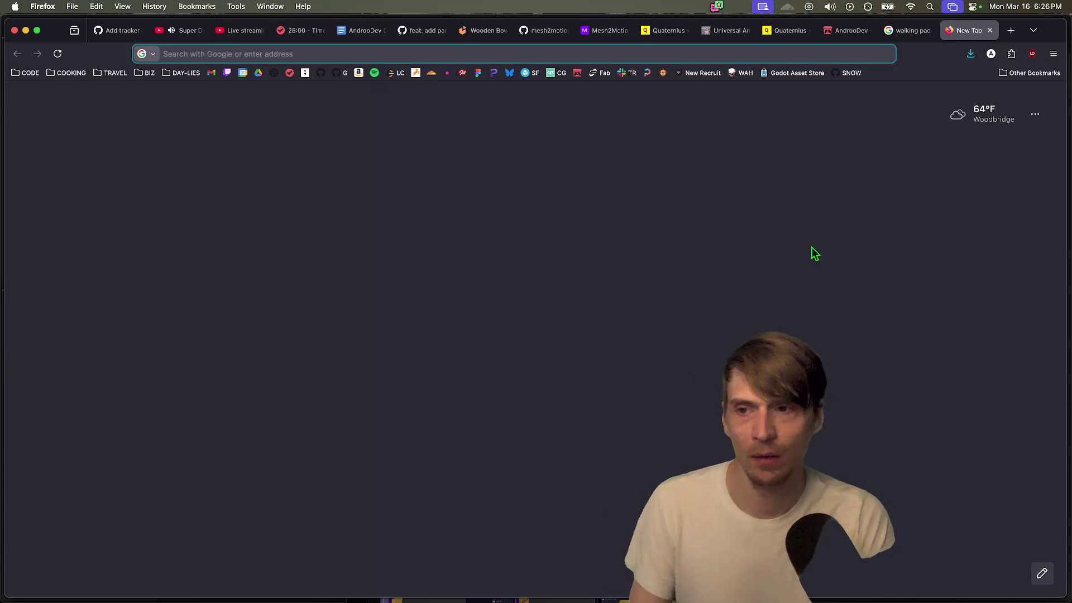
Step: Search 'hammock dd' from the address bar and open the Hammock Driven Development YouTube video
{"action": "type", "text": "valve"}
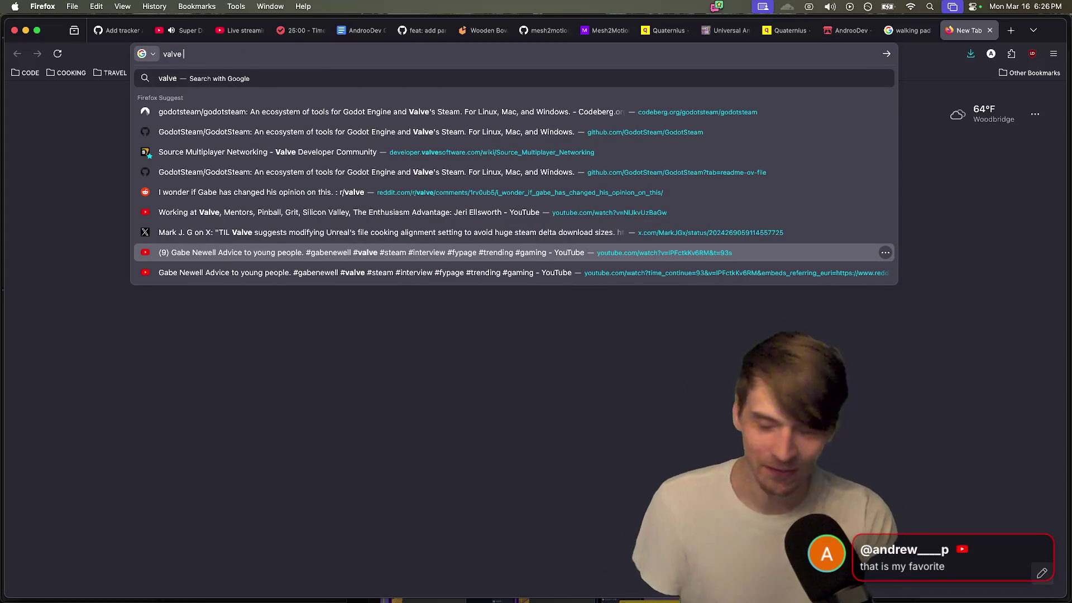
{"action": "key", "text": "super+a"}
{"action": "type", "text": "ha"}
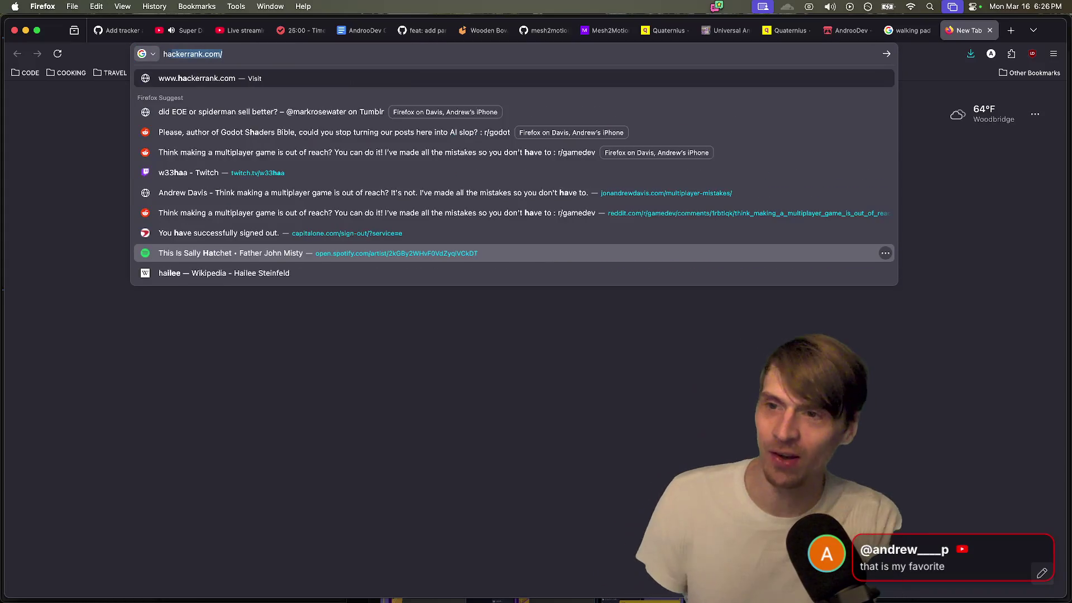
{"action": "type", "text": "mmock dd"}
{"action": "key", "text": "Down"}
{"action": "key", "text": "Down"}
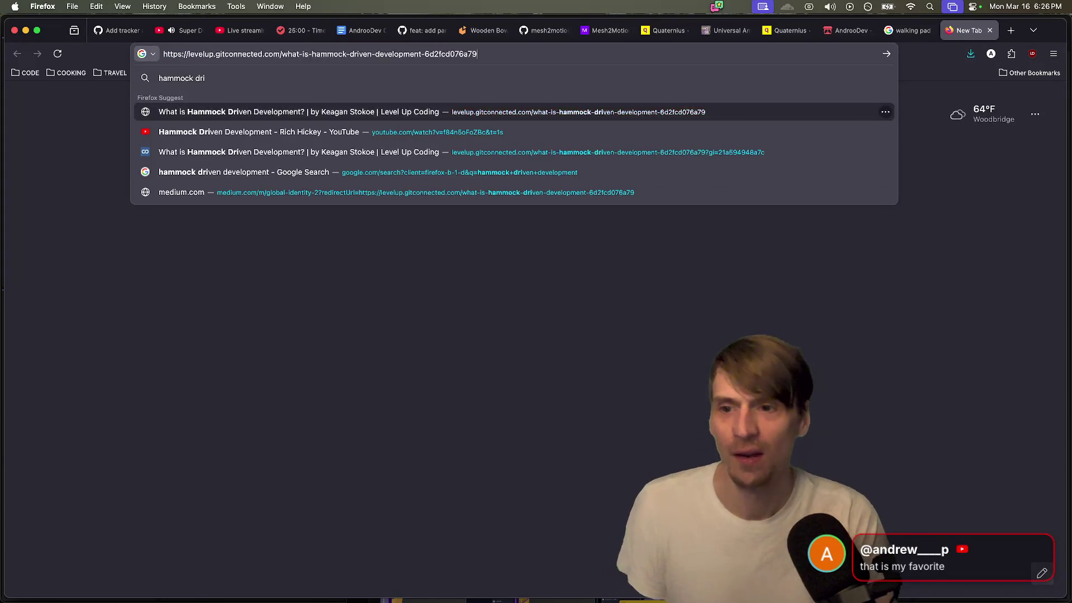
{"action": "key", "text": "Return"}
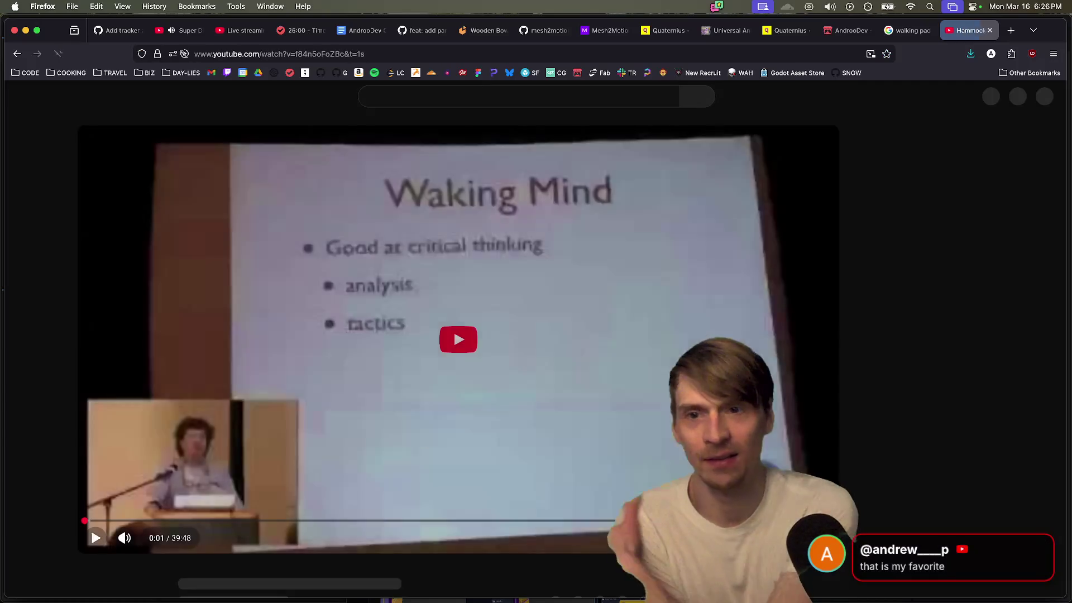
Step: Select the video title and expand the full description with its chapters
{"action": "scroll", "coordinate": [313, 323], "scroll_direction": "down", "scroll_amount": 3}
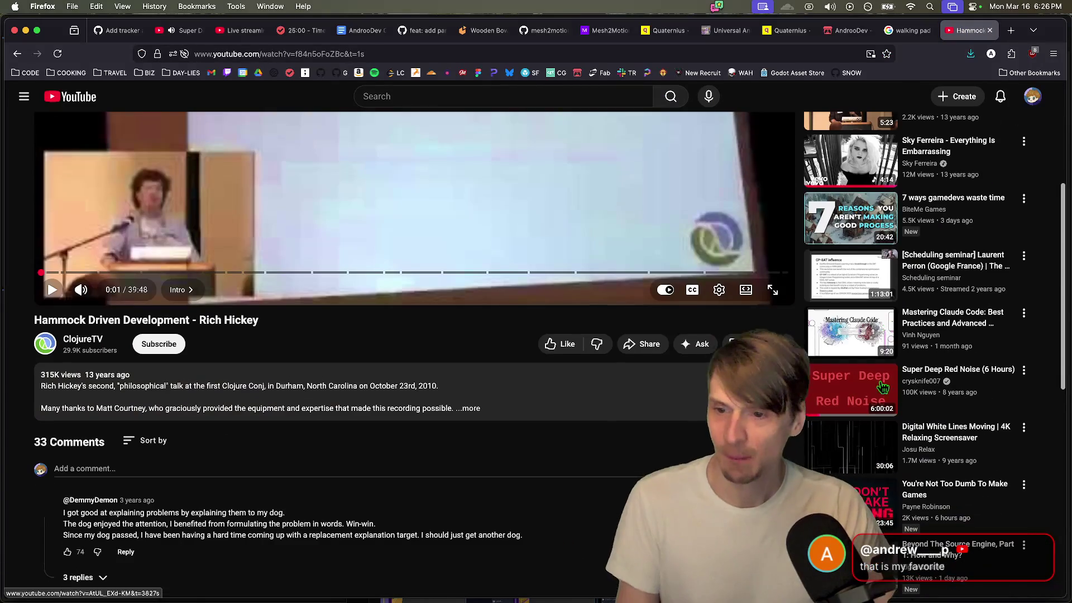
{"action": "triple_click", "coordinate": [316, 324]}
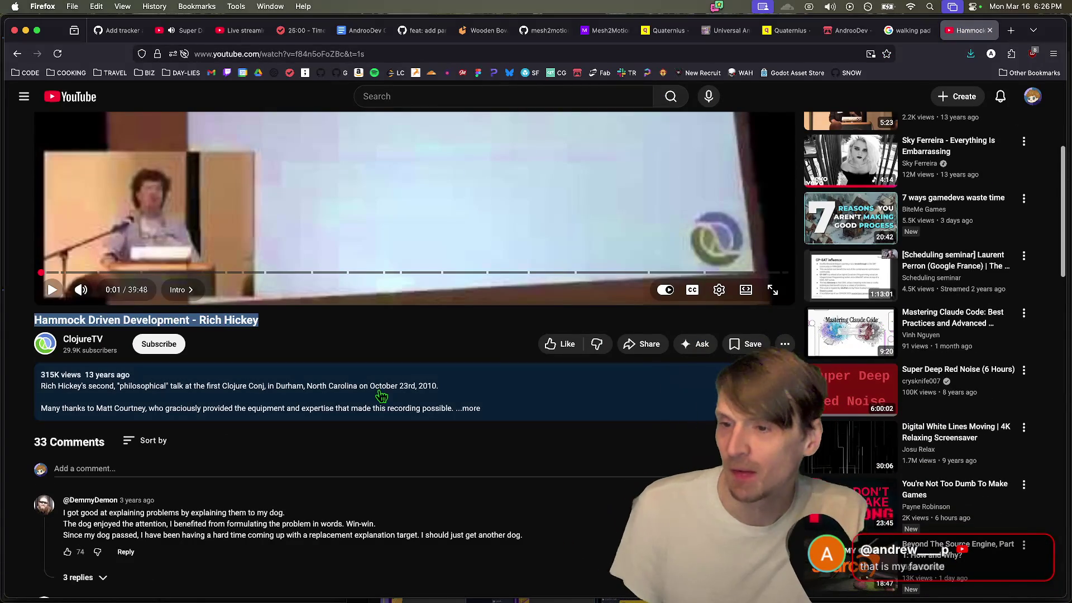
{"action": "left_click", "coordinate": [369, 368]}
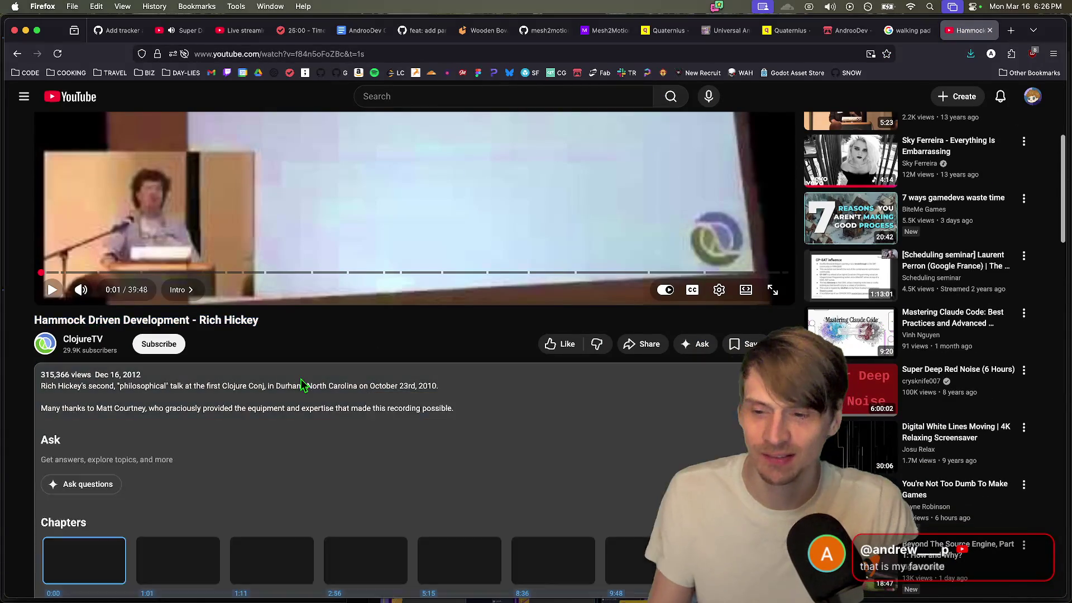
{"action": "scroll", "coordinate": [447, 440], "scroll_direction": "down", "scroll_amount": 10}
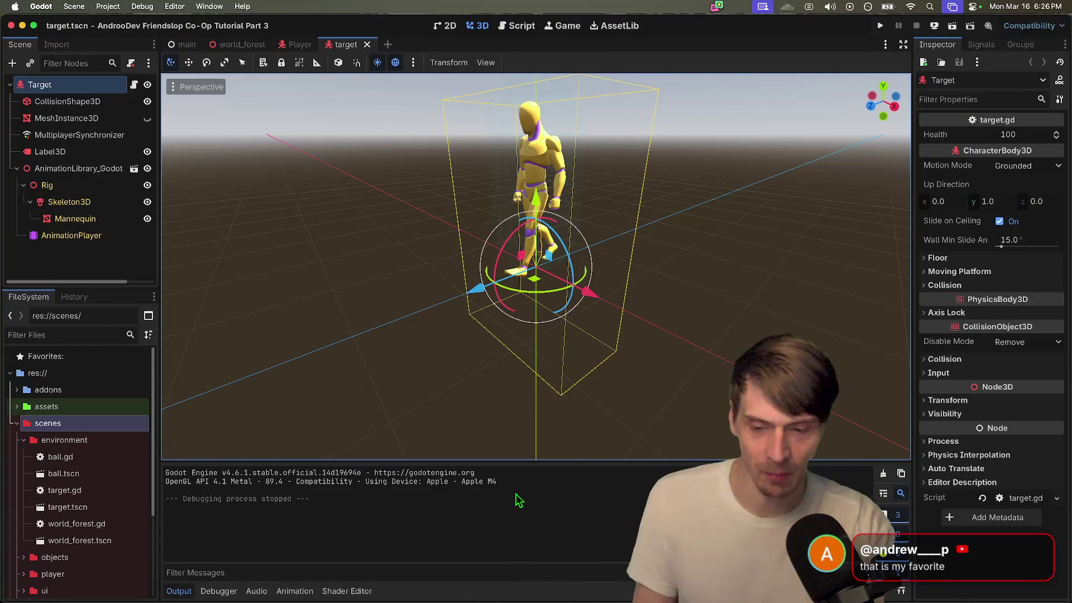
Step: Open poly.pizza in a new browser tab and search models for 'battlfield'
{"action": "key", "text": "super+Tab"}
{"action": "key", "text": "super+t"}
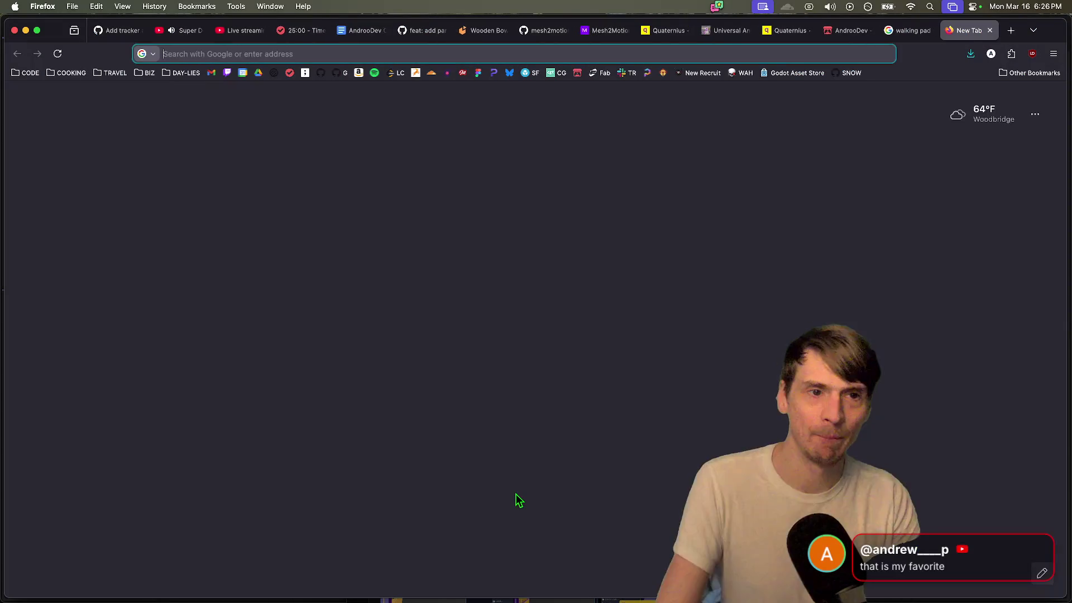
{"action": "type", "text": "poly.pizza/"}
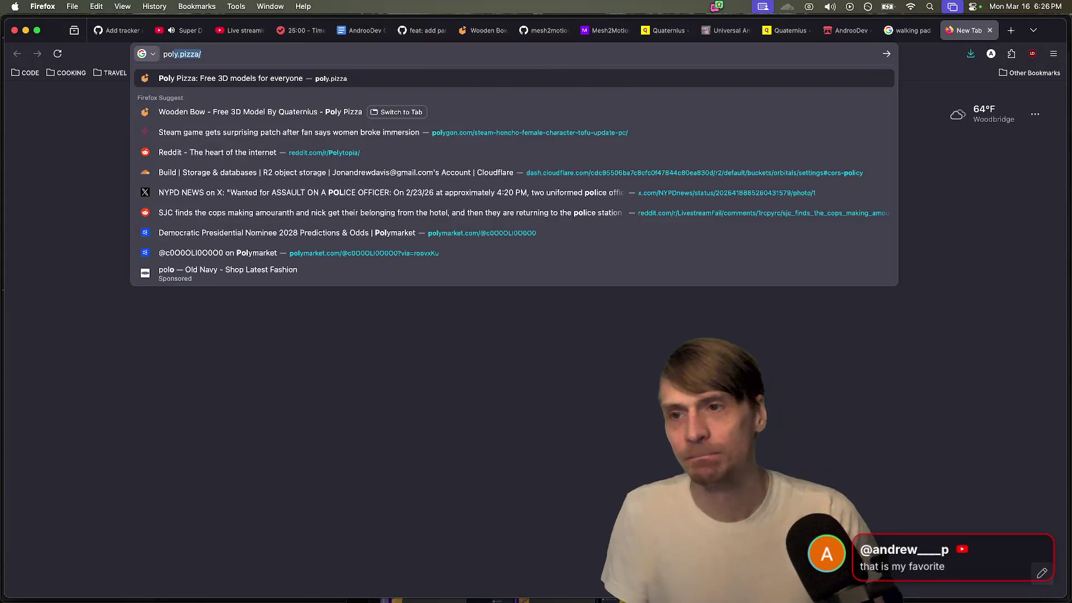
{"action": "key", "text": "Return"}
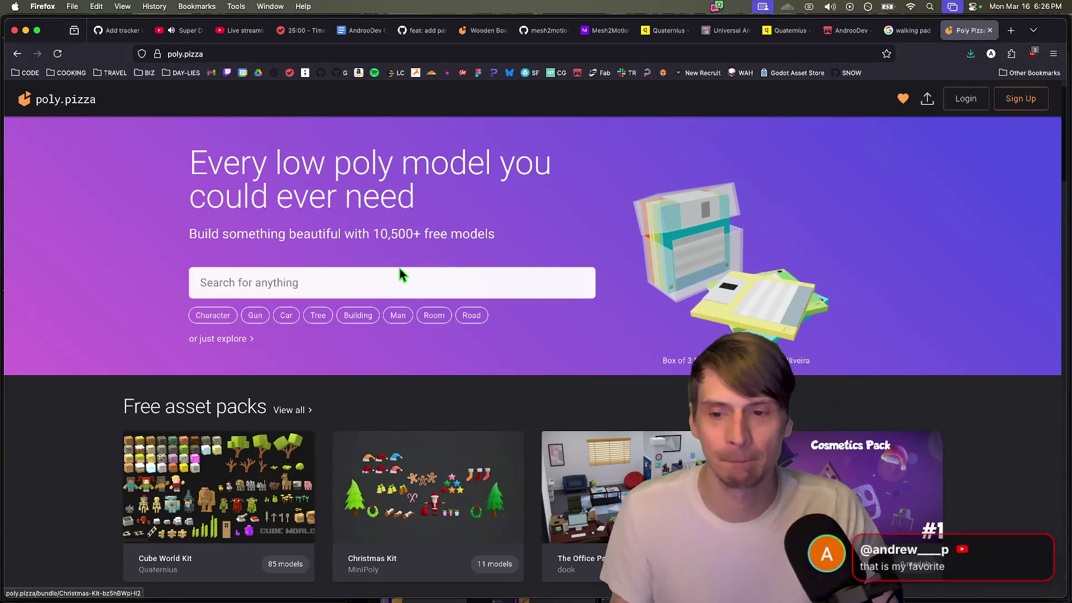
{"action": "left_click", "coordinate": [423, 283]}
{"action": "type", "text": "ma"}
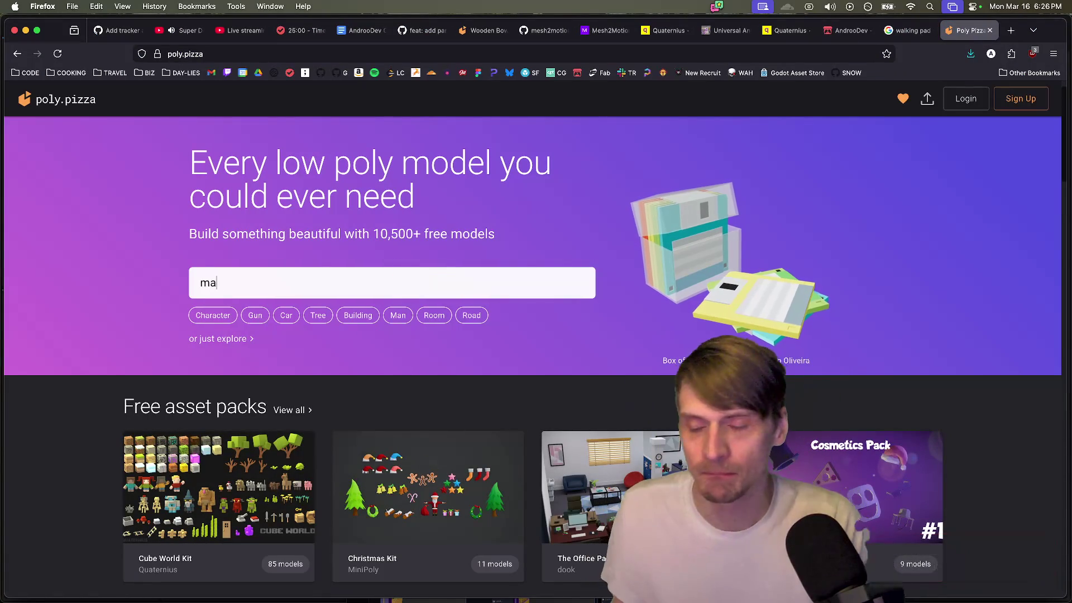
{"action": "key", "text": "BackSpace"}
{"action": "key", "text": "BackSpace"}
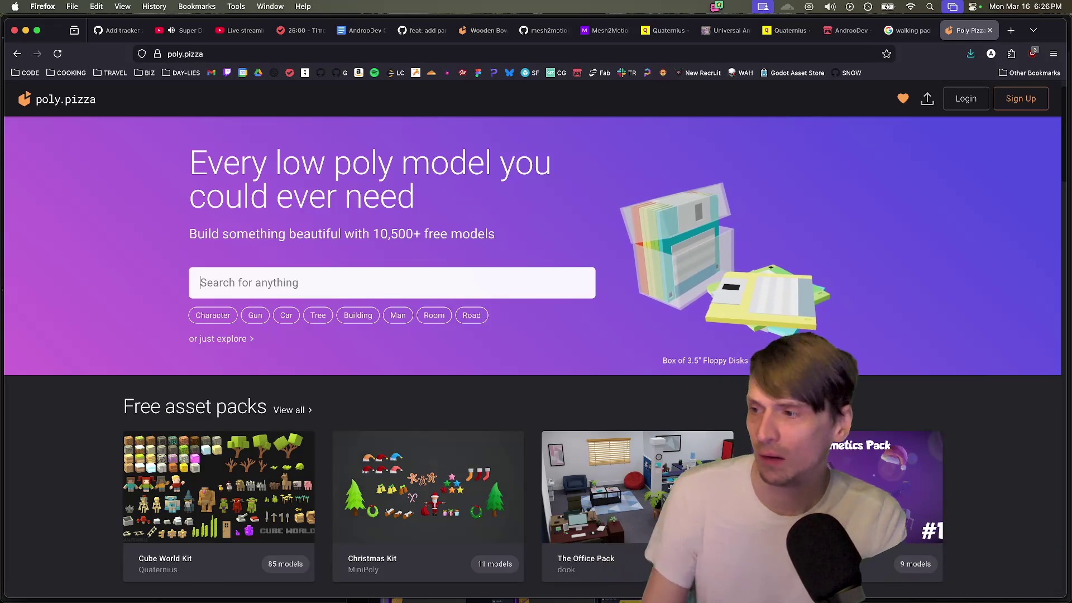
{"action": "type", "text": "battlfield"}
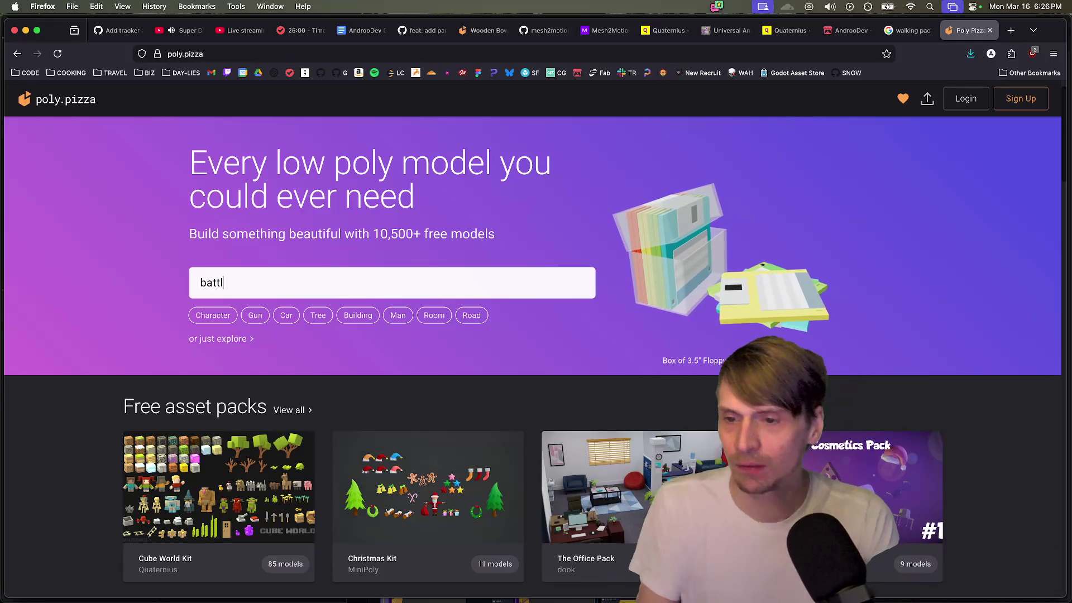
{"action": "key", "text": "Return"}
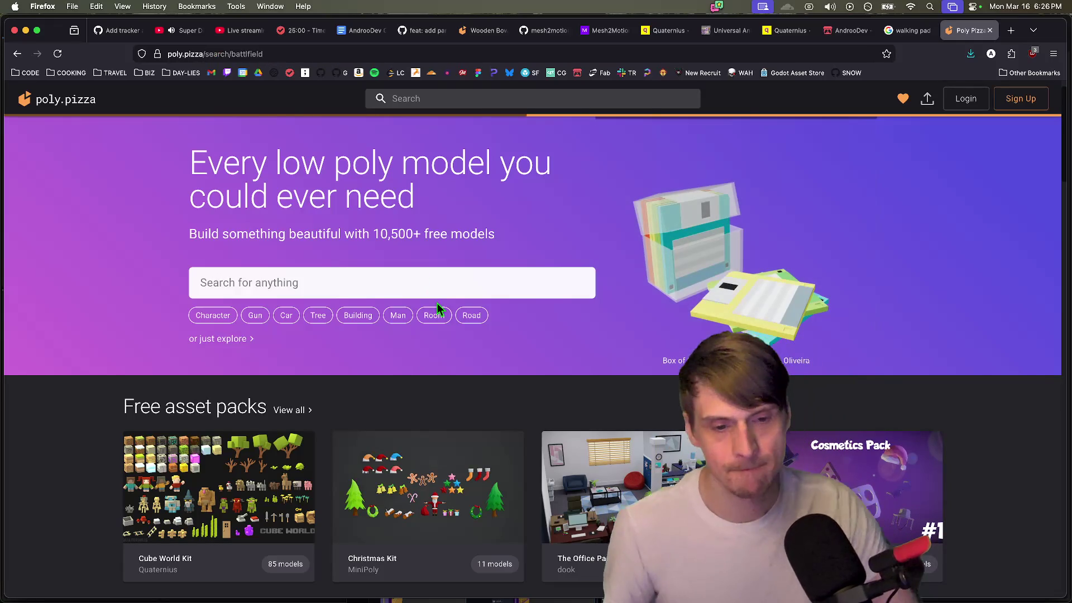
Step: Preview the Battle Creek model from a top-down angle, then search Poly Pizza for 'map'
{"action": "scroll", "coordinate": [1026, 180], "scroll_direction": "down", "scroll_amount": 6}
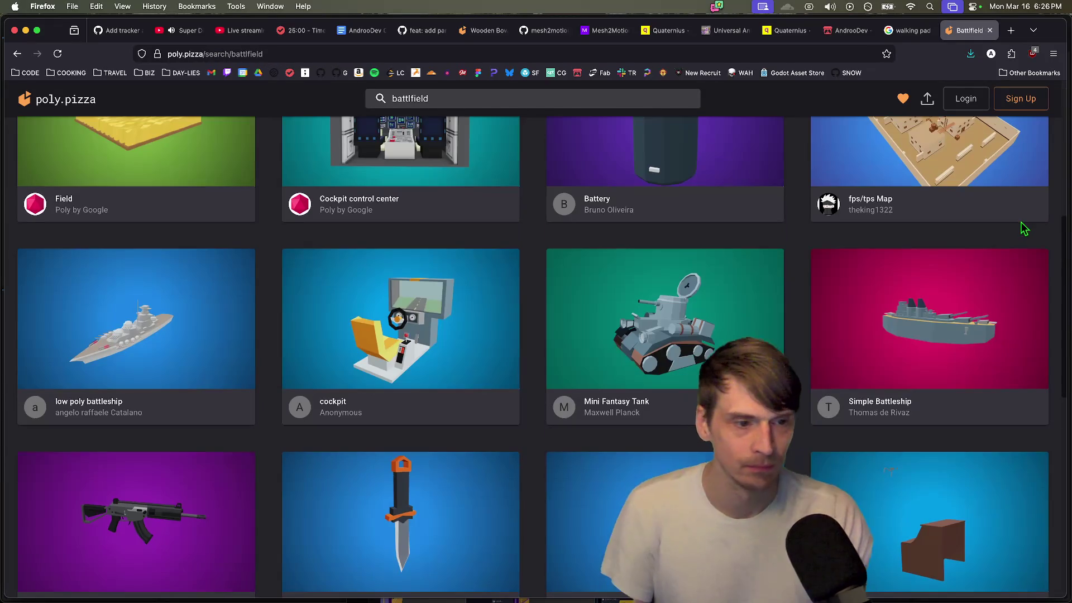
{"action": "scroll", "coordinate": [1014, 229], "scroll_direction": "up", "scroll_amount": 2}
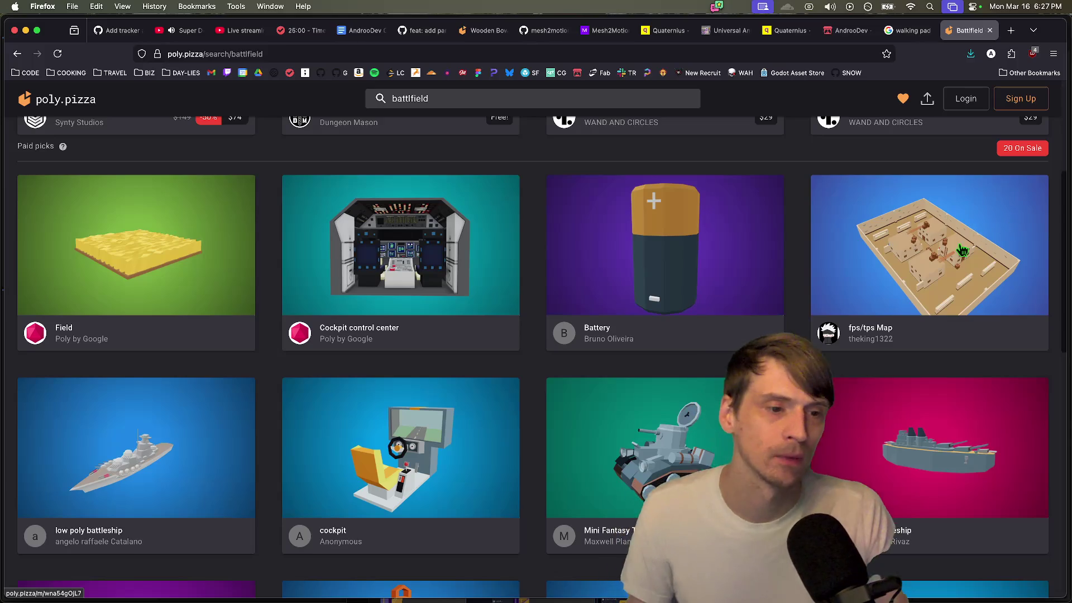
{"action": "scroll", "coordinate": [975, 236], "scroll_direction": "down", "scroll_amount": 9}
{"action": "scroll", "coordinate": [992, 274], "scroll_direction": "up", "scroll_amount": 3}
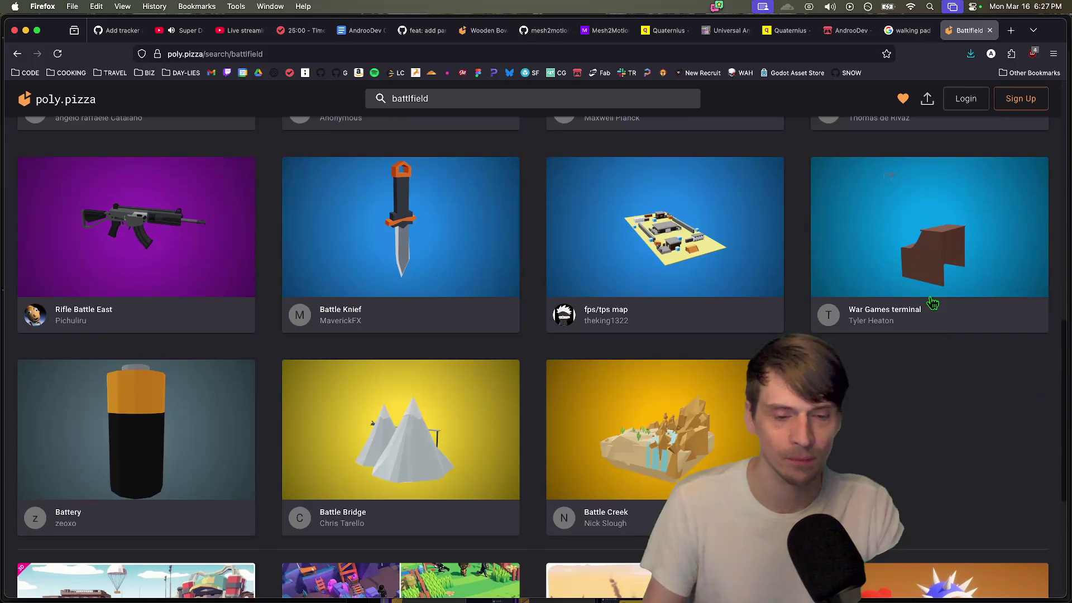
{"action": "left_click", "coordinate": [638, 384]}
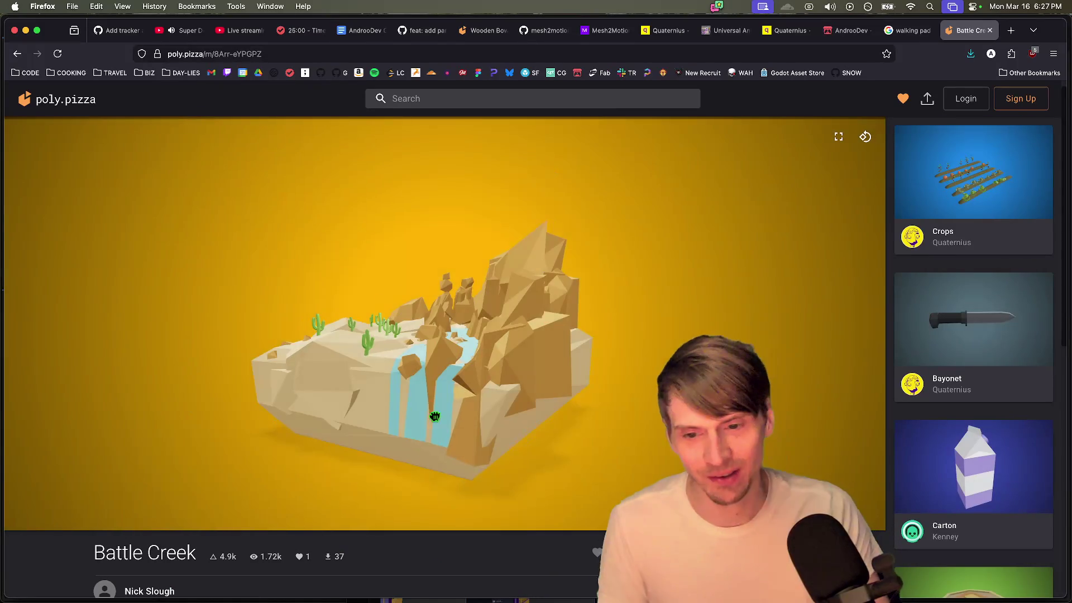
{"action": "mouse_move", "coordinate": [435, 417]}
{"action": "left_mouse_down"}
{"action": "mouse_move", "coordinate": [503, 438]}
{"action": "mouse_move", "coordinate": [433, 434]}
{"action": "mouse_move", "coordinate": [426, 397]}
{"action": "mouse_move", "coordinate": [397, 383]}
{"action": "mouse_move", "coordinate": [384, 404]}
{"action": "left_mouse_up"}
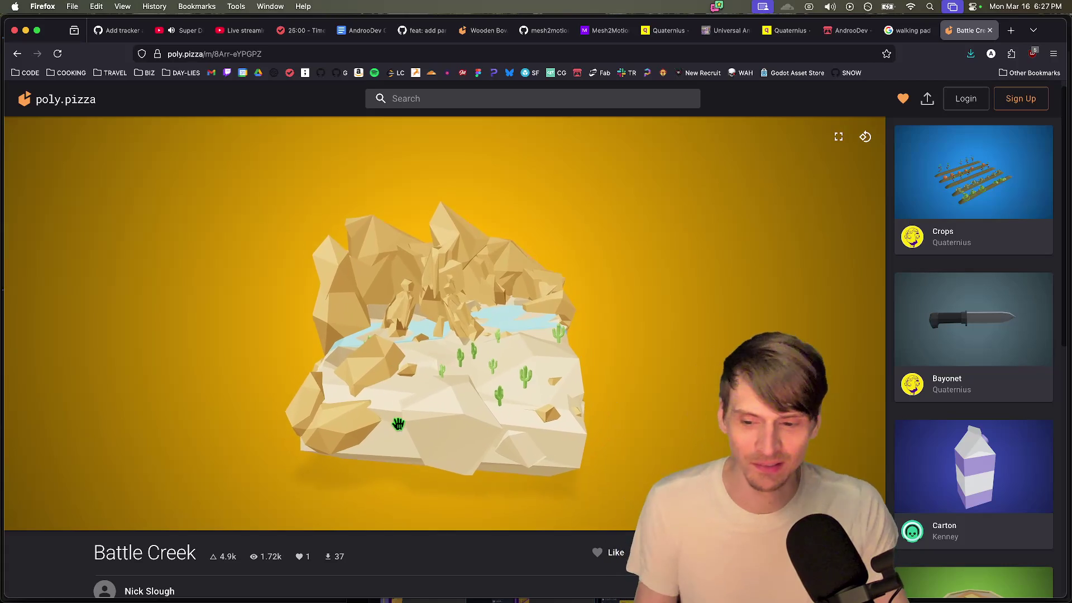
{"action": "scroll", "coordinate": [356, 503], "scroll_direction": "down", "scroll_amount": 2}
{"action": "scroll", "coordinate": [412, 378], "scroll_direction": "up", "scroll_amount": 3}
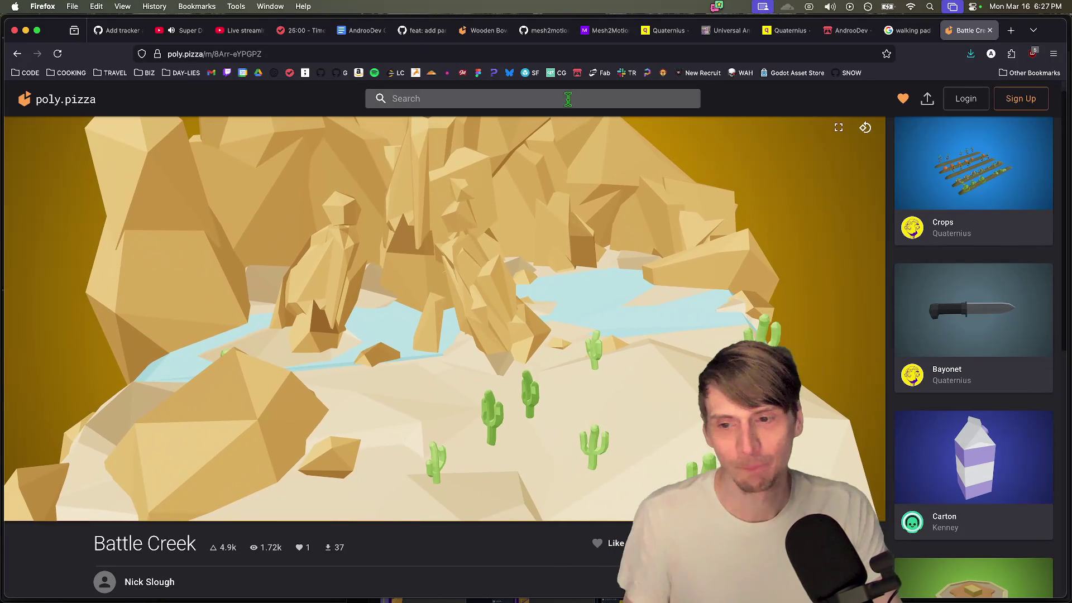
{"action": "type", "text": "map"}
{"action": "key", "text": "Return"}
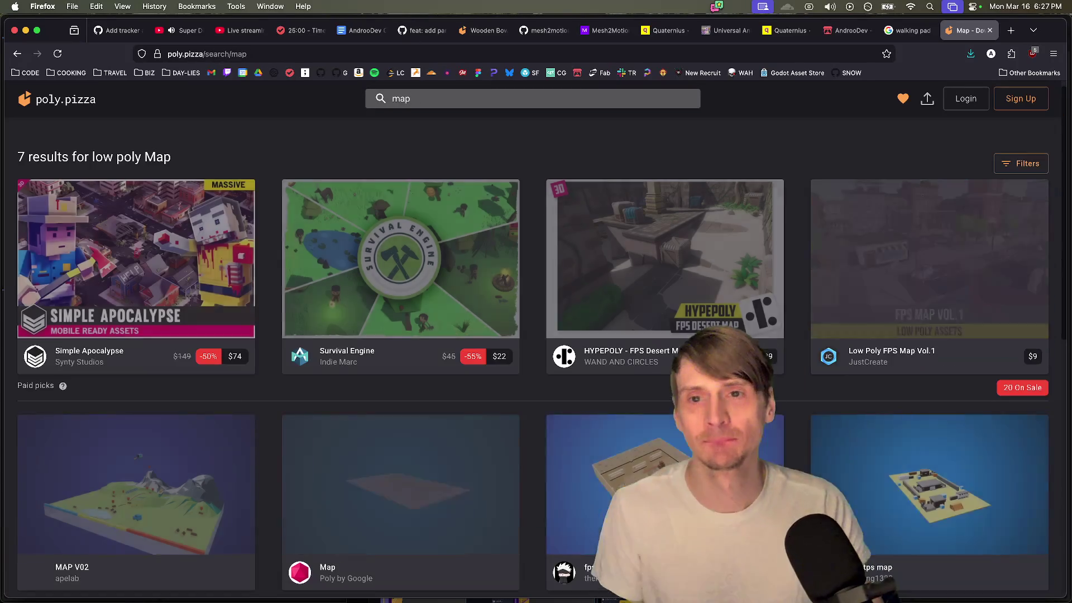
Step: Open the fps/tps map model and orbit and zoom its 3D preview
{"action": "scroll", "coordinate": [614, 209], "scroll_direction": "down", "scroll_amount": 5}
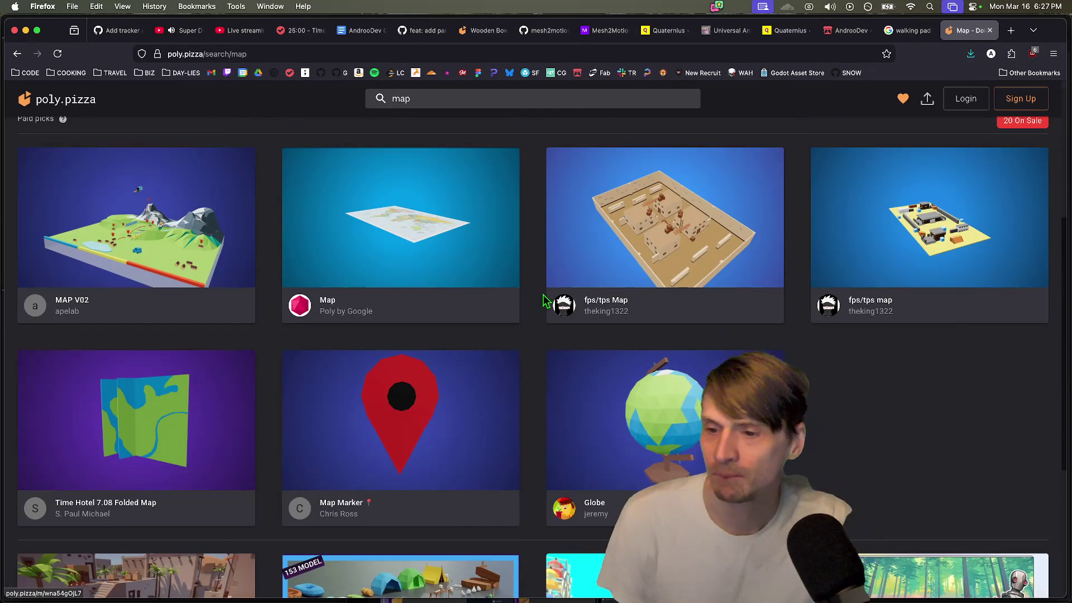
{"action": "scroll", "coordinate": [569, 291], "scroll_direction": "down", "scroll_amount": 5}
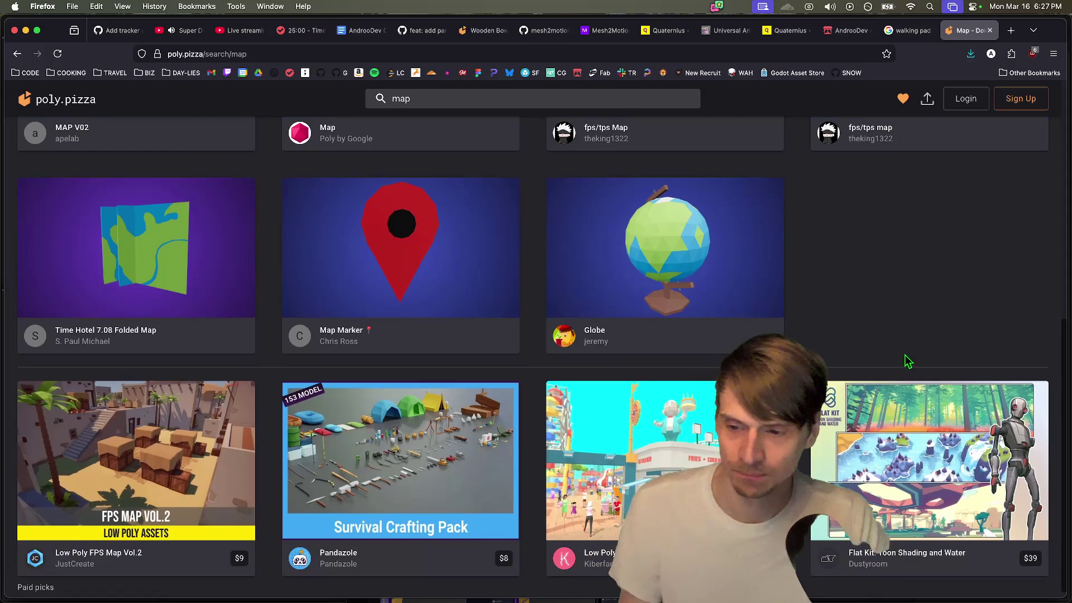
{"action": "scroll", "coordinate": [910, 373], "scroll_direction": "up", "scroll_amount": 10}
{"action": "scroll", "coordinate": [910, 383], "scroll_direction": "down", "scroll_amount": 6}
{"action": "scroll", "coordinate": [912, 388], "scroll_direction": "up", "scroll_amount": 8}
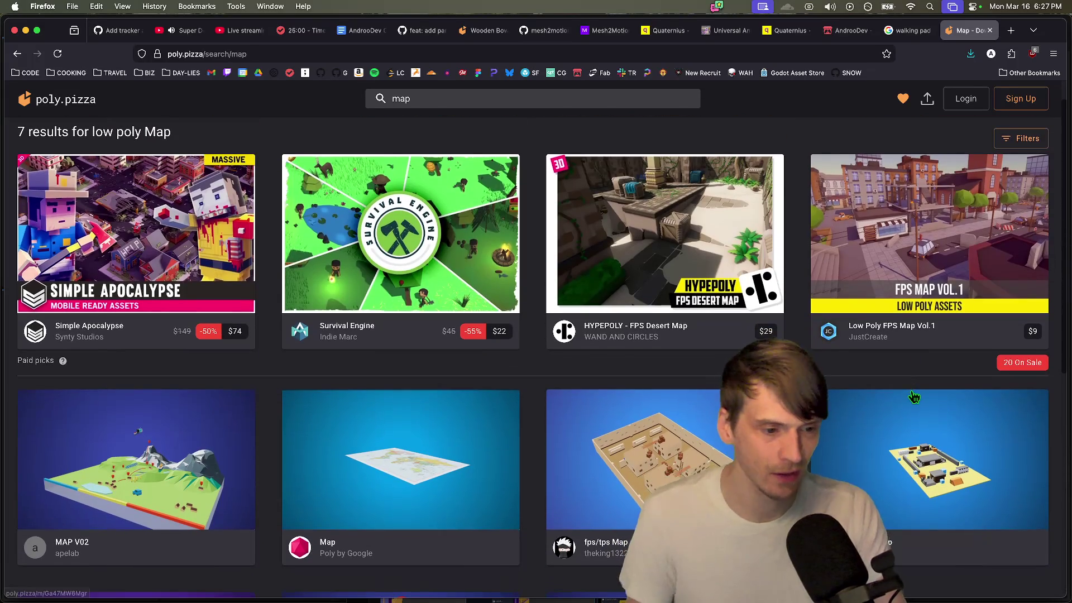
{"action": "left_click", "coordinate": [914, 398]}
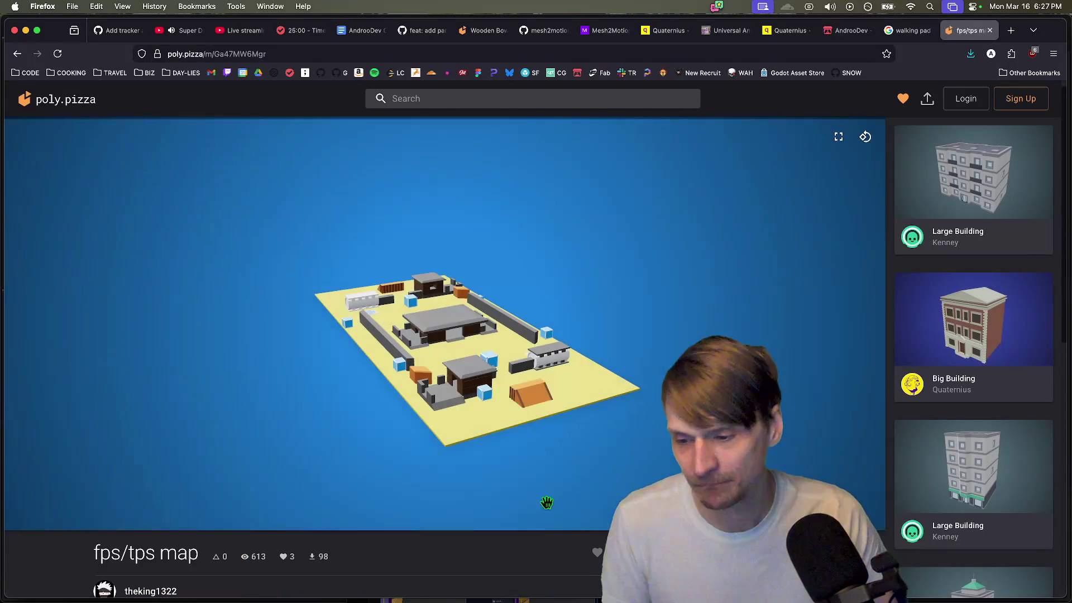
{"action": "scroll", "coordinate": [564, 475], "scroll_direction": "up", "scroll_amount": 5}
{"action": "scroll", "coordinate": [525, 391], "scroll_direction": "down", "scroll_amount": 3}
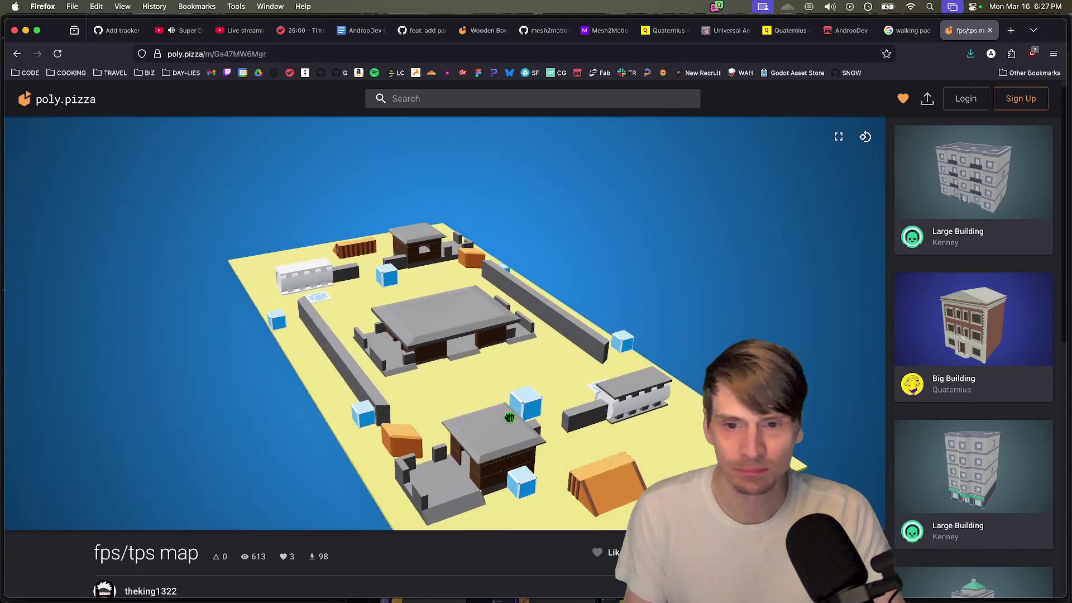
{"action": "mouse_move", "coordinate": [492, 395]}
{"action": "left_mouse_down"}
{"action": "mouse_move", "coordinate": [407, 402]}
{"action": "mouse_move", "coordinate": [445, 411]}
{"action": "mouse_move", "coordinate": [507, 403]}
{"action": "left_mouse_up"}
{"action": "scroll", "coordinate": [497, 436], "scroll_direction": "up", "scroll_amount": 3}
{"action": "scroll", "coordinate": [491, 452], "scroll_direction": "down", "scroll_amount": 4}
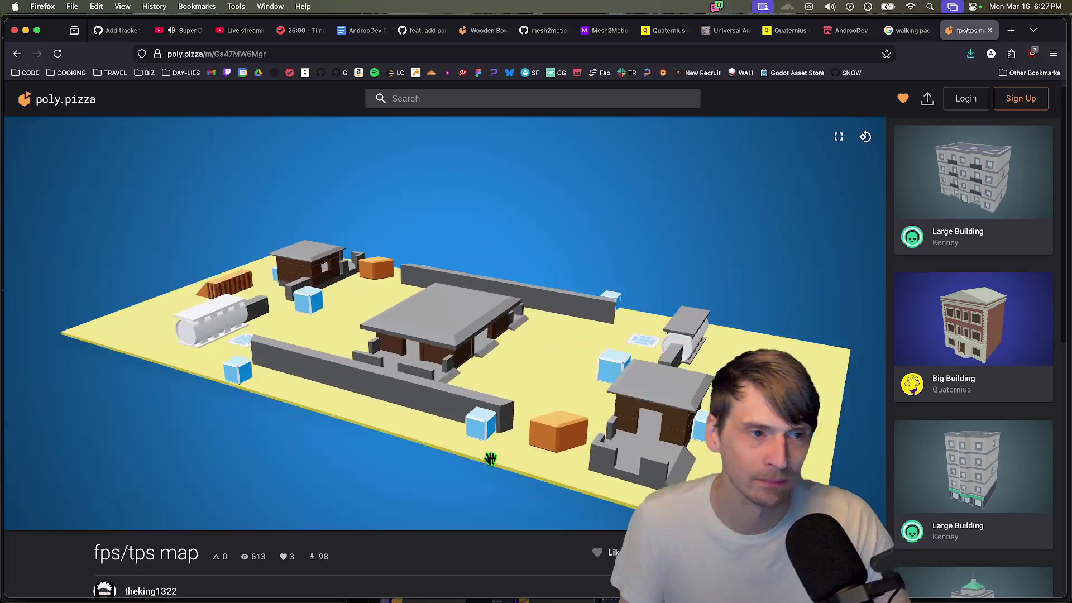
{"action": "scroll", "coordinate": [498, 426], "scroll_direction": "up", "scroll_amount": 5}
Step: Browse the CODE bookmarks folder and open the Kirka Map Editor from it
{"action": "mouse_move", "coordinate": [432, 589]}
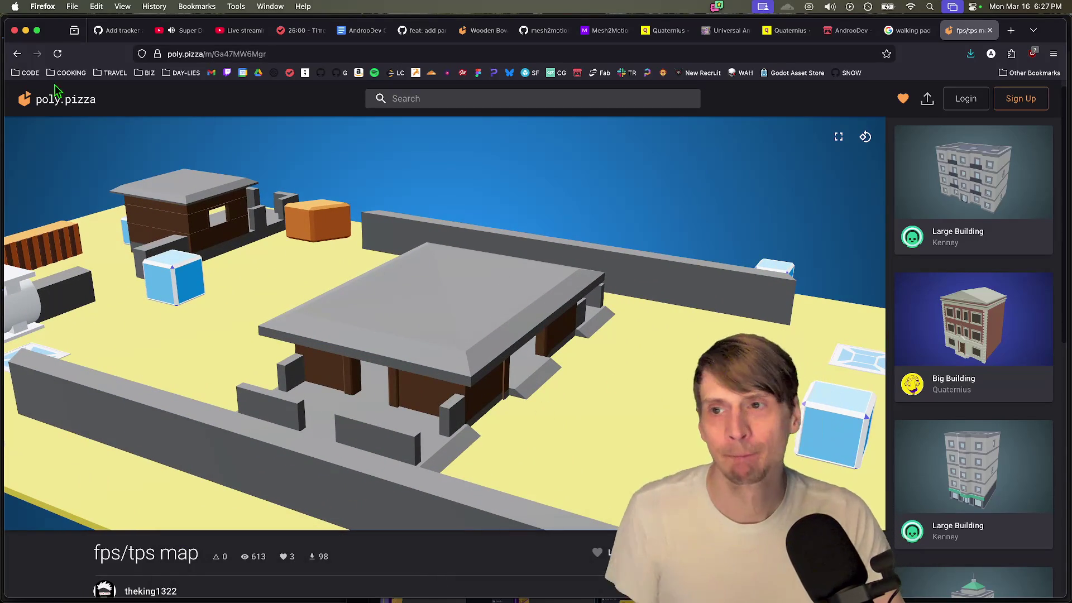
{"action": "left_click", "coordinate": [34, 74]}
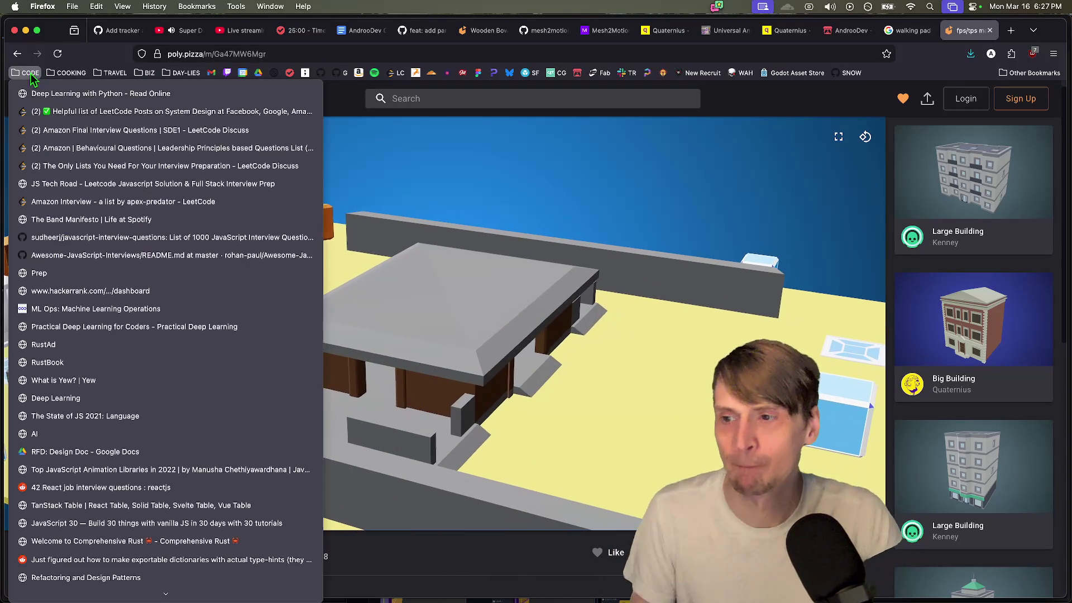
{"action": "scroll", "coordinate": [167, 391], "scroll_direction": "down", "scroll_amount": 10}
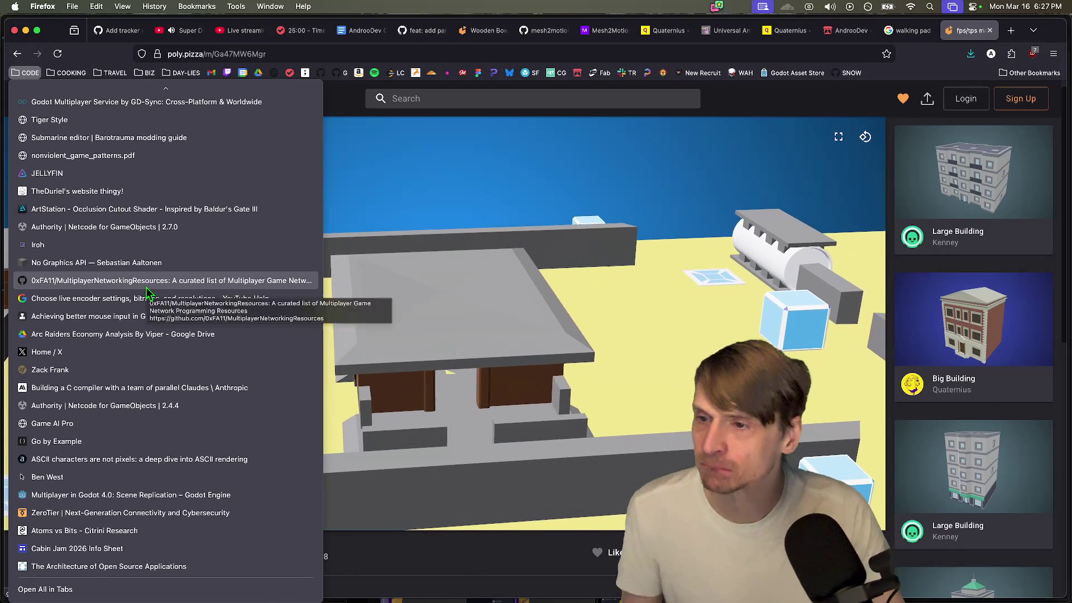
{"action": "scroll", "coordinate": [166, 234], "scroll_direction": "up", "scroll_amount": 3}
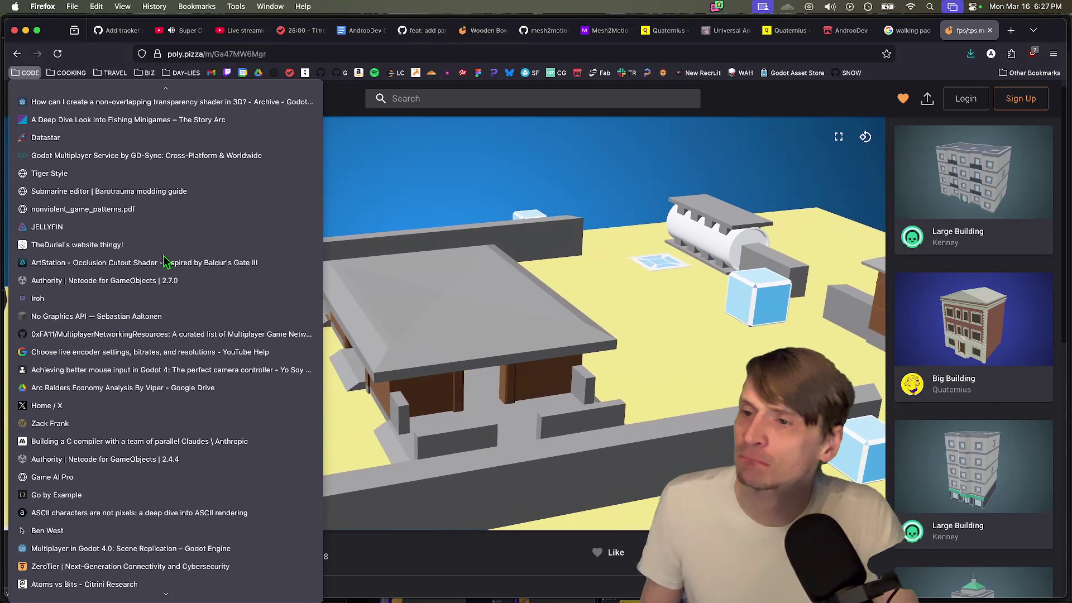
{"action": "scroll", "coordinate": [165, 196], "scroll_direction": "up", "scroll_amount": 3}
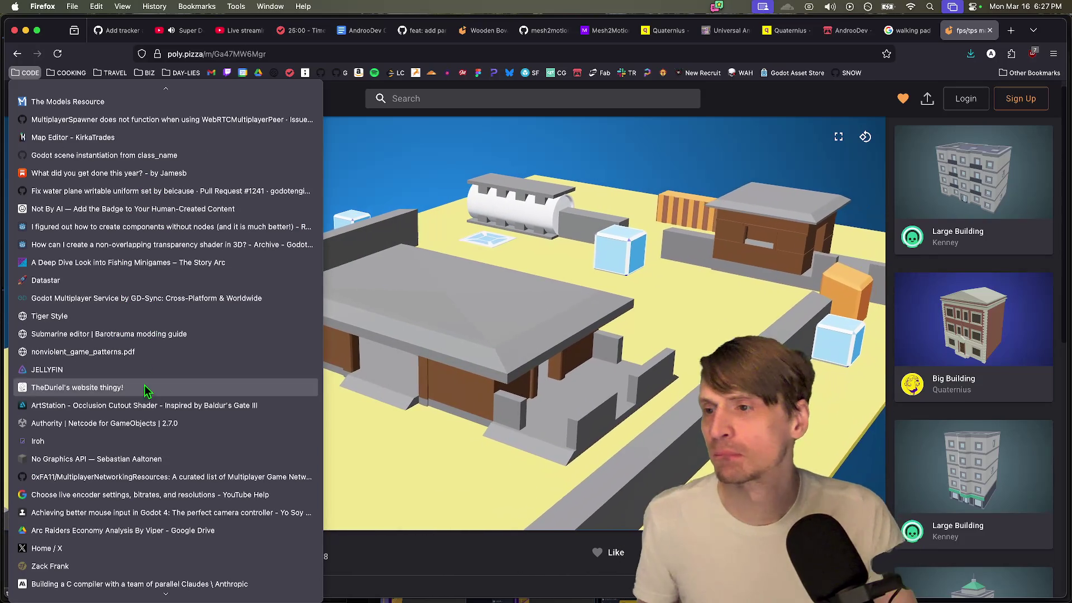
{"action": "scroll", "coordinate": [150, 385], "scroll_direction": "up", "scroll_amount": 3}
{"action": "left_click", "coordinate": [163, 191]}
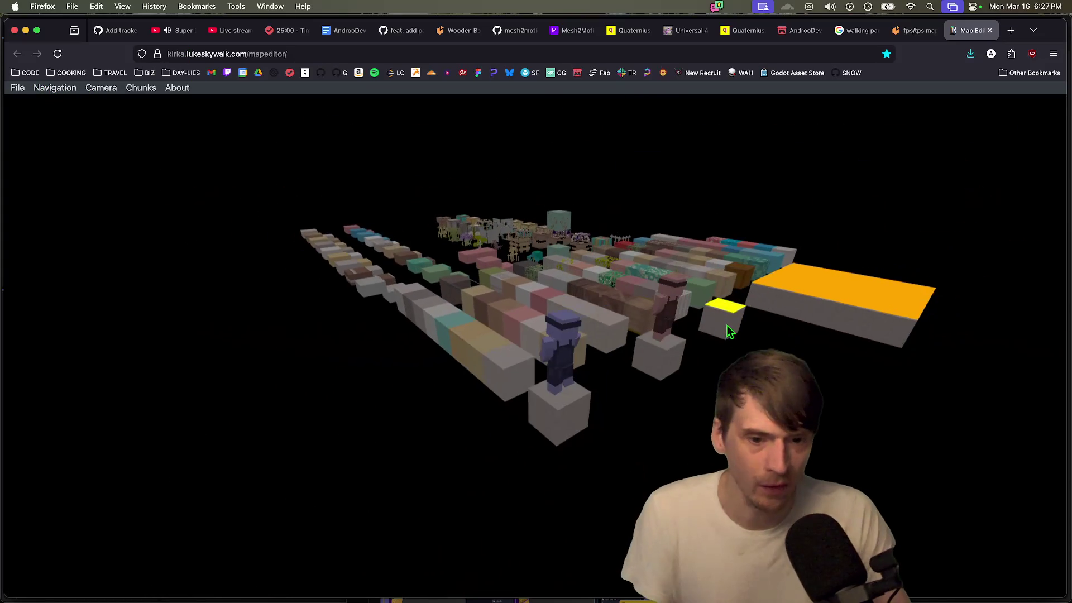
Step: Expand the File and Navigation panels and look through the built-in map list
{"action": "left_click", "coordinate": [18, 89]}
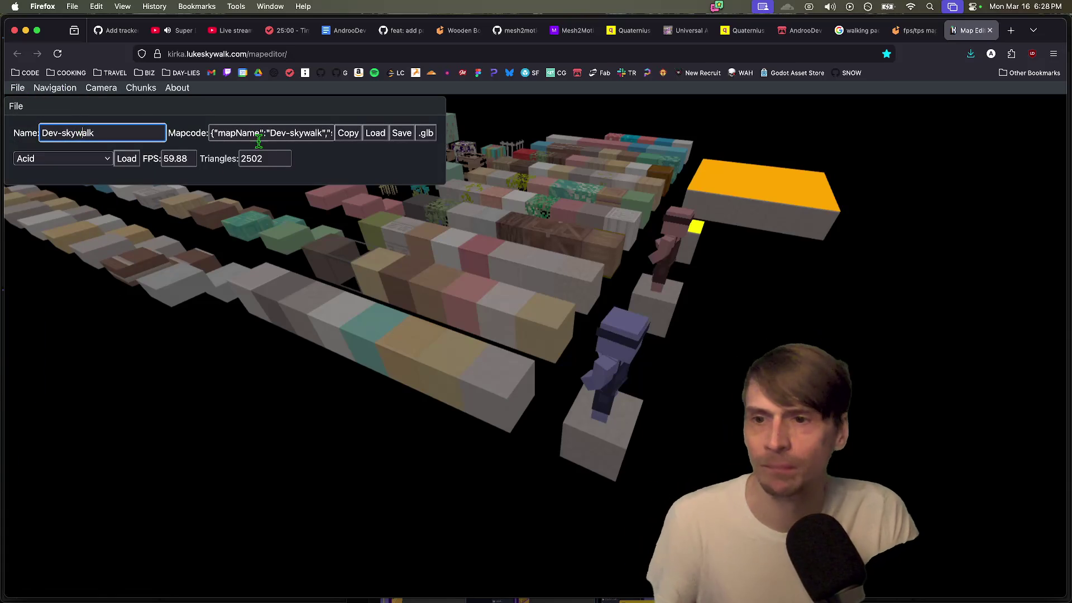
{"action": "left_click", "coordinate": [54, 90]}
{"action": "left_click", "coordinate": [90, 98]}
{"action": "left_click", "coordinate": [90, 98]}
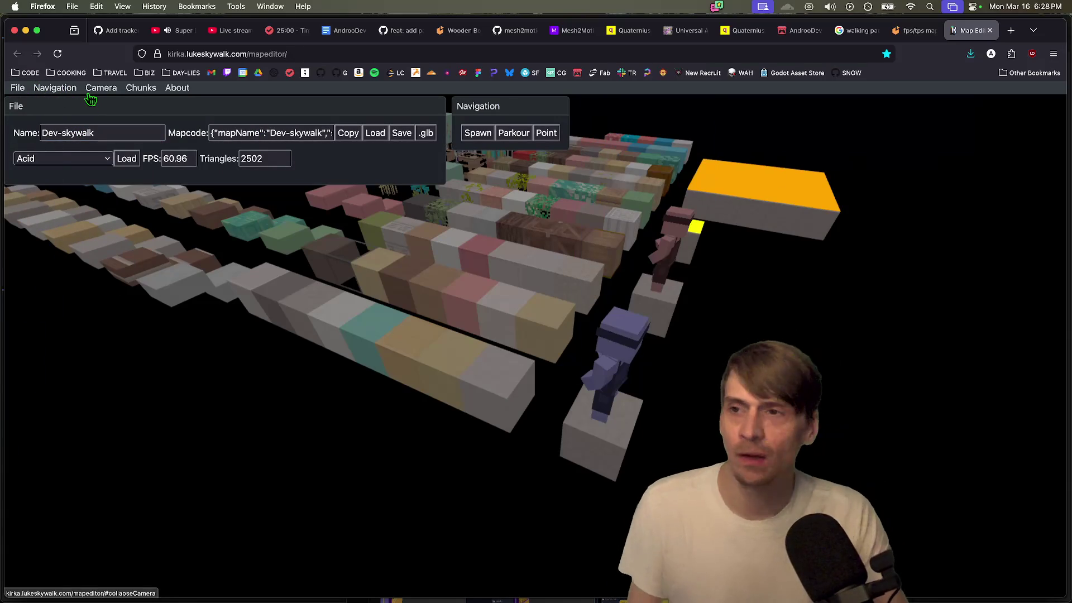
{"action": "left_click", "coordinate": [18, 87]}
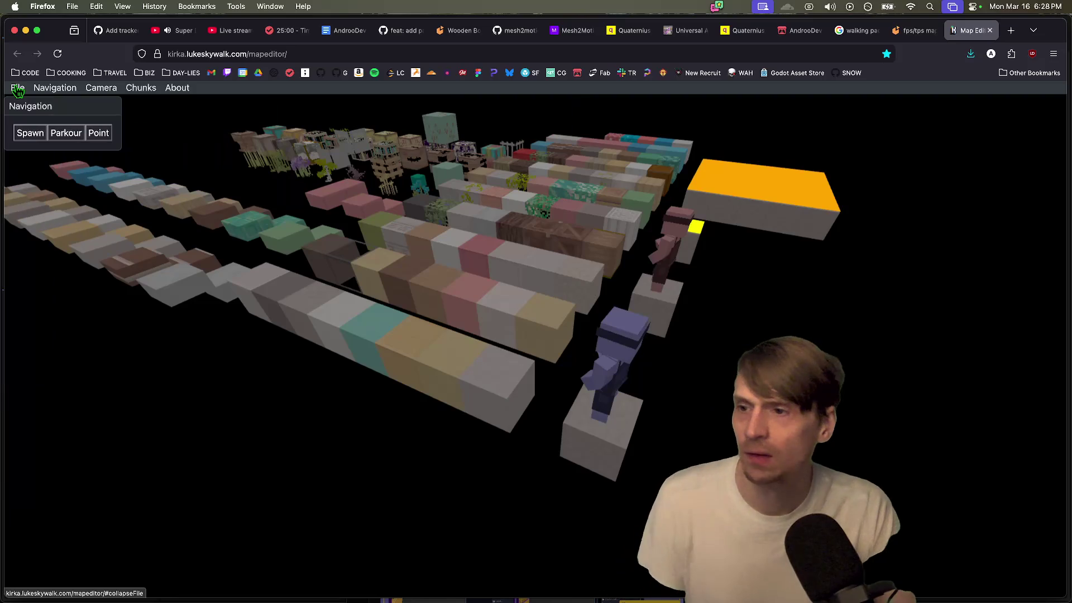
{"action": "left_click", "coordinate": [17, 89]}
{"action": "left_click", "coordinate": [86, 158]}
{"action": "scroll", "coordinate": [89, 234], "scroll_direction": "down", "scroll_amount": 10}
{"action": "scroll", "coordinate": [84, 268], "scroll_direction": "down", "scroll_amount": 3}
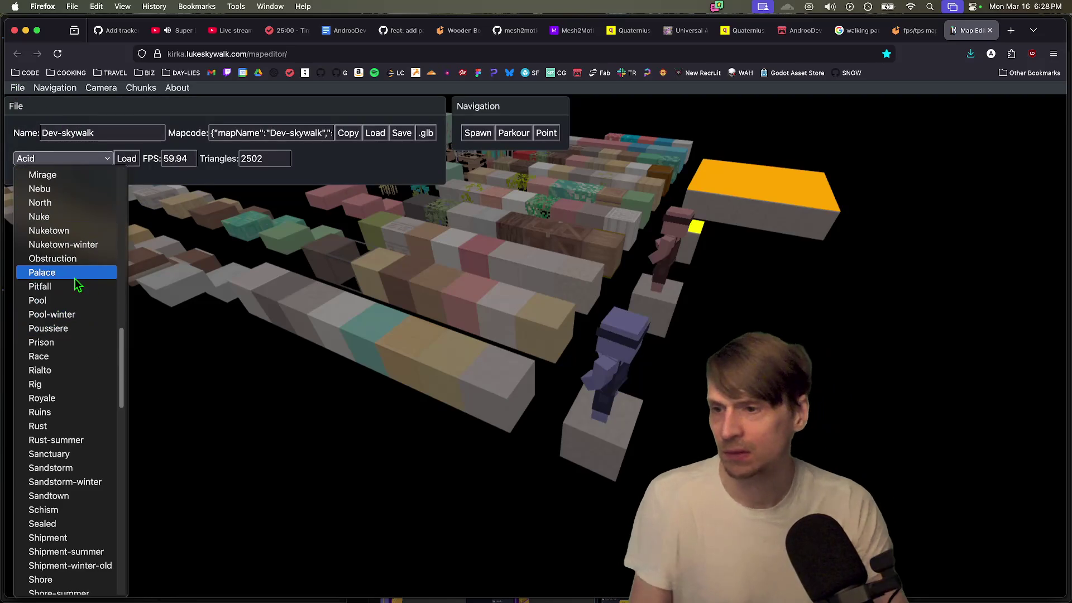
{"action": "key", "text": "Escape"}
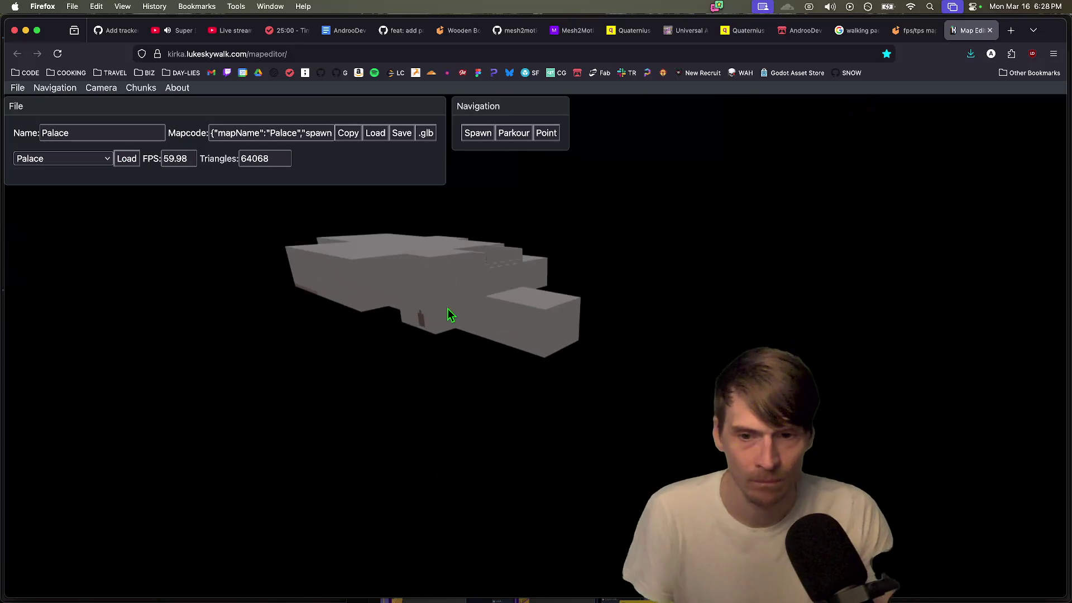
Step: Load the Inferno map, then the Dune map
{"action": "left_click", "coordinate": [89, 162]}
{"action": "left_click", "coordinate": [73, 329]}
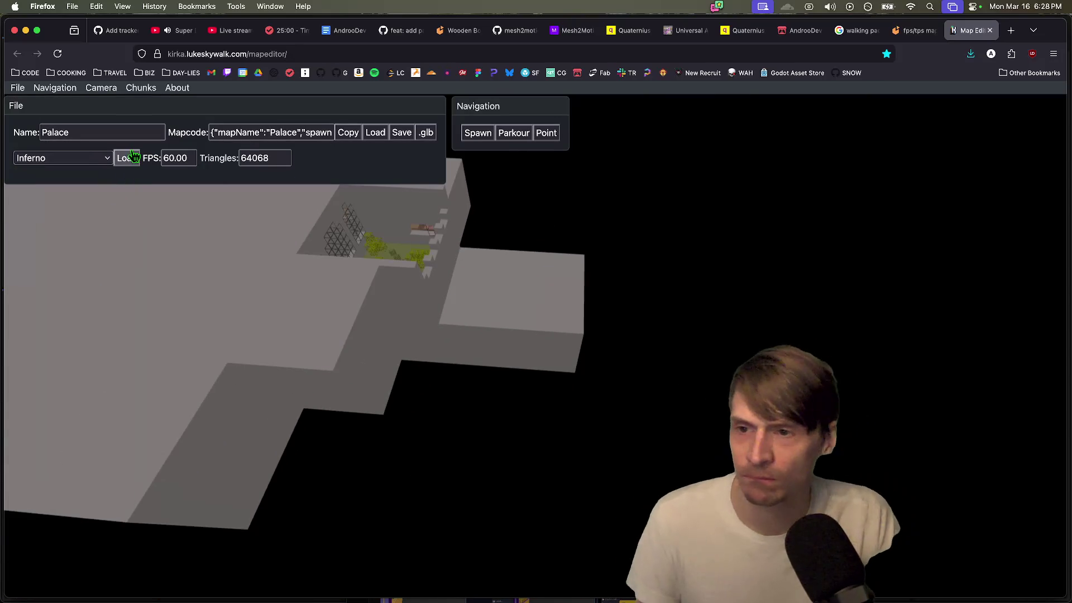
{"action": "left_click", "coordinate": [127, 158]}
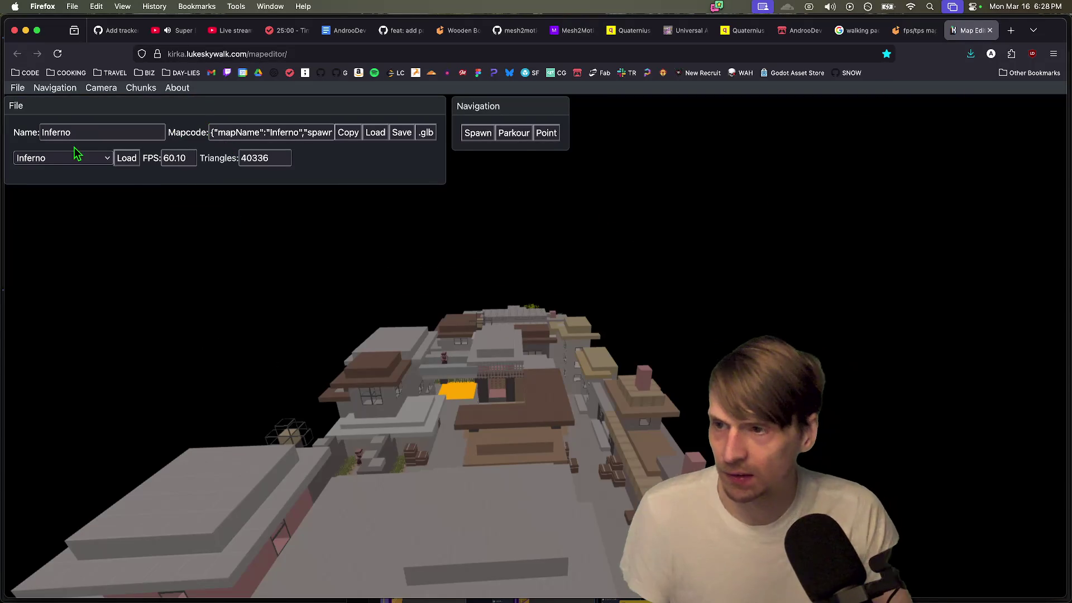
{"action": "left_click", "coordinate": [76, 159]}
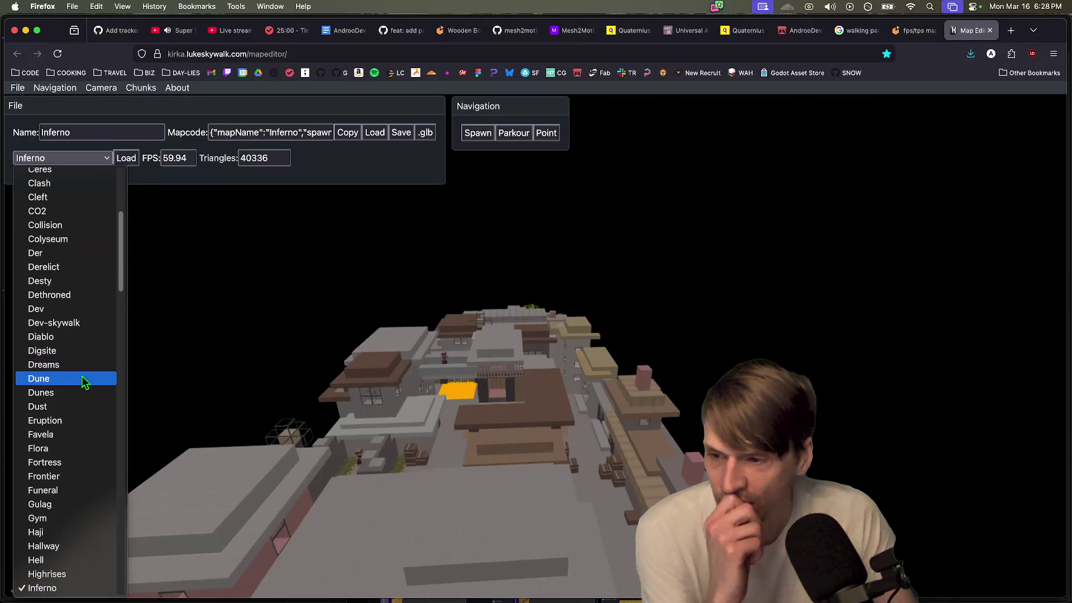
{"action": "left_click", "coordinate": [84, 380]}
{"action": "left_click", "coordinate": [126, 159]}
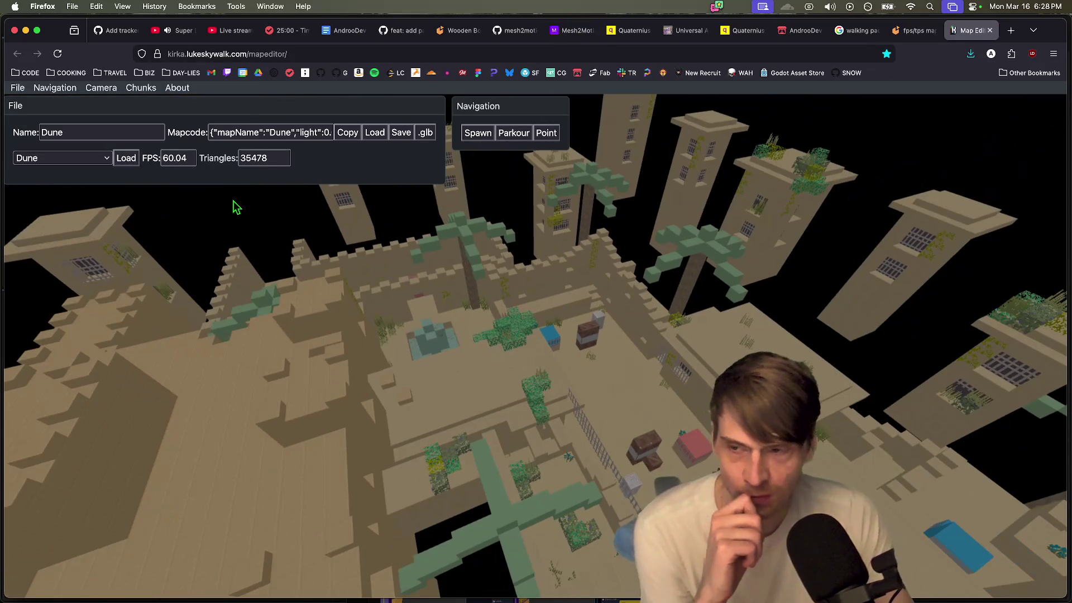
Step: Load the Rust map from the built-in map list
{"action": "left_click", "coordinate": [42, 159]}
{"action": "scroll", "coordinate": [64, 340], "scroll_direction": "down", "scroll_amount": 10}
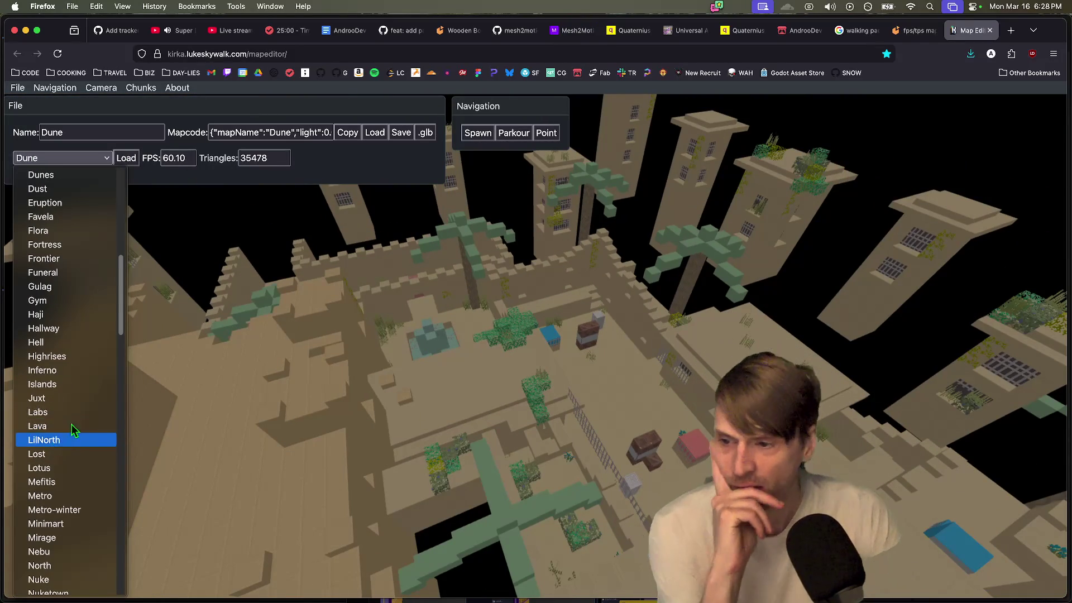
{"action": "scroll", "coordinate": [60, 441], "scroll_direction": "down", "scroll_amount": 10}
{"action": "left_click", "coordinate": [56, 524]}
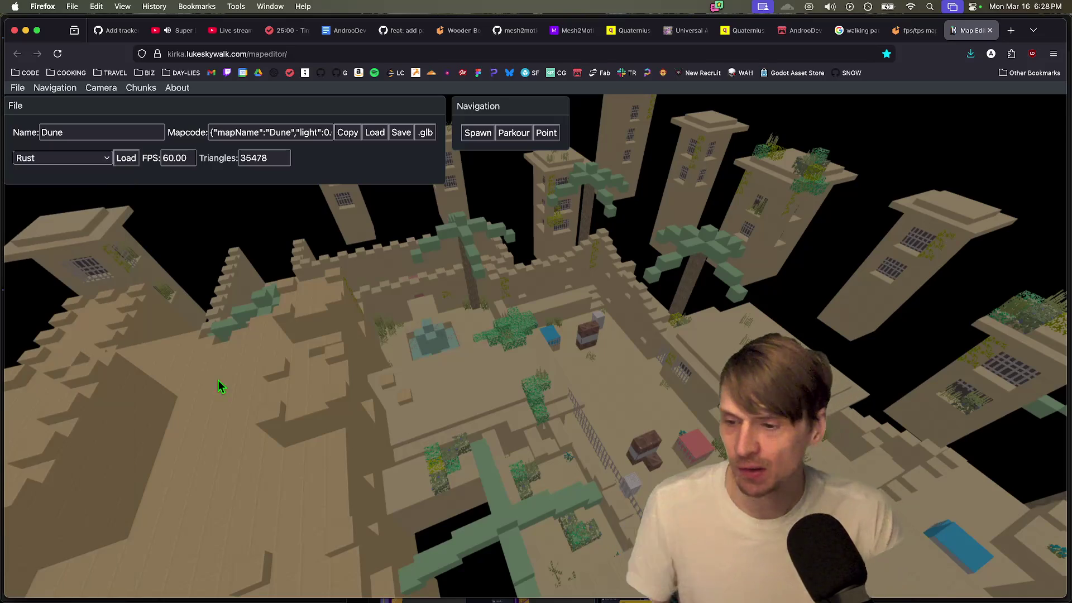
{"action": "left_click", "coordinate": [69, 162]}
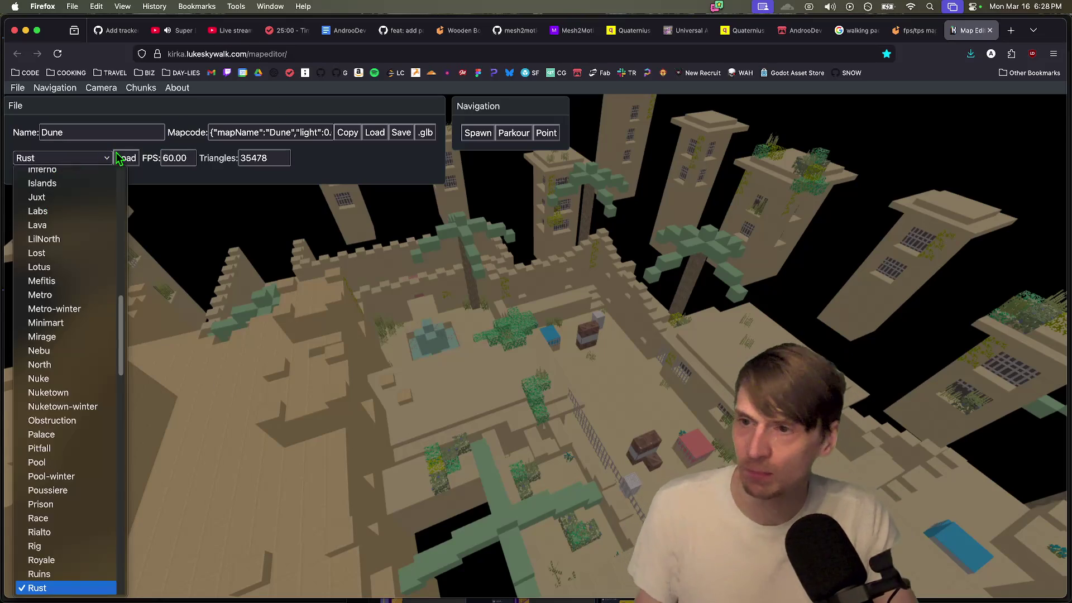
{"action": "left_click", "coordinate": [119, 158]}
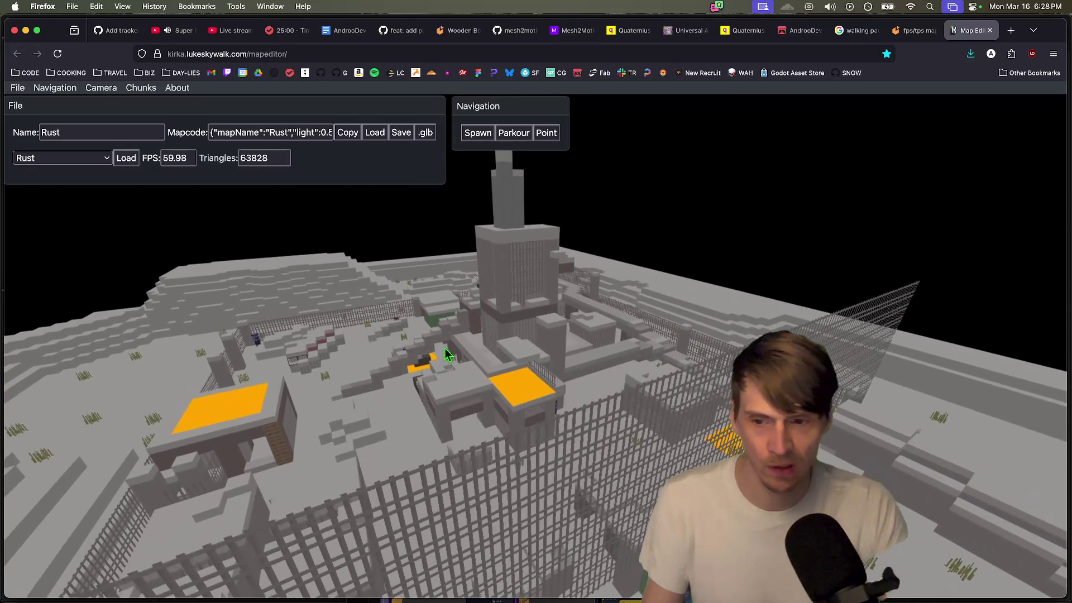
Step: Load the Towers map, then select the Island map
{"action": "left_click", "coordinate": [71, 162]}
{"action": "scroll", "coordinate": [84, 302], "scroll_direction": "down", "scroll_amount": 5}
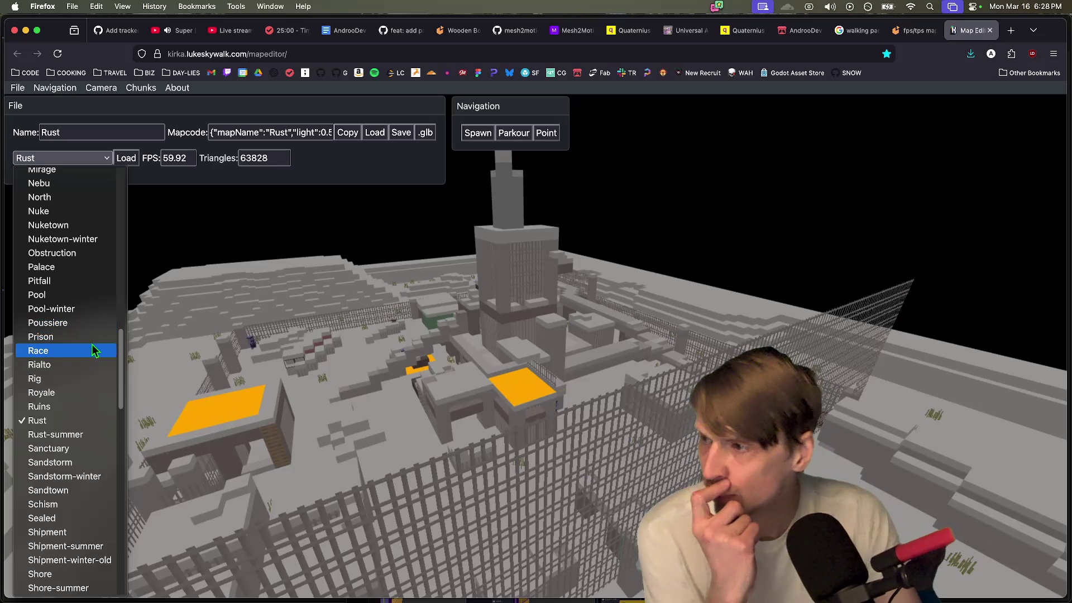
{"action": "scroll", "coordinate": [77, 351], "scroll_direction": "down", "scroll_amount": 10}
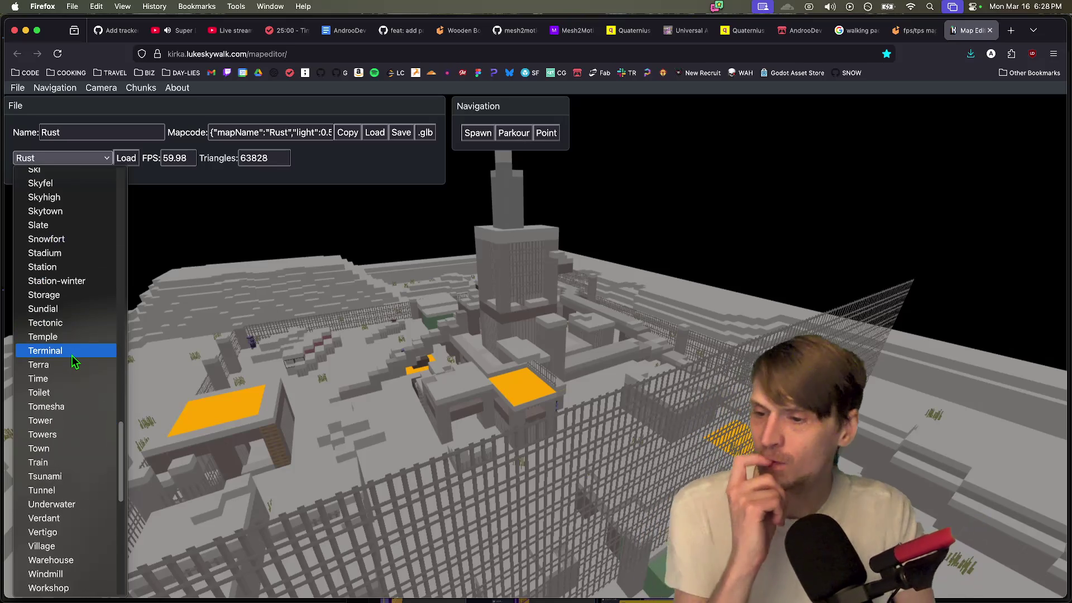
{"action": "left_click", "coordinate": [75, 432]}
{"action": "left_click", "coordinate": [124, 159]}
{"action": "left_click", "coordinate": [126, 161]}
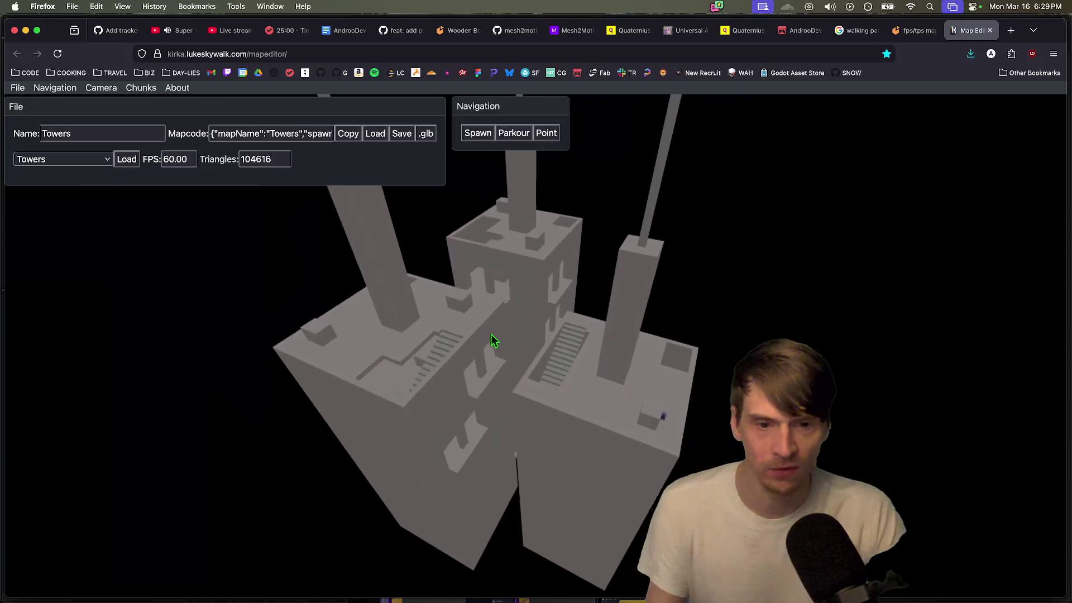
{"action": "left_click", "coordinate": [86, 162]}
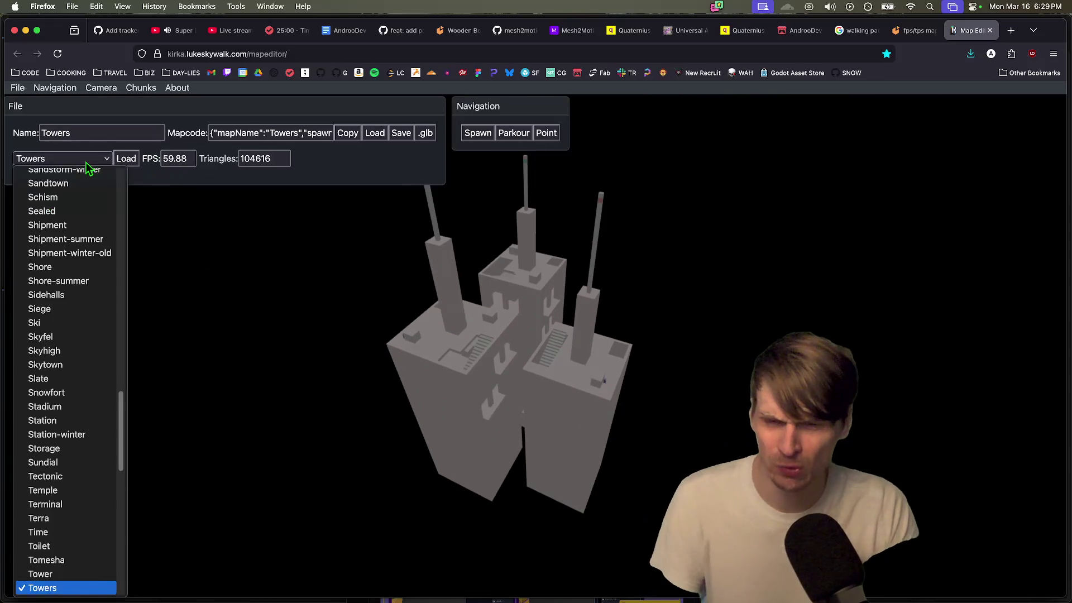
{"action": "scroll", "coordinate": [123, 436], "scroll_direction": "down", "scroll_amount": 3}
{"action": "scroll", "coordinate": [120, 438], "scroll_direction": "down", "scroll_amount": 7}
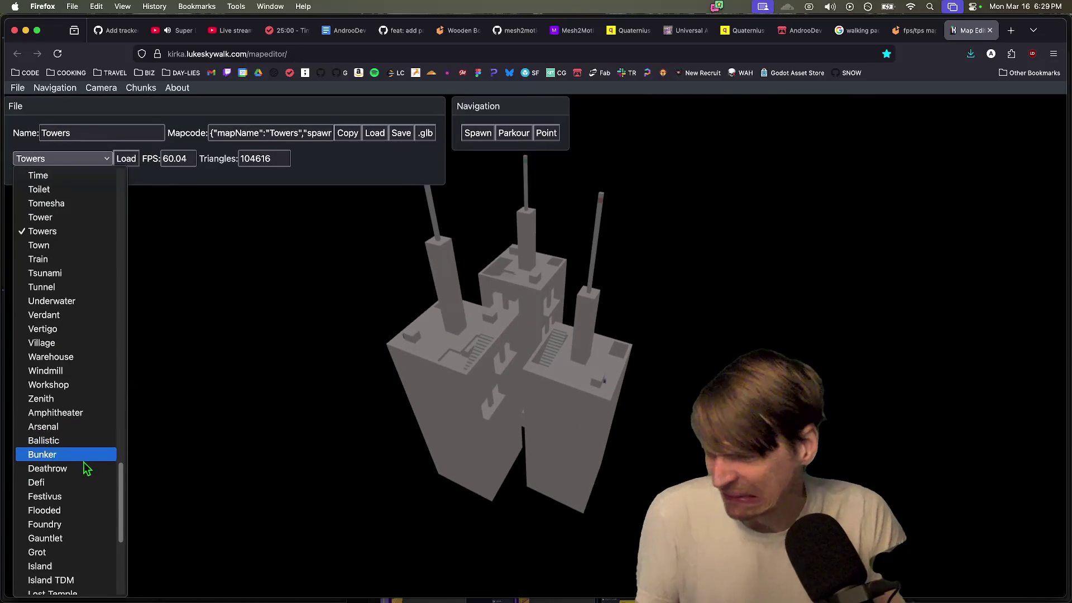
{"action": "left_click", "coordinate": [83, 539]}
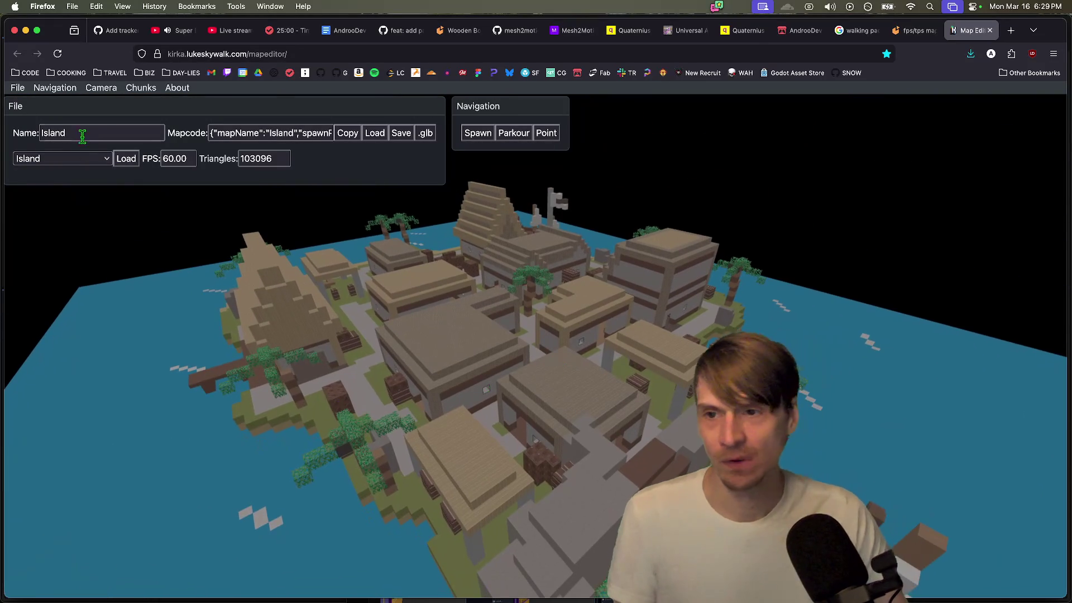
Step: Pick the Western, Yggdrasil, Bunker and Stadium maps in turn from the map list
{"action": "left_click", "coordinate": [84, 159]}
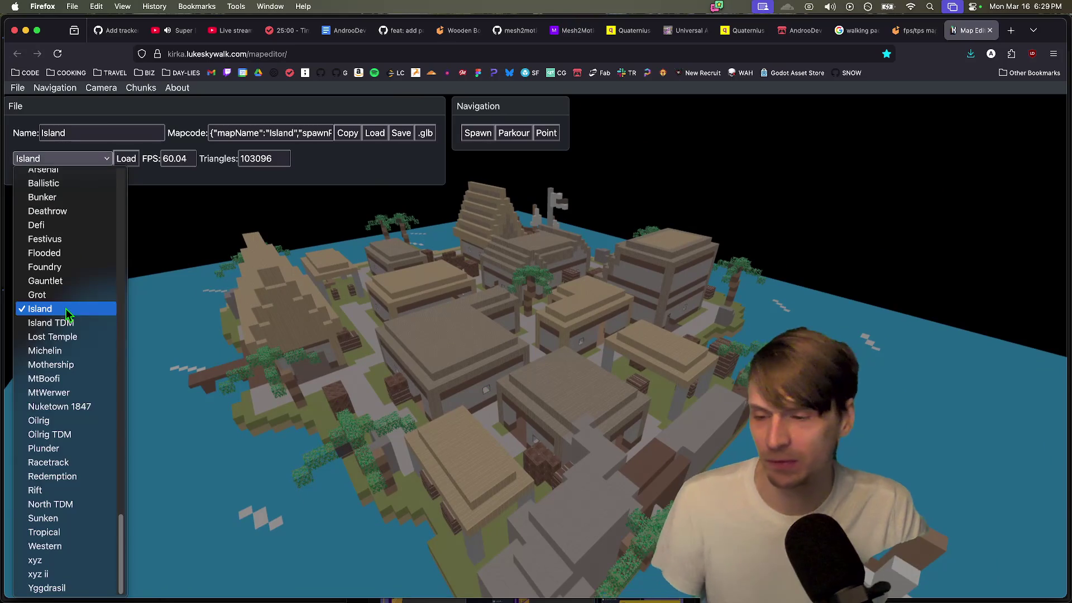
{"action": "left_click", "coordinate": [53, 551]}
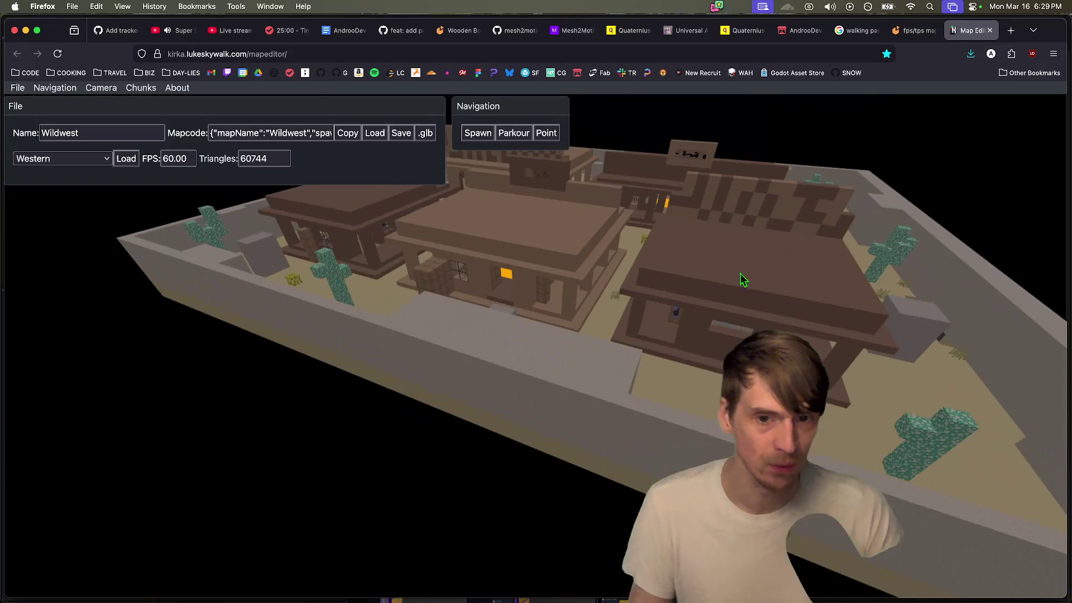
{"action": "left_click", "coordinate": [101, 159]}
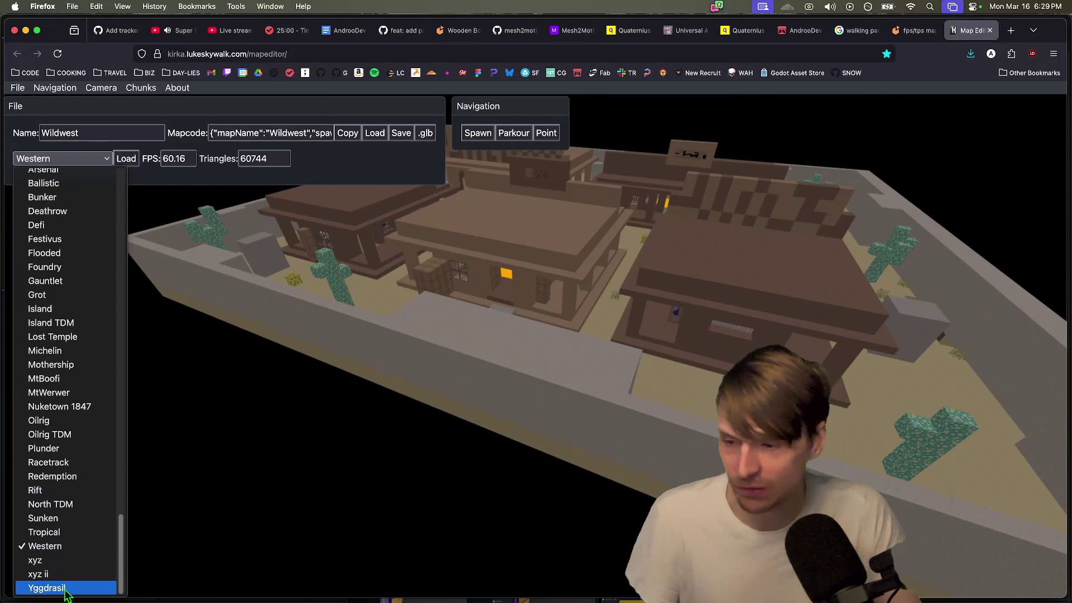
{"action": "left_click", "coordinate": [47, 588]}
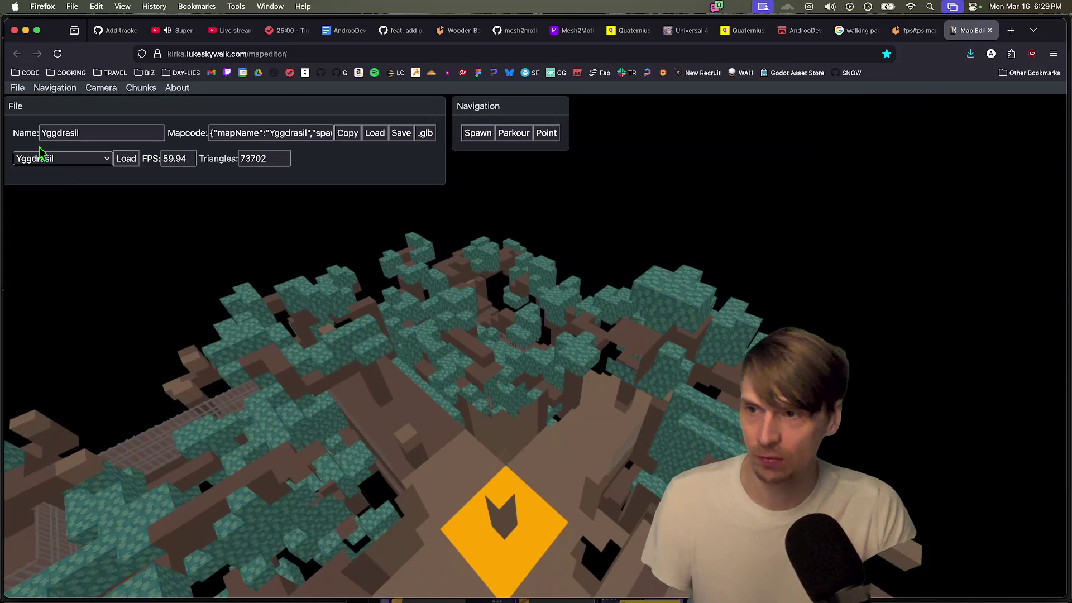
{"action": "left_click", "coordinate": [43, 163]}
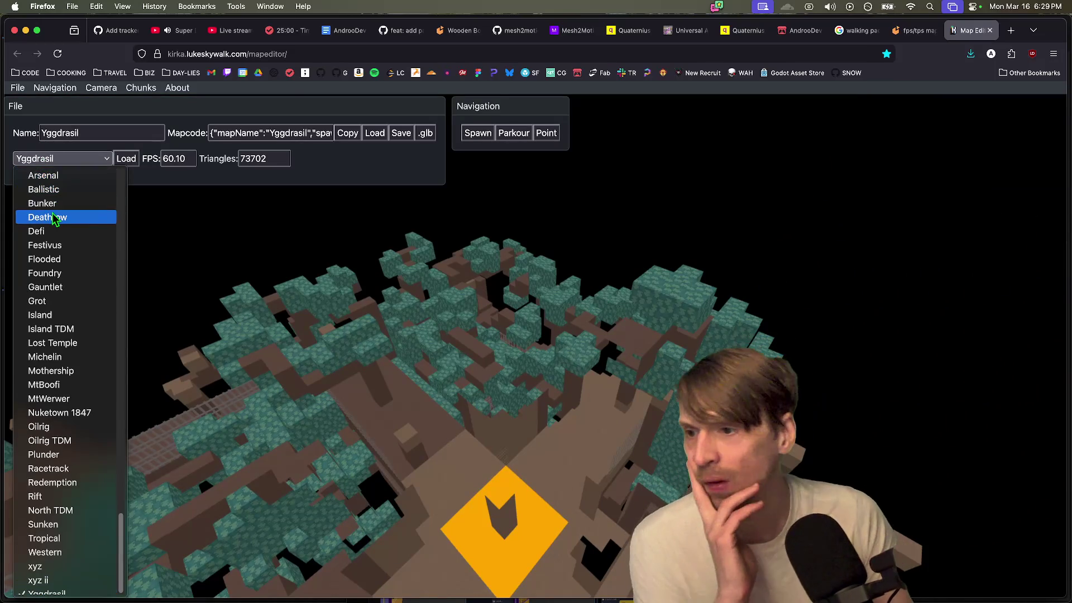
{"action": "left_click", "coordinate": [67, 205]}
{"action": "left_click", "coordinate": [68, 161]}
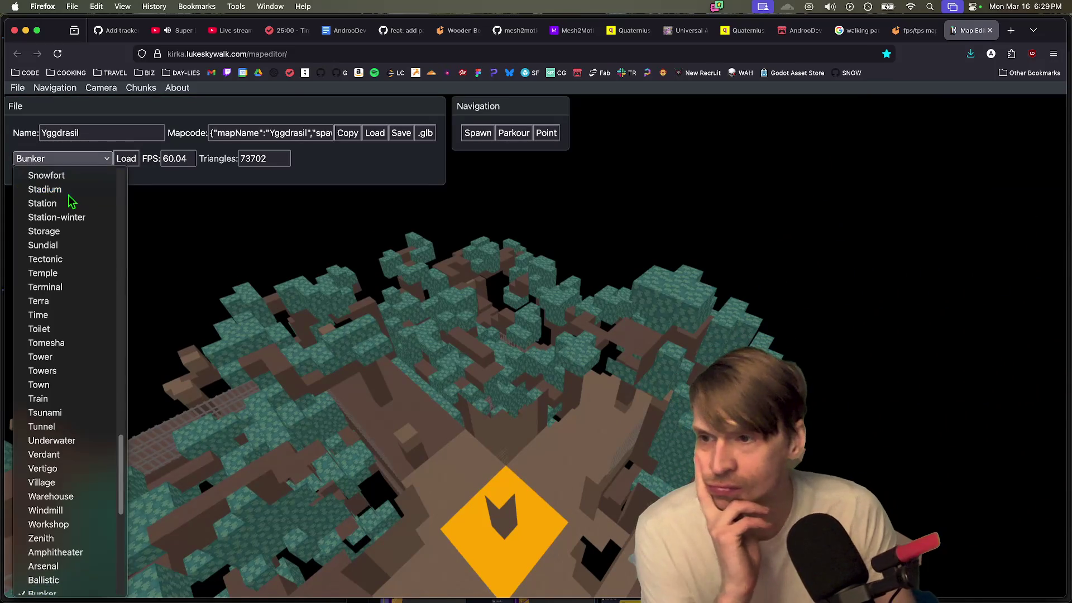
{"action": "left_click", "coordinate": [68, 194]}
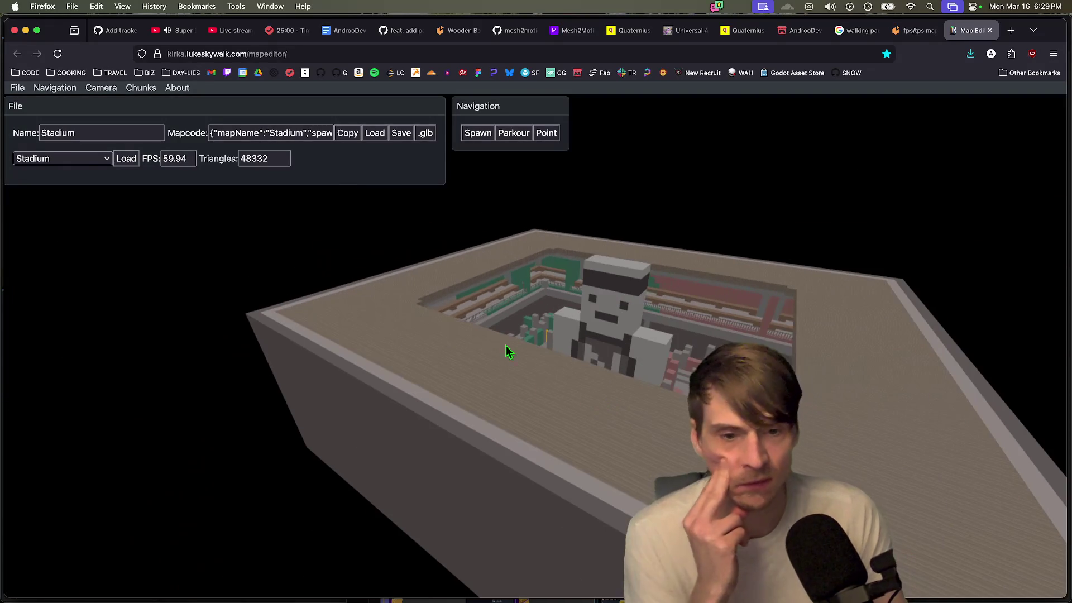
Step: Pick the Obstruction map, then load Favela and orbit over its city
{"action": "left_click", "coordinate": [96, 160]}
{"action": "scroll", "coordinate": [84, 196], "scroll_direction": "up", "scroll_amount": 5}
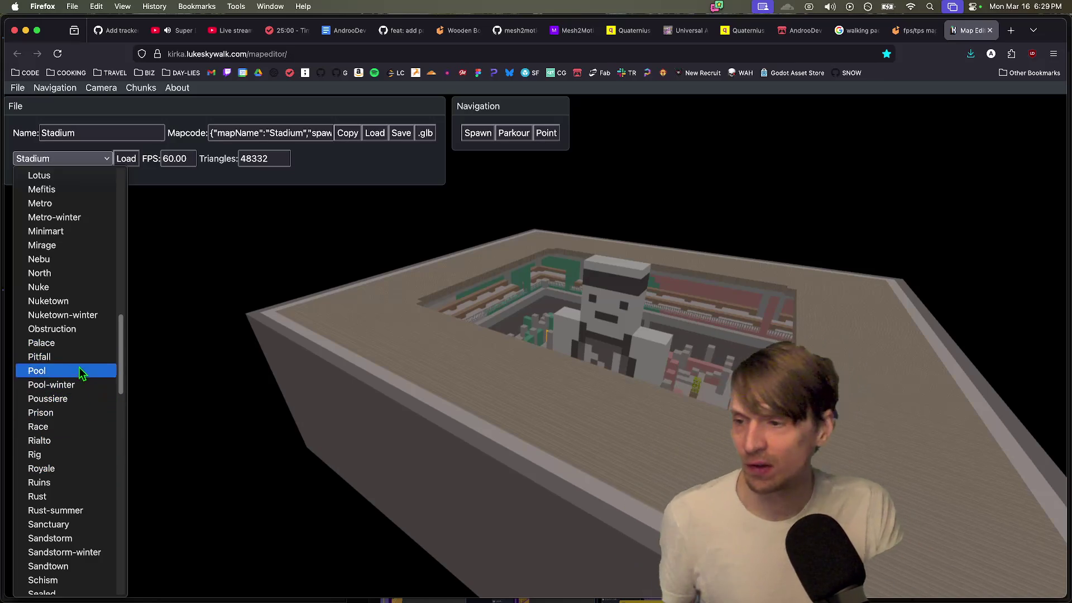
{"action": "left_click", "coordinate": [87, 332]}
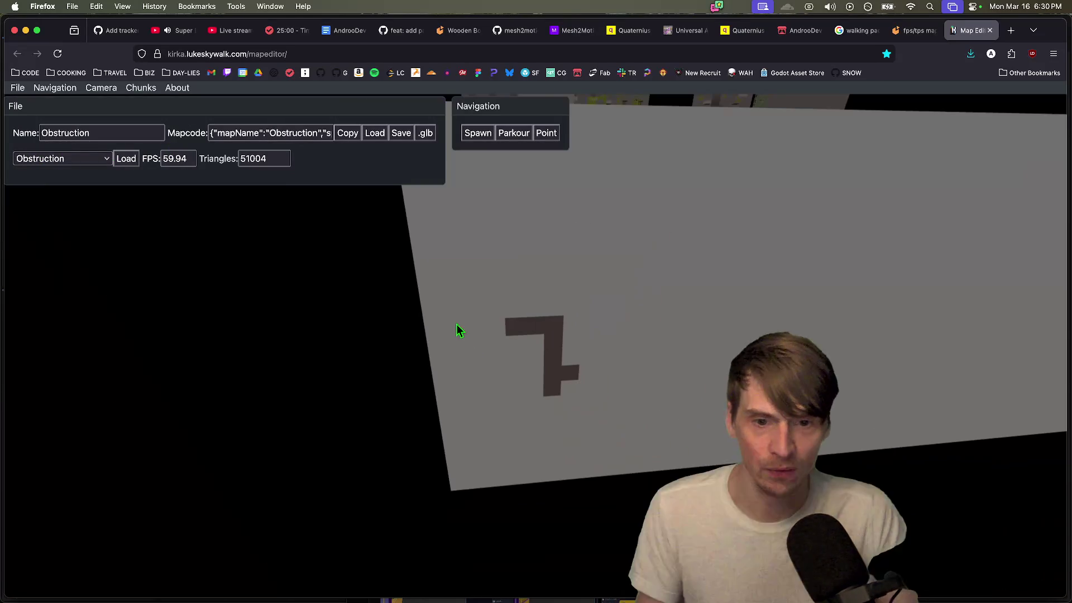
{"action": "left_click", "coordinate": [74, 160]}
{"action": "scroll", "coordinate": [72, 227], "scroll_direction": "up", "scroll_amount": 3}
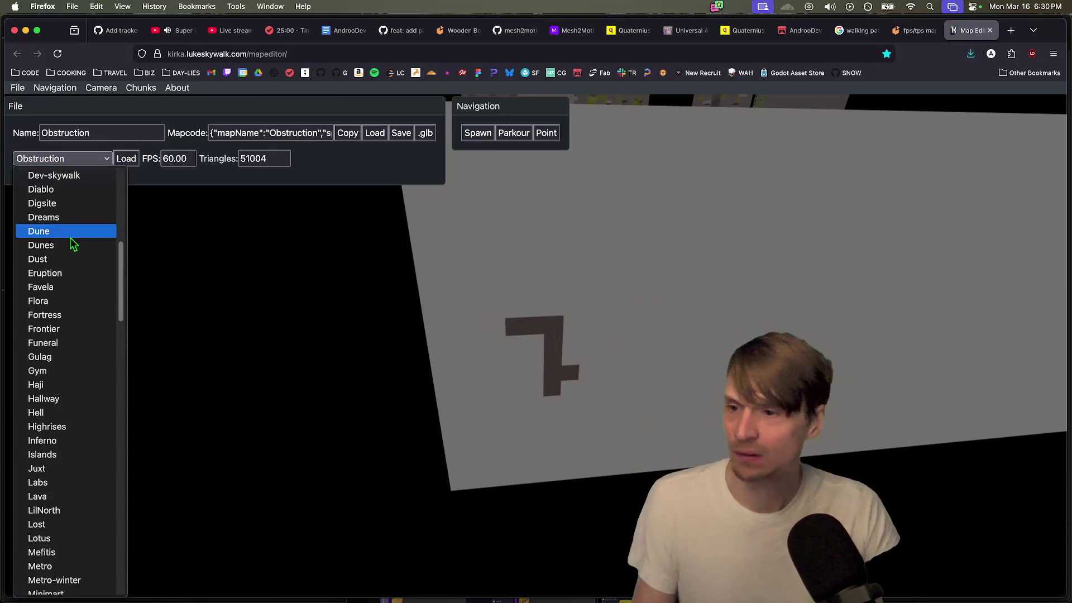
{"action": "left_click", "coordinate": [71, 291]}
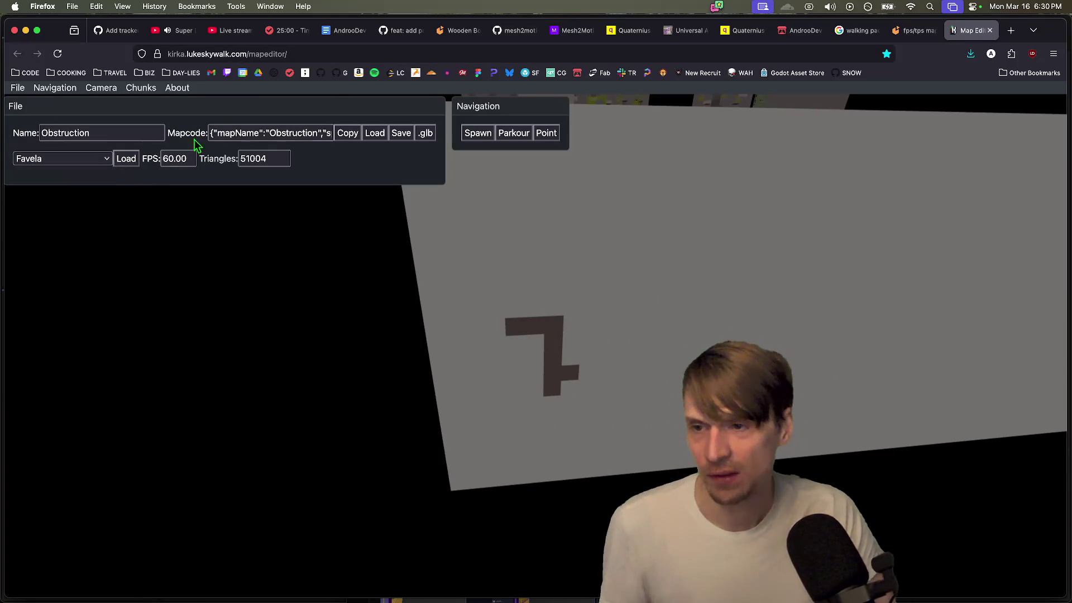
{"action": "left_click", "coordinate": [120, 156]}
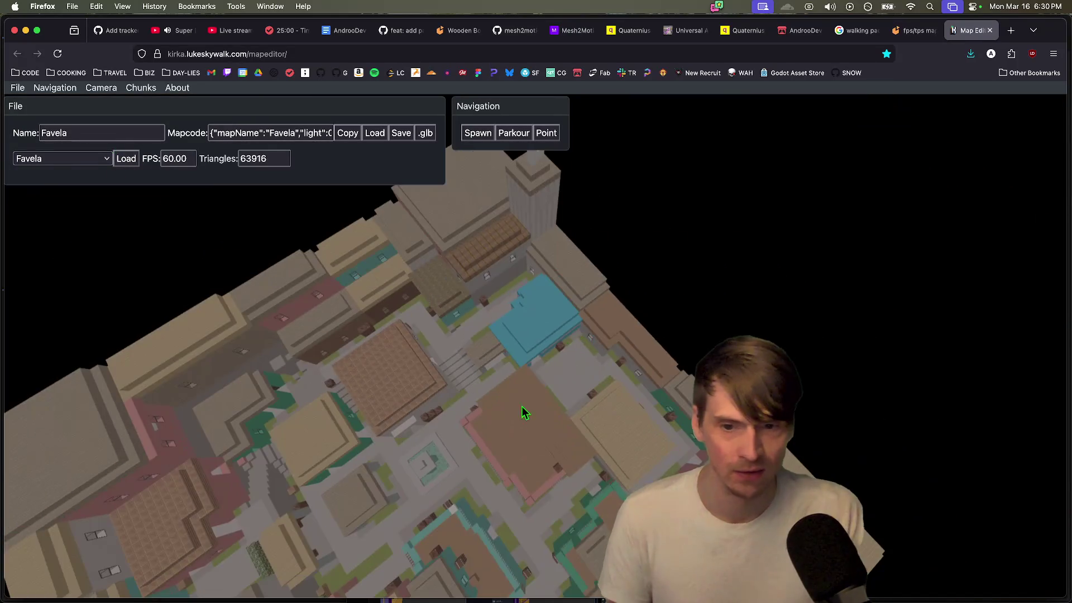
{"action": "mouse_move", "coordinate": [525, 412]}
{"action": "left_mouse_down"}
{"action": "mouse_move", "coordinate": [479, 383]}
{"action": "mouse_move", "coordinate": [376, 383]}
{"action": "mouse_move", "coordinate": [757, 278]}
{"action": "mouse_move", "coordinate": [599, 278]}
{"action": "mouse_move", "coordinate": [910, 242]}
{"action": "mouse_move", "coordinate": [732, 259]}
{"action": "mouse_move", "coordinate": [704, 380]}
{"action": "left_mouse_up"}
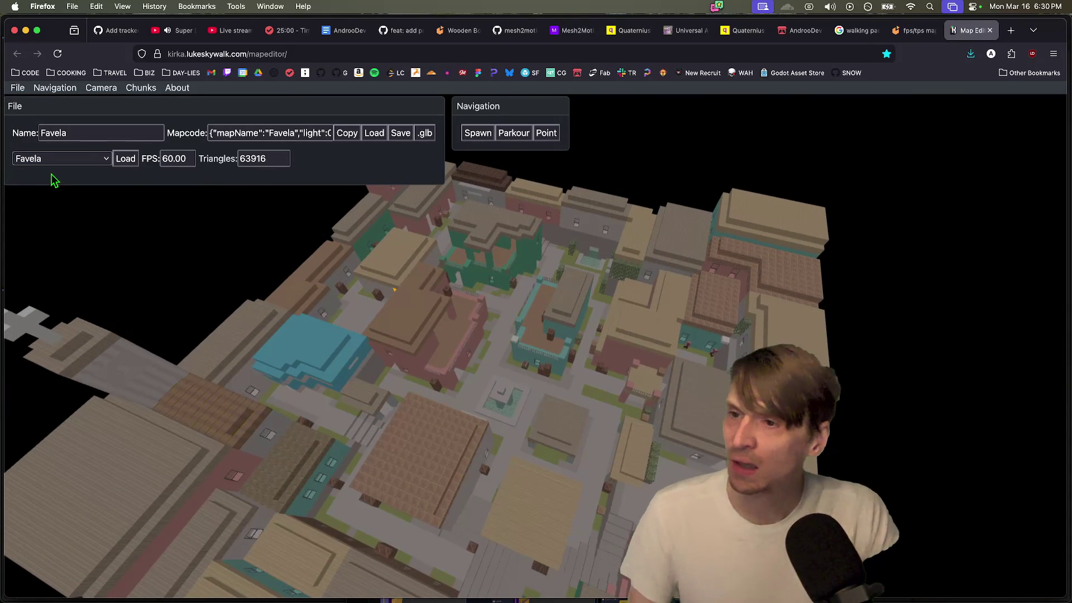
Step: Load the Blossom map, then load the CO2 map
{"action": "left_click", "coordinate": [65, 161]}
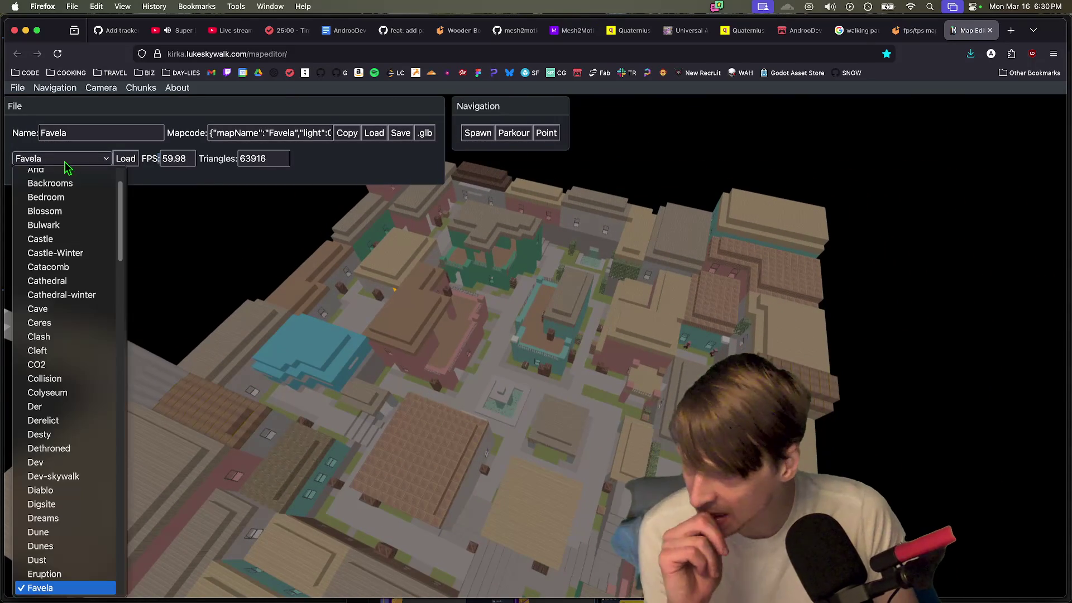
{"action": "left_click", "coordinate": [66, 218]}
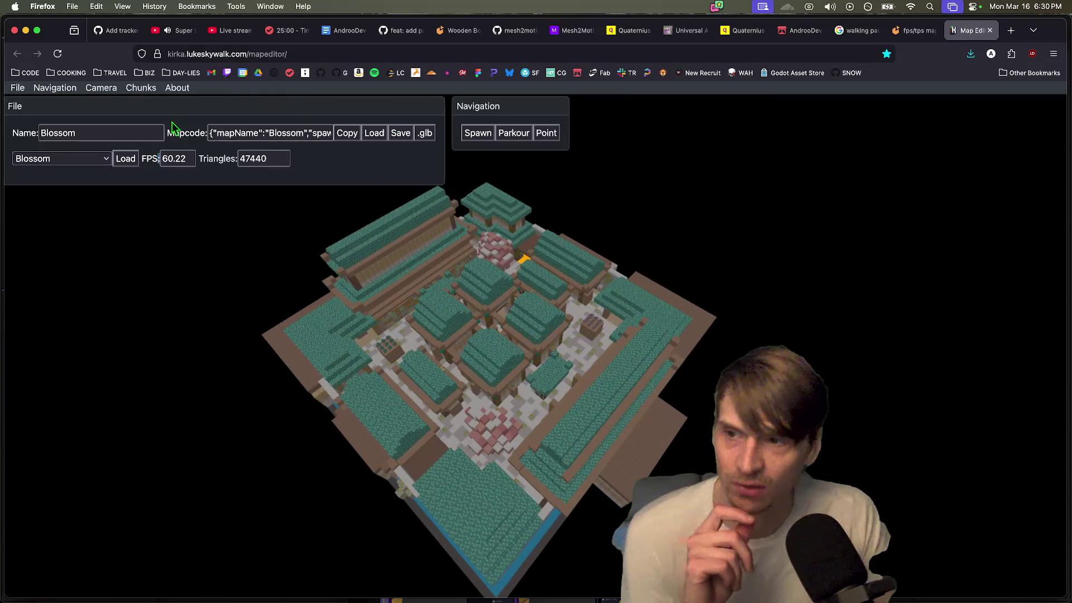
{"action": "left_click", "coordinate": [123, 161]}
{"action": "left_click", "coordinate": [99, 160]}
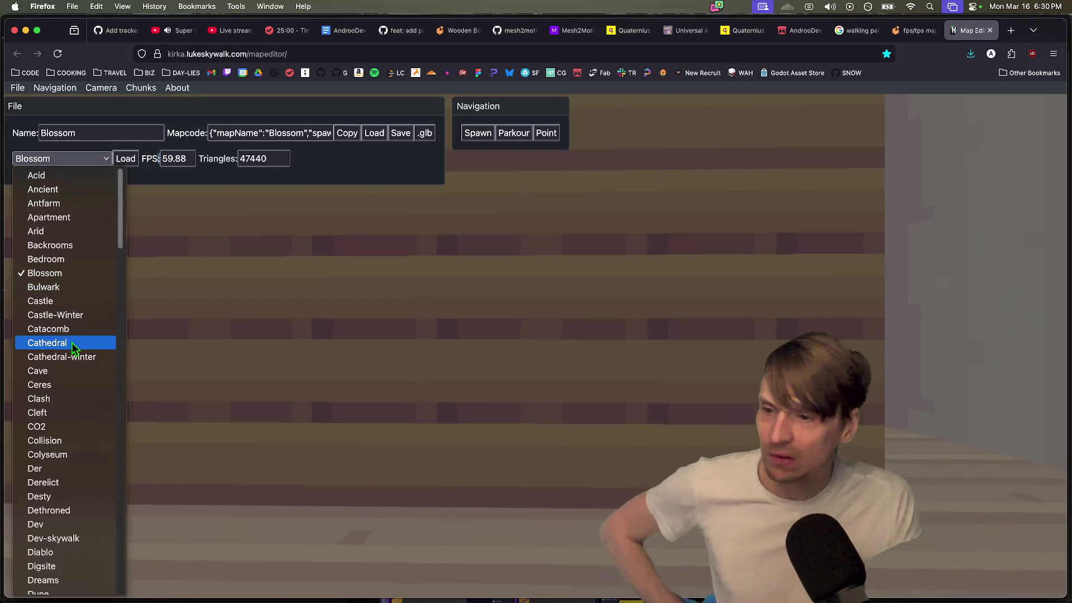
{"action": "key", "text": "Escape"}
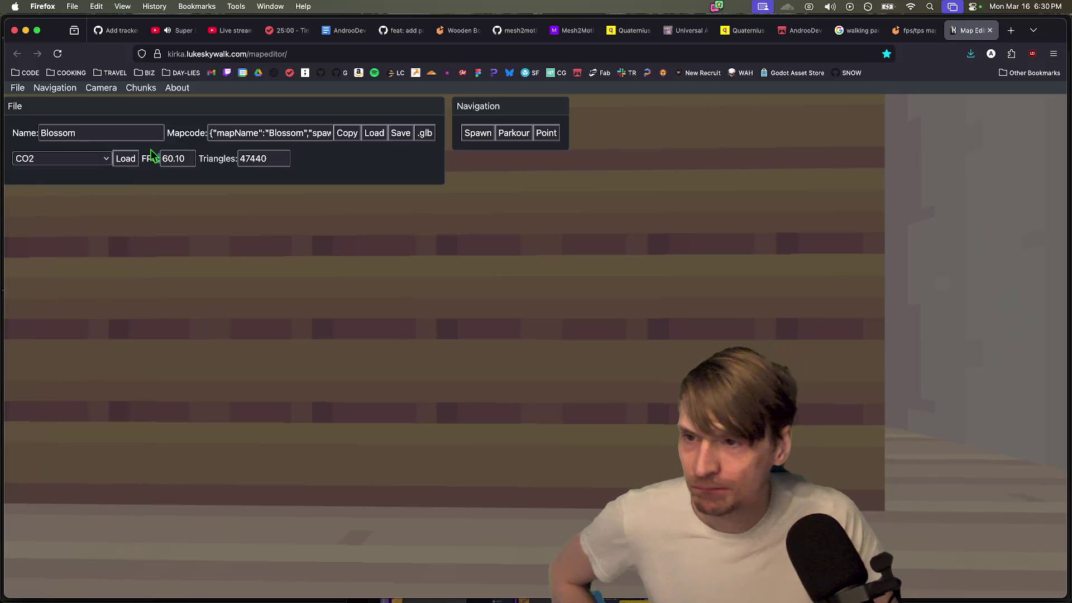
{"action": "left_click", "coordinate": [138, 158]}
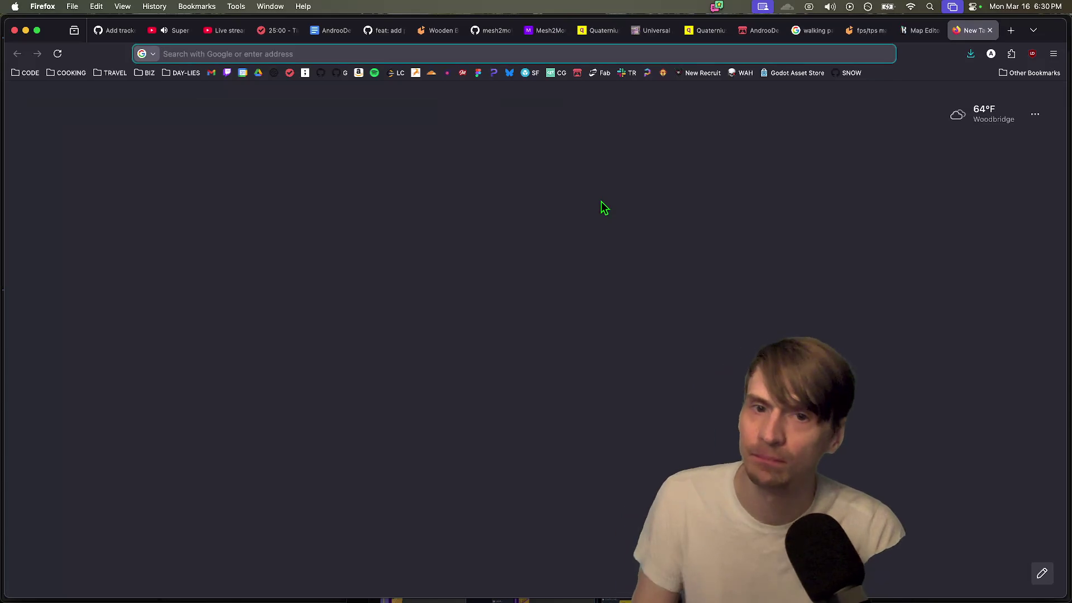
Step: Open Sketchfab in the new tab and search models for 'mapa'
{"action": "left_click", "coordinate": [534, 73]}
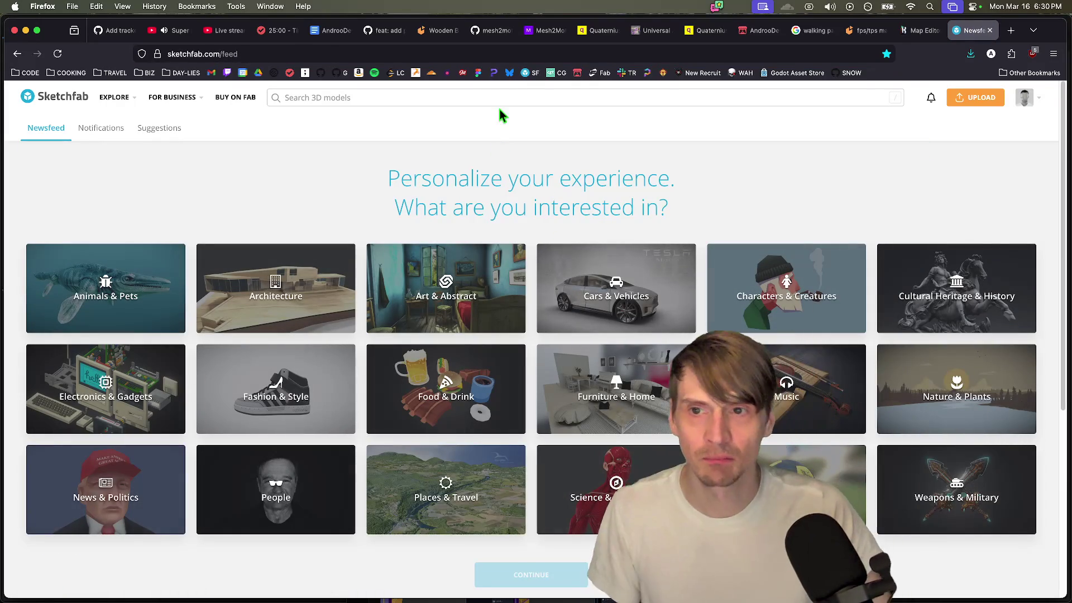
{"action": "left_click", "coordinate": [510, 98]}
{"action": "type", "text": "map"}
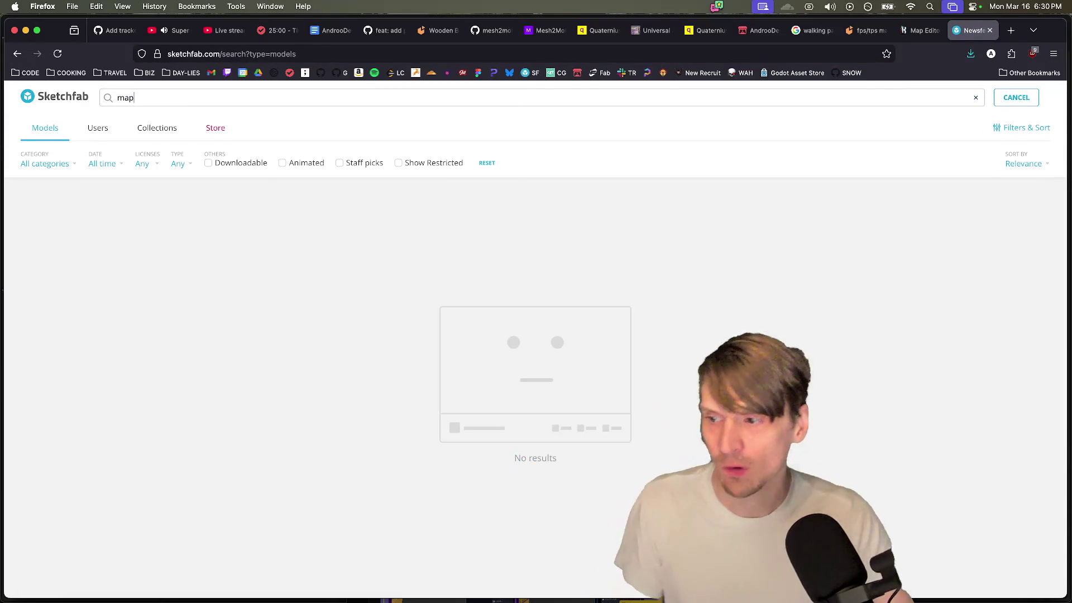
{"action": "scroll", "coordinate": [478, 247], "scroll_direction": "down", "scroll_amount": 2}
{"action": "scroll", "coordinate": [477, 247], "scroll_direction": "down", "scroll_amount": 8}
{"action": "scroll", "coordinate": [480, 244], "scroll_direction": "up", "scroll_amount": 10}
{"action": "type", "text": "a"}
{"action": "key", "text": "Return"}
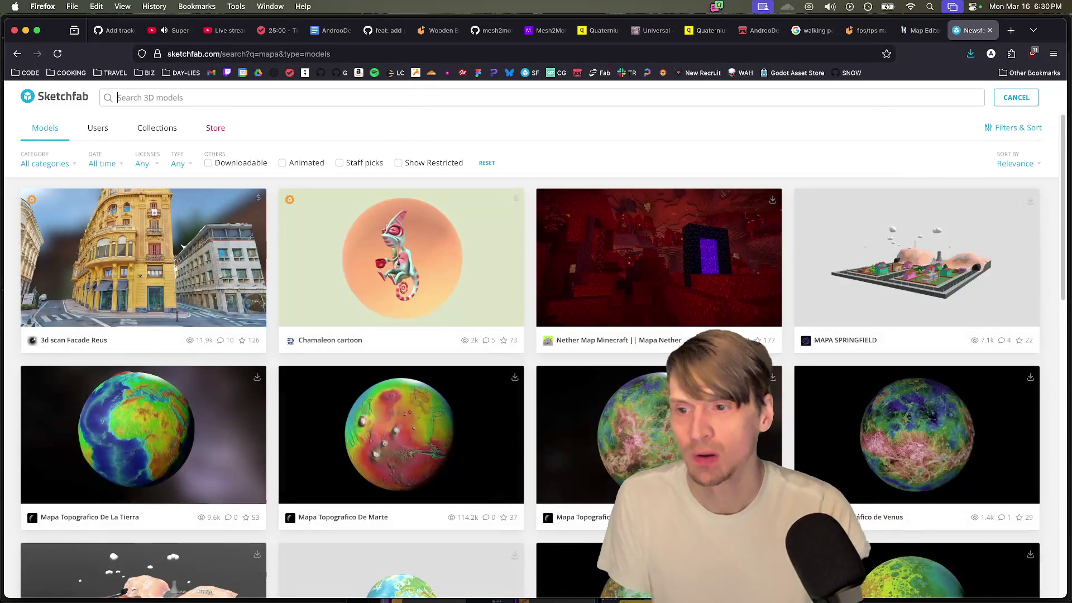
Step: Search Sketchfab for 'defense' and scroll the results
{"action": "type", "text": "defense"}
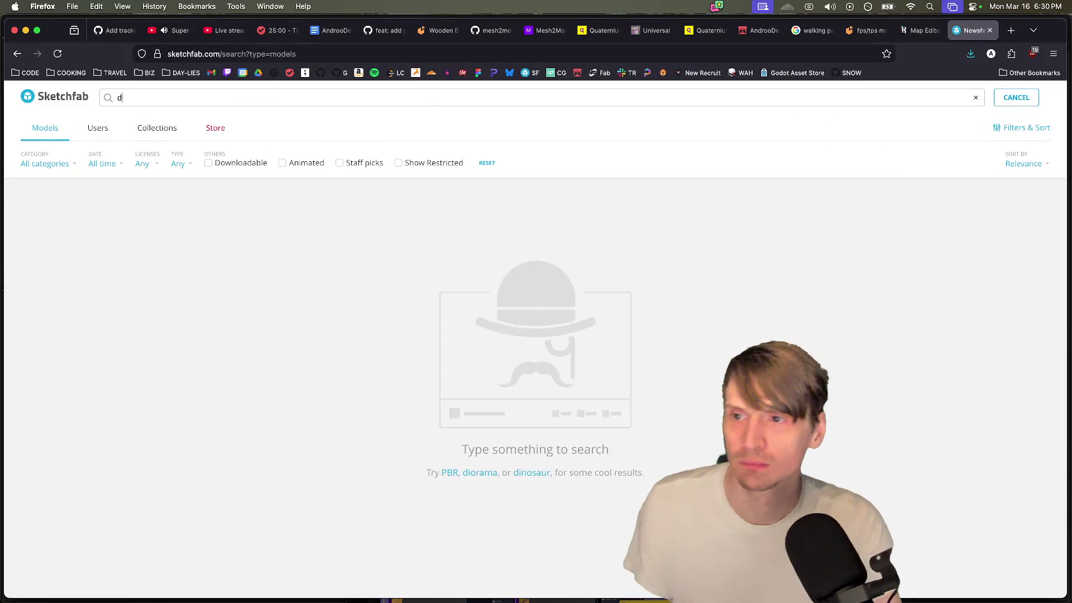
{"action": "key", "text": "Return"}
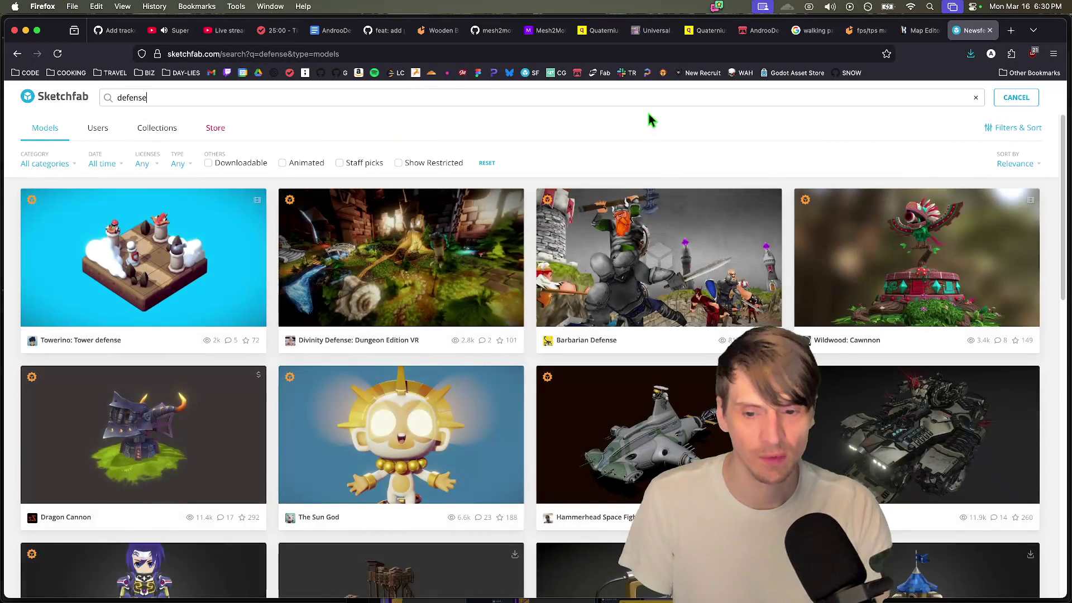
{"action": "scroll", "coordinate": [670, 212], "scroll_direction": "down", "scroll_amount": 3}
{"action": "scroll", "coordinate": [685, 222], "scroll_direction": "down", "scroll_amount": 15}
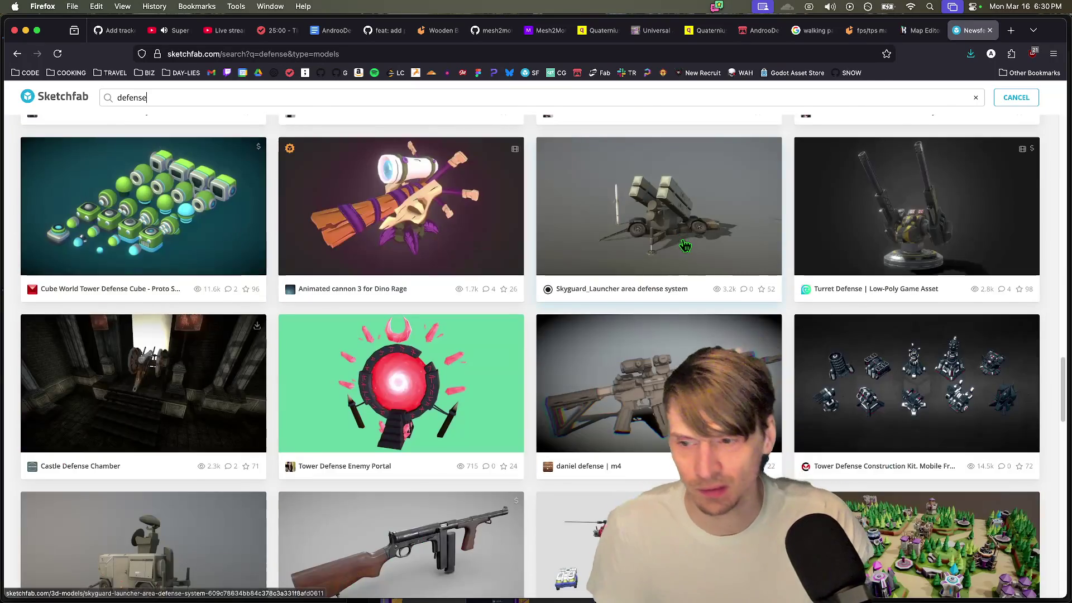
{"action": "scroll", "coordinate": [684, 239], "scroll_direction": "up", "scroll_amount": 15}
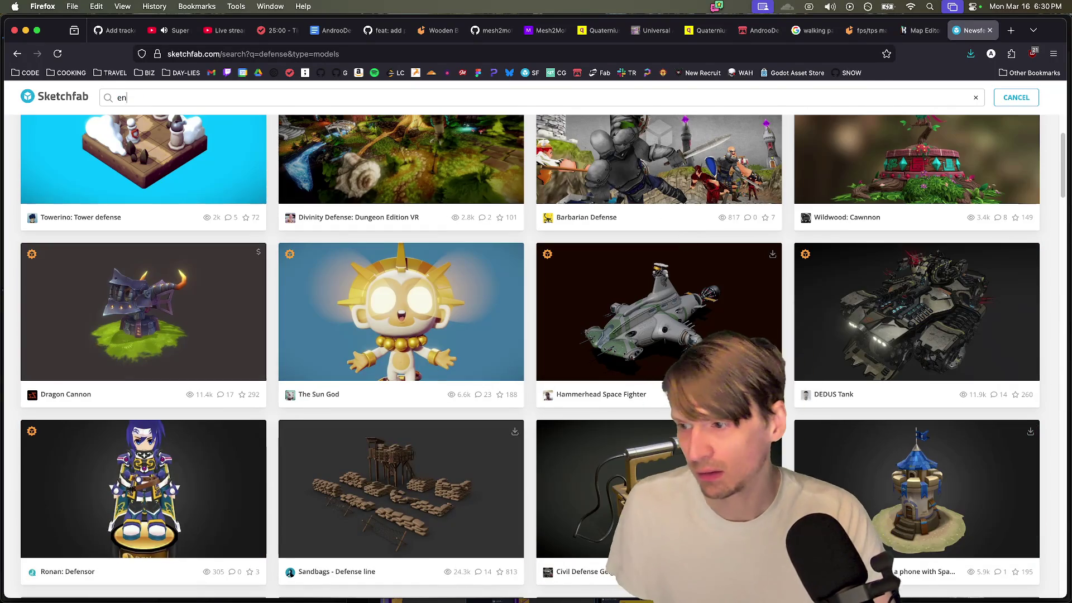
Step: Search for 'environment' and browse results such as Village, Forest and Living on the Edge
{"action": "type", "text": "nvironment"}
{"action": "key", "text": "Return"}
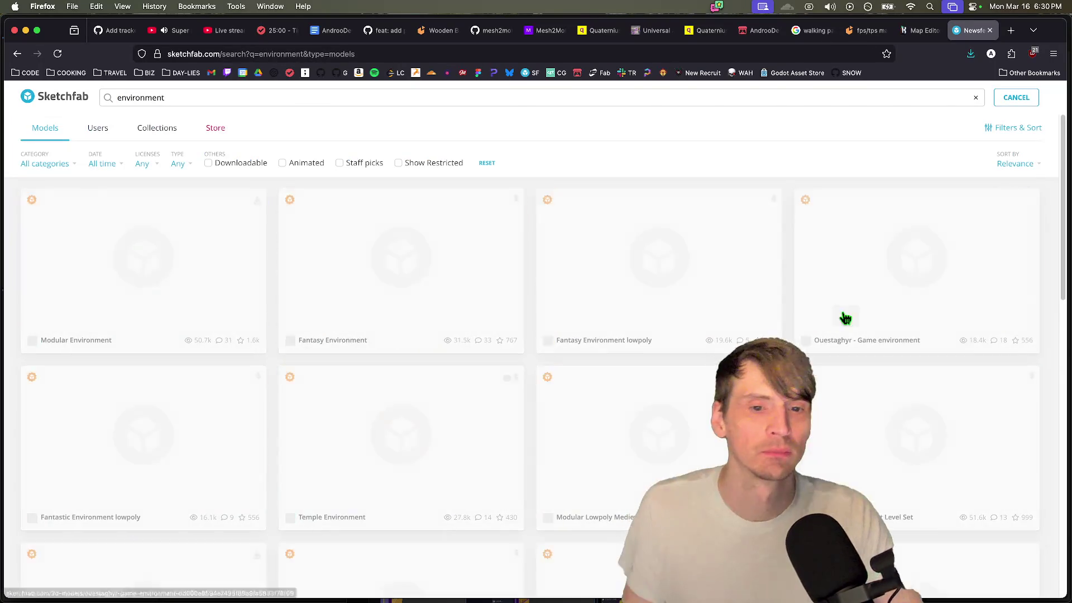
{"action": "scroll", "coordinate": [846, 318], "scroll_direction": "down", "scroll_amount": 4}
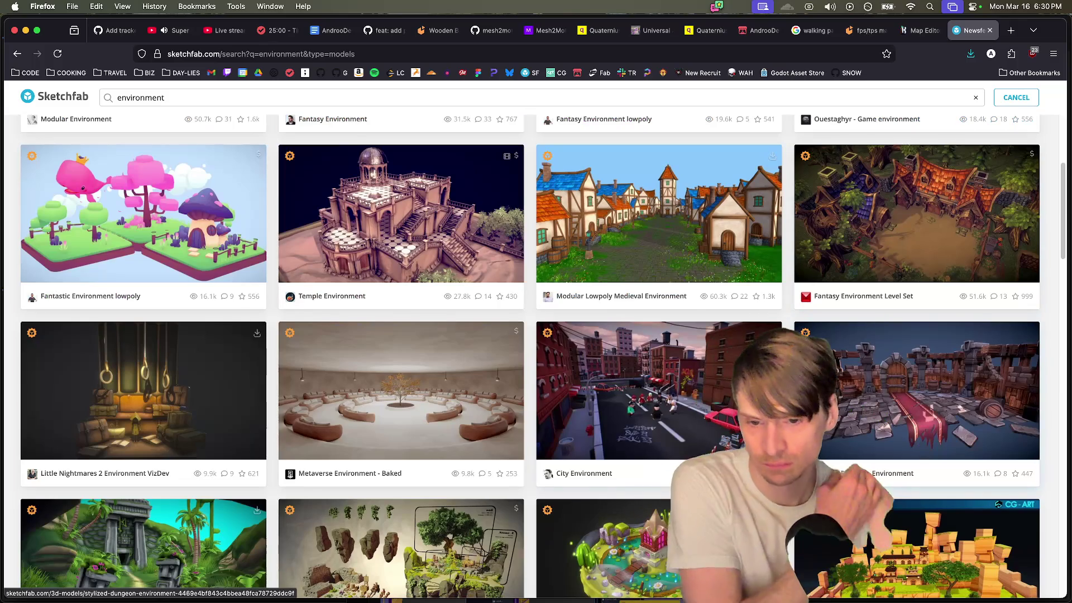
{"action": "scroll", "coordinate": [812, 538], "scroll_direction": "down", "scroll_amount": 6}
{"action": "scroll", "coordinate": [812, 537], "scroll_direction": "down", "scroll_amount": 4}
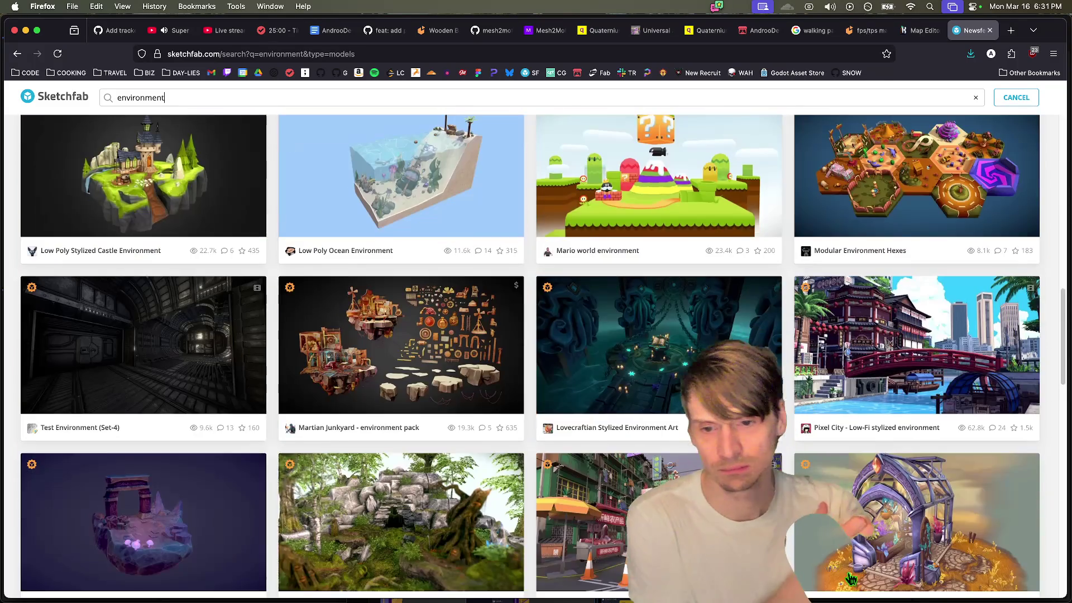
{"action": "scroll", "coordinate": [812, 537], "scroll_direction": "down", "scroll_amount": 5}
{"action": "scroll", "coordinate": [811, 537], "scroll_direction": "up", "scroll_amount": 6}
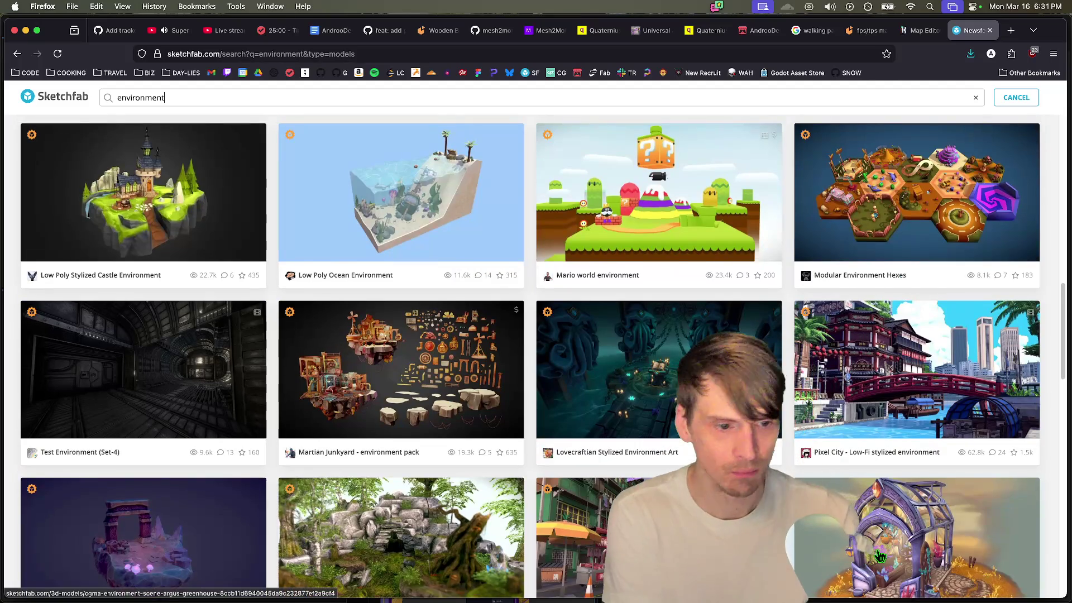
{"action": "scroll", "coordinate": [879, 557], "scroll_direction": "down", "scroll_amount": 10}
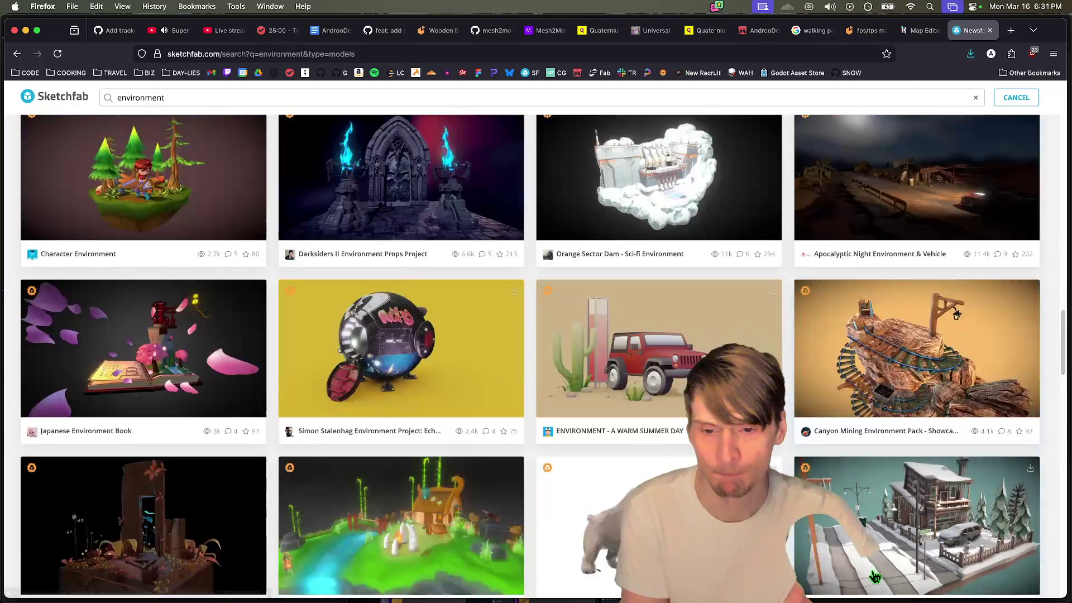
{"action": "scroll", "coordinate": [874, 576], "scroll_direction": "down", "scroll_amount": 6}
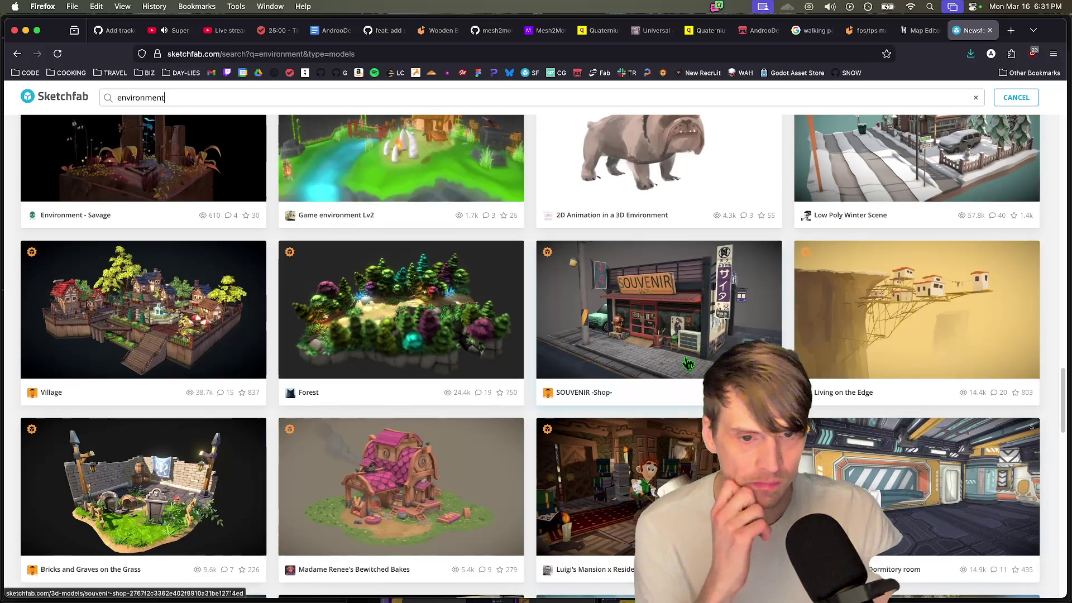
{"action": "scroll", "coordinate": [1005, 256], "scroll_direction": "up", "scroll_amount": 1}
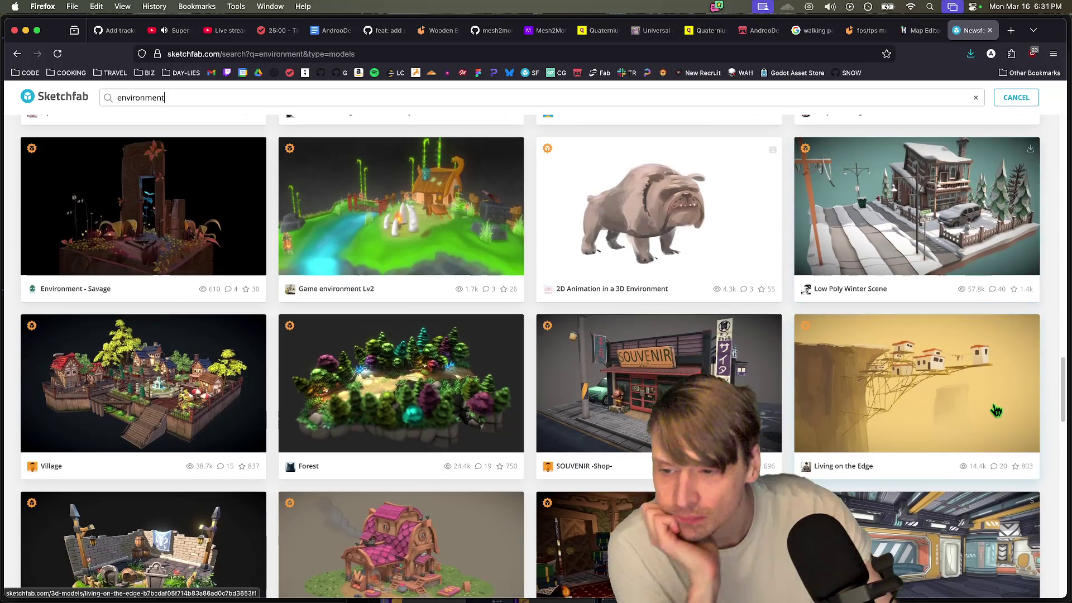
{"action": "scroll", "coordinate": [998, 411], "scroll_direction": "down", "scroll_amount": 16}
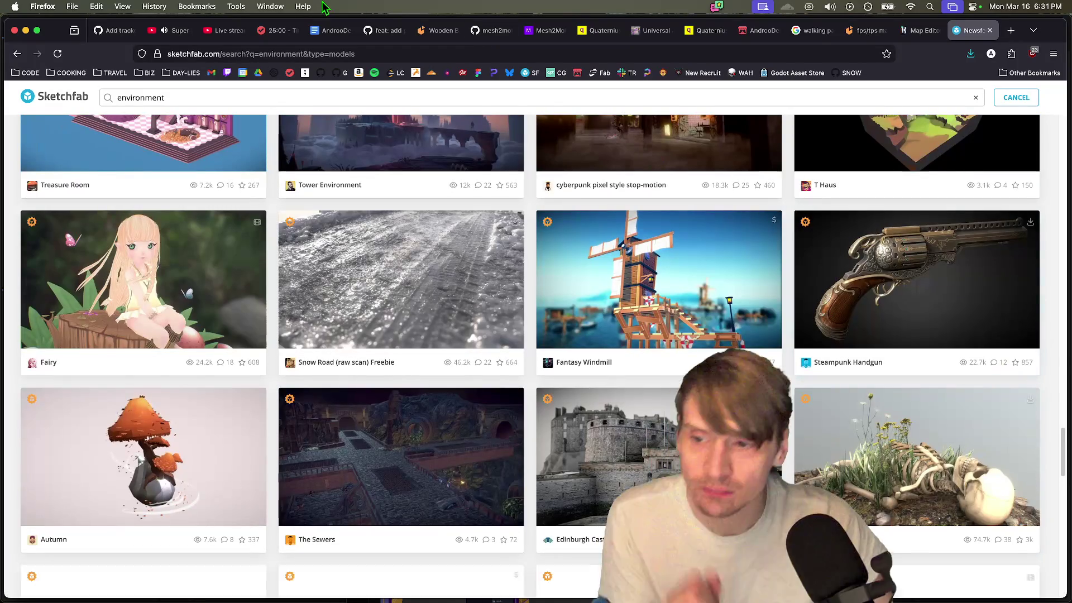
Step: Search Sketchfab for 'fps map' and open Low Poly Fps Tdm Map in a background tab
{"action": "triple_click", "coordinate": [297, 100]}
{"action": "type", "text": "m"}
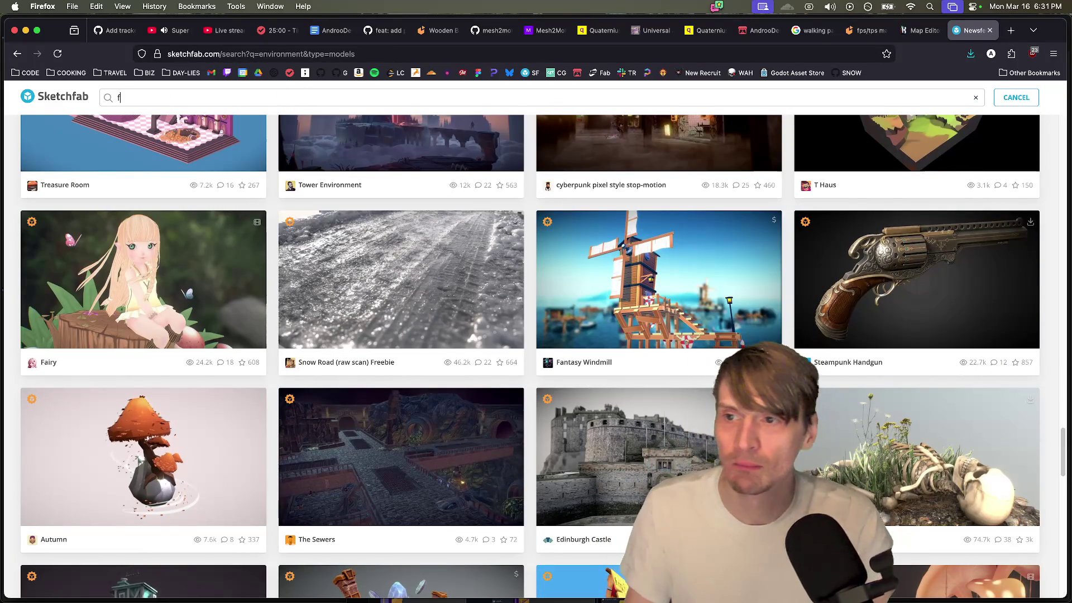
{"action": "type", "text": "ps map"}
{"action": "key", "text": "Return"}
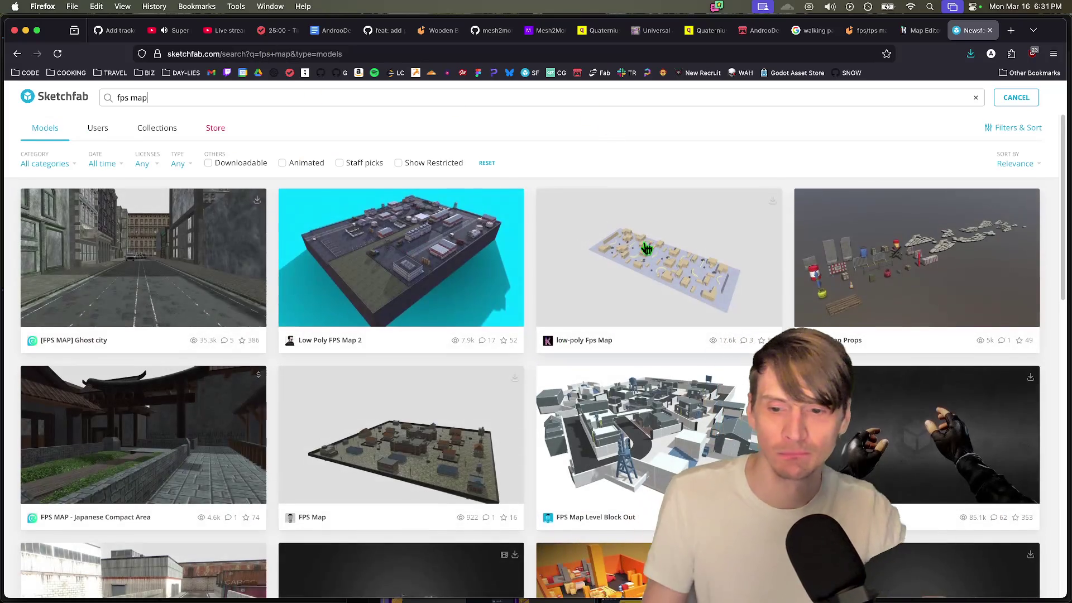
{"action": "scroll", "coordinate": [624, 231], "scroll_direction": "down", "scroll_amount": 1}
{"action": "scroll", "coordinate": [892, 441], "scroll_direction": "down", "scroll_amount": 1}
{"action": "scroll", "coordinate": [892, 441], "scroll_direction": "down", "scroll_amount": 7}
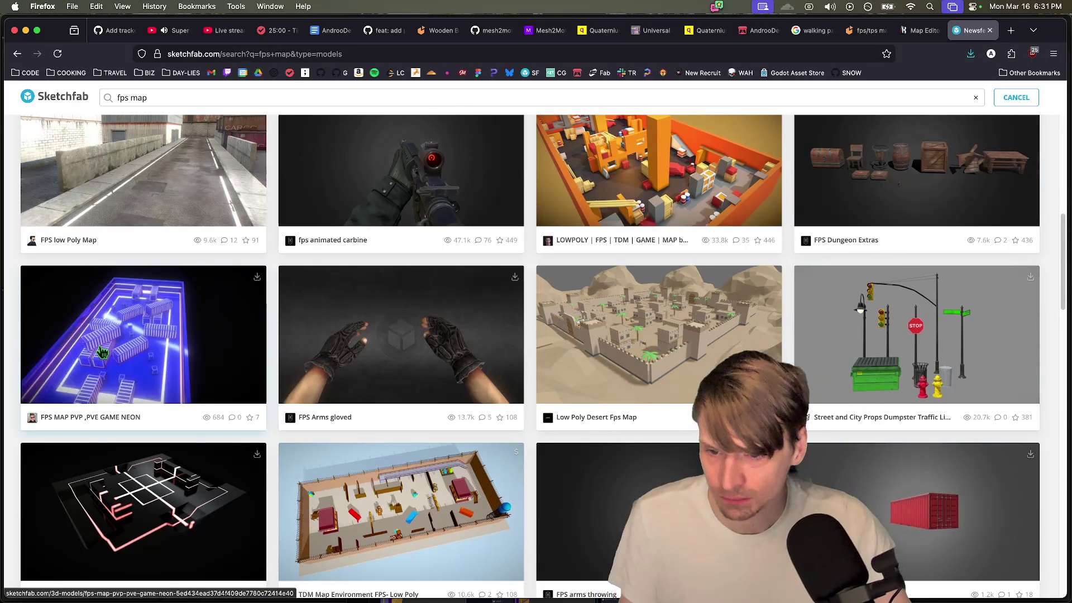
{"action": "scroll", "coordinate": [102, 352], "scroll_direction": "down", "scroll_amount": 5}
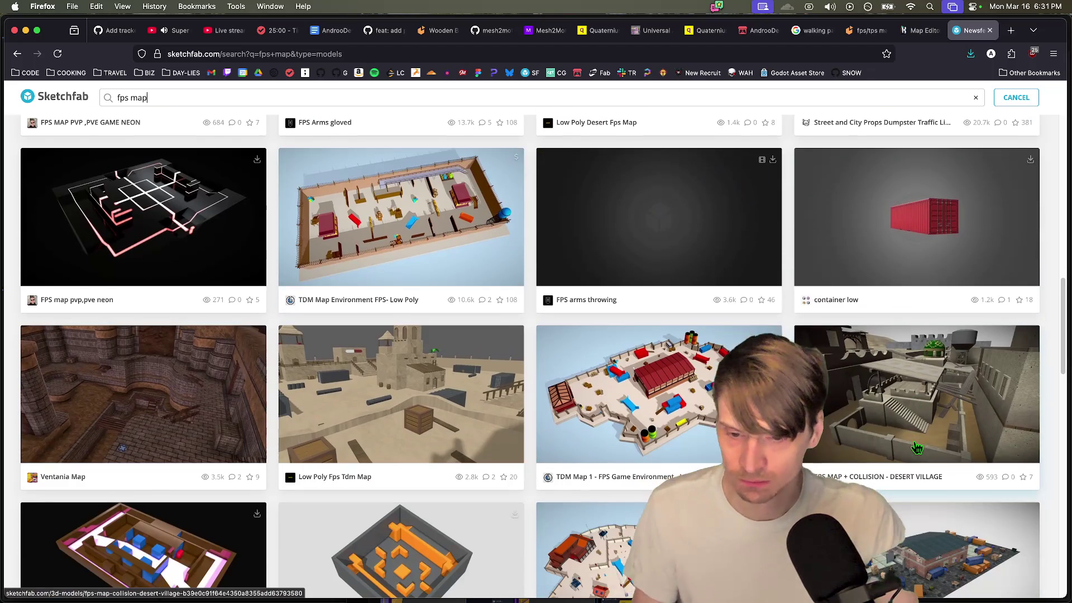
{"action": "left_click", "coordinate": [372, 418], "text": "super"}
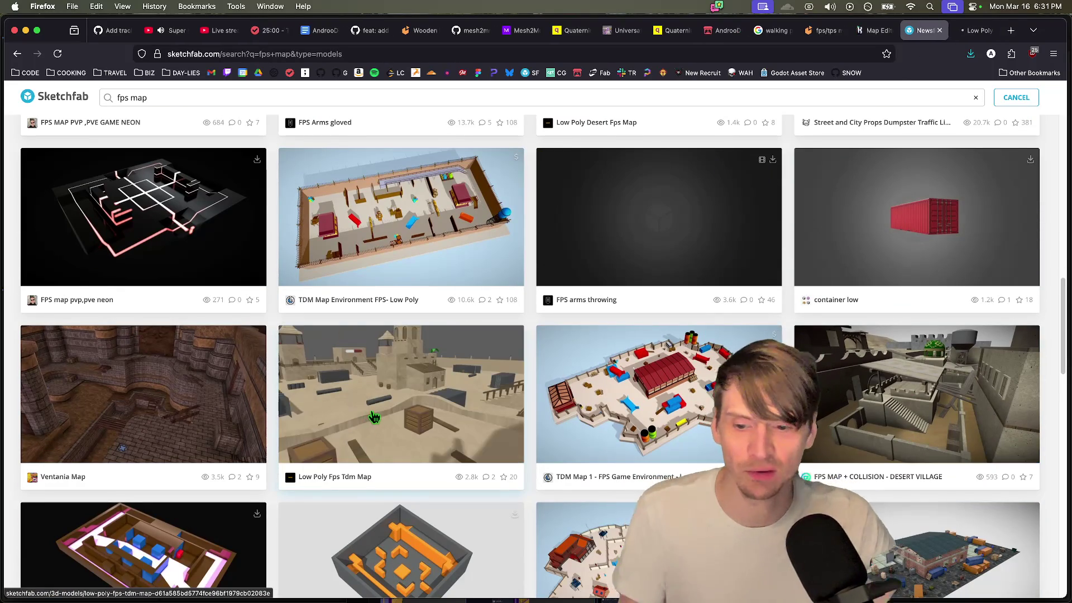
Step: Open the Low Poly Fps Tdm Map model and orbit around the 85.8k-triangle desert map
{"action": "left_click", "coordinate": [382, 418]}
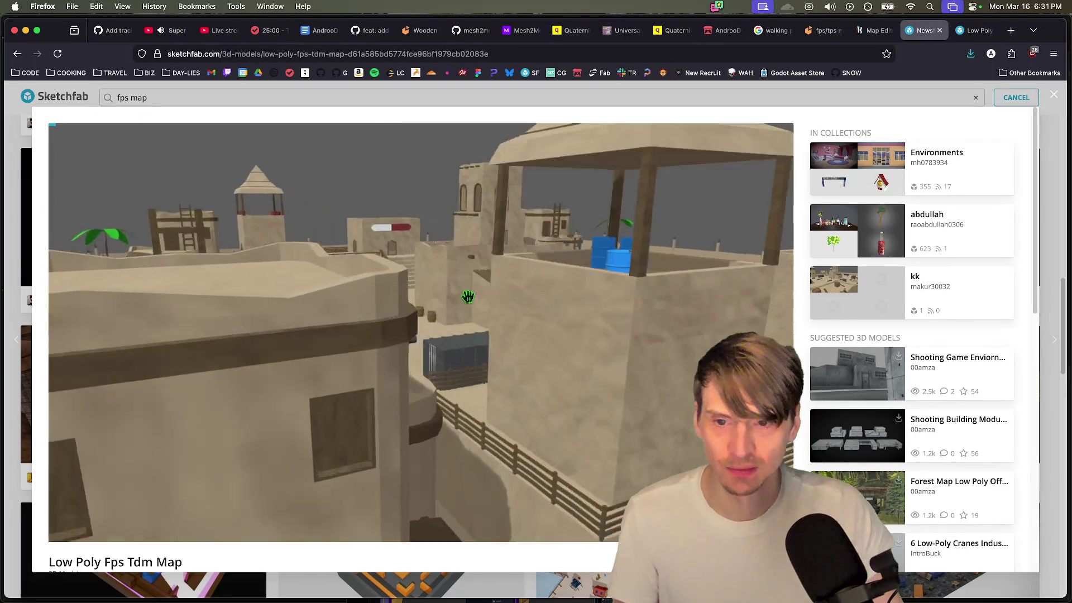
{"action": "mouse_move", "coordinate": [468, 296]}
{"action": "left_mouse_down"}
{"action": "mouse_move", "coordinate": [485, 266]}
{"action": "mouse_move", "coordinate": [548, 290]}
{"action": "mouse_move", "coordinate": [296, 266]}
{"action": "mouse_move", "coordinate": [358, 268]}
{"action": "mouse_move", "coordinate": [457, 213]}
{"action": "mouse_move", "coordinate": [454, 304]}
{"action": "mouse_move", "coordinate": [427, 291]}
{"action": "mouse_move", "coordinate": [584, 358]}
{"action": "mouse_move", "coordinate": [485, 363]}
{"action": "mouse_move", "coordinate": [421, 354]}
{"action": "mouse_move", "coordinate": [556, 296]}
{"action": "mouse_move", "coordinate": [510, 300]}
{"action": "mouse_move", "coordinate": [536, 280]}
{"action": "mouse_move", "coordinate": [522, 270]}
{"action": "mouse_move", "coordinate": [688, 289]}
{"action": "mouse_move", "coordinate": [661, 293]}
{"action": "left_mouse_up"}
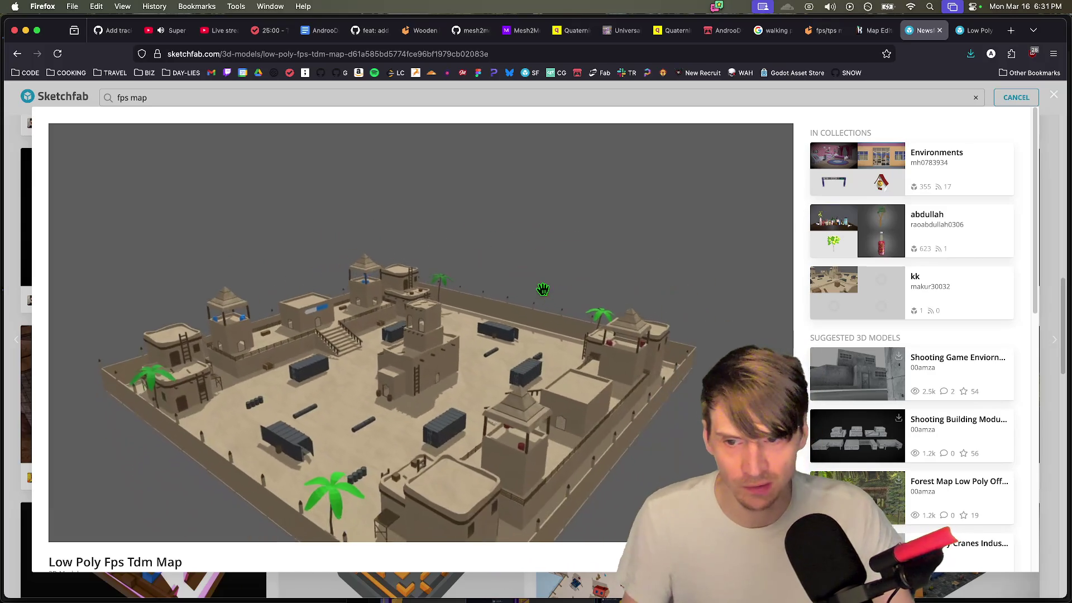
{"action": "mouse_move", "coordinate": [468, 312]}
{"action": "left_mouse_down"}
{"action": "mouse_move", "coordinate": [354, 287]}
{"action": "mouse_move", "coordinate": [454, 337]}
{"action": "mouse_move", "coordinate": [572, 340]}
{"action": "mouse_move", "coordinate": [476, 283]}
{"action": "left_mouse_up"}
{"action": "mouse_move", "coordinate": [293, 289]}
{"action": "left_mouse_down"}
{"action": "mouse_move", "coordinate": [510, 343]}
{"action": "mouse_move", "coordinate": [364, 392]}
{"action": "left_mouse_up"}
{"action": "mouse_move", "coordinate": [273, 363]}
{"action": "left_mouse_down"}
{"action": "mouse_move", "coordinate": [575, 325]}
{"action": "mouse_move", "coordinate": [521, 367]}
{"action": "mouse_move", "coordinate": [370, 390]}
{"action": "mouse_move", "coordinate": [443, 394]}
{"action": "mouse_move", "coordinate": [435, 421]}
{"action": "mouse_move", "coordinate": [360, 426]}
{"action": "mouse_move", "coordinate": [442, 409]}
{"action": "left_mouse_up"}
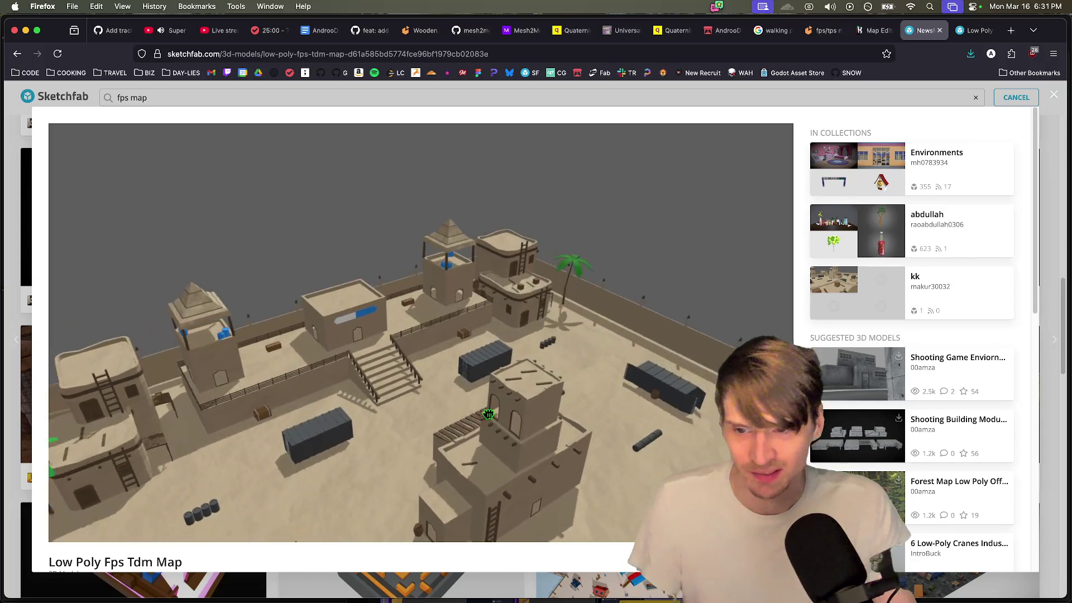
{"action": "mouse_move", "coordinate": [335, 418]}
{"action": "left_mouse_down"}
{"action": "mouse_move", "coordinate": [294, 391]}
{"action": "mouse_move", "coordinate": [595, 330]}
{"action": "left_mouse_up"}
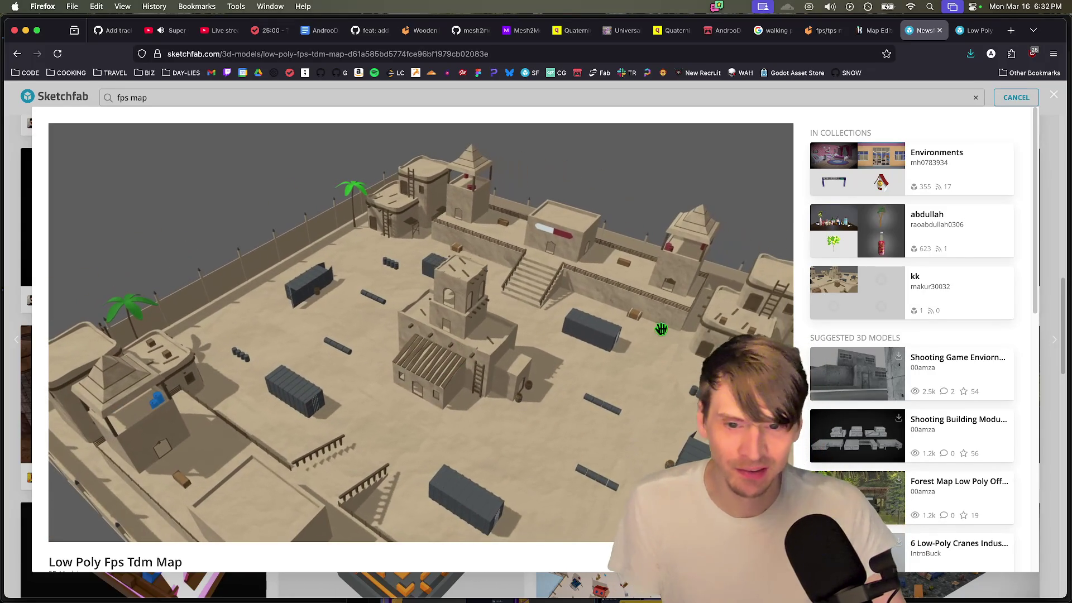
{"action": "mouse_move", "coordinate": [346, 343]}
{"action": "left_mouse_down"}
{"action": "mouse_move", "coordinate": [503, 327]}
{"action": "mouse_move", "coordinate": [328, 332]}
{"action": "mouse_move", "coordinate": [453, 385]}
{"action": "left_mouse_up"}
{"action": "mouse_move", "coordinate": [351, 381]}
{"action": "left_mouse_down"}
{"action": "mouse_move", "coordinate": [522, 361]}
{"action": "mouse_move", "coordinate": [442, 345]}
{"action": "left_mouse_up"}
{"action": "mouse_move", "coordinate": [455, 381]}
{"action": "left_mouse_down"}
{"action": "mouse_move", "coordinate": [177, 433]}
{"action": "mouse_move", "coordinate": [527, 366]}
{"action": "left_mouse_up"}
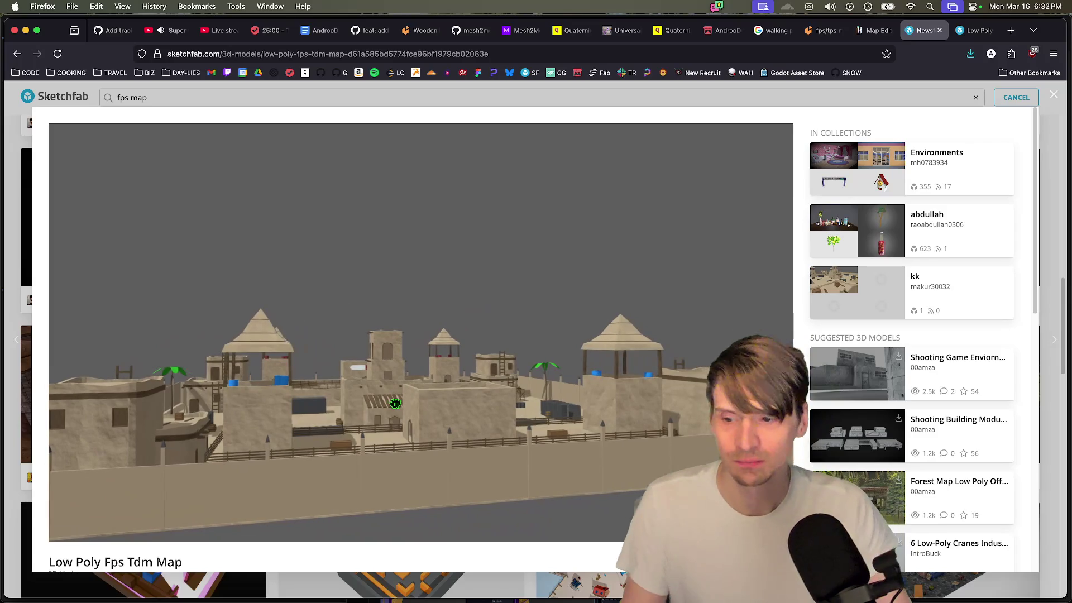
{"action": "left_click_drag", "start_coordinate": [418, 436], "coordinate": [419, 434]}
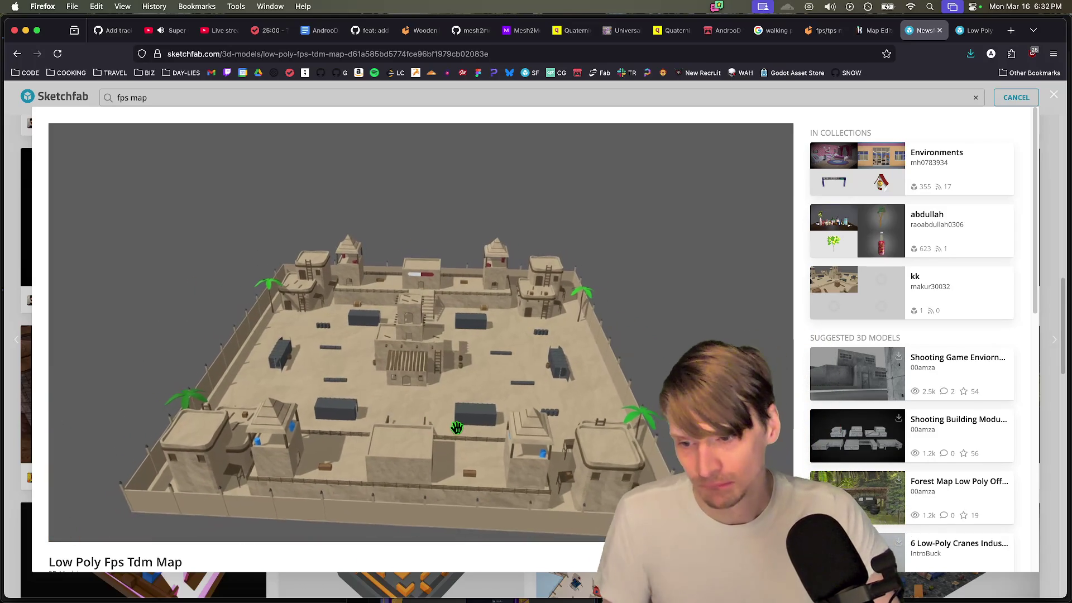
Step: Keep orbiting the desert map from different angles, briefly checking the Godot editor
{"action": "scroll", "coordinate": [467, 439], "scroll_direction": "up", "scroll_amount": 5}
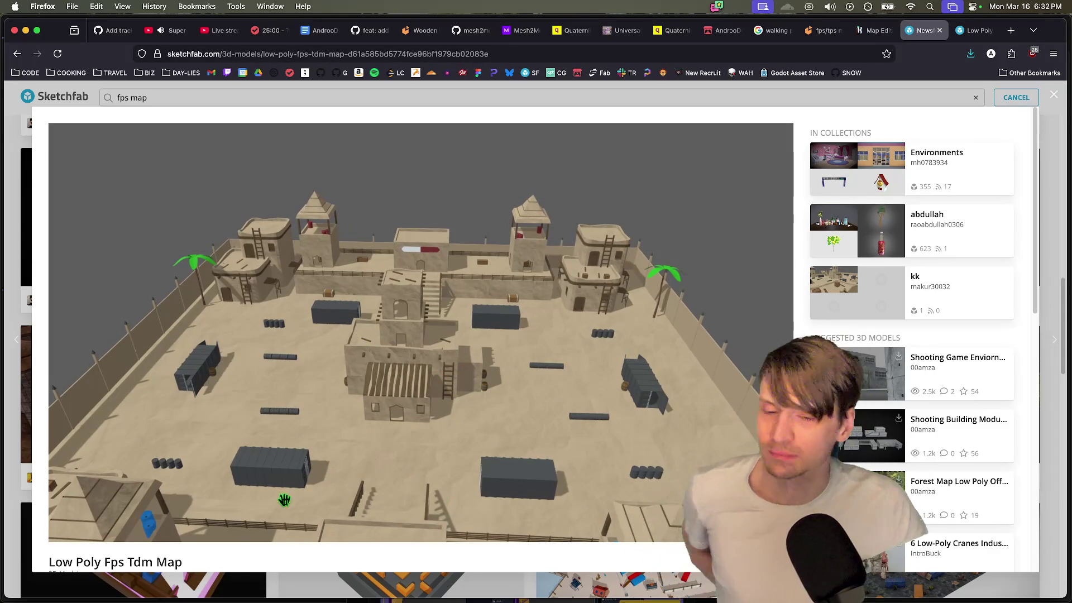
{"action": "scroll", "coordinate": [271, 526], "scroll_direction": "down", "scroll_amount": 5}
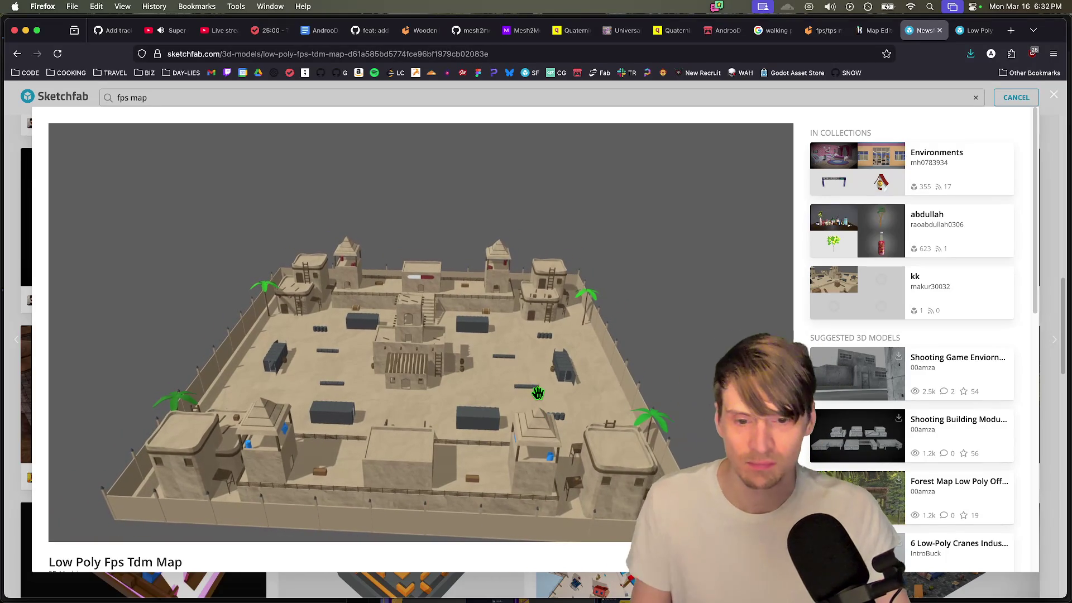
{"action": "mouse_move", "coordinate": [395, 438]}
{"action": "left_mouse_down"}
{"action": "mouse_move", "coordinate": [357, 445]}
{"action": "mouse_move", "coordinate": [560, 445]}
{"action": "mouse_move", "coordinate": [441, 430]}
{"action": "mouse_move", "coordinate": [500, 444]}
{"action": "mouse_move", "coordinate": [474, 425]}
{"action": "left_mouse_up"}
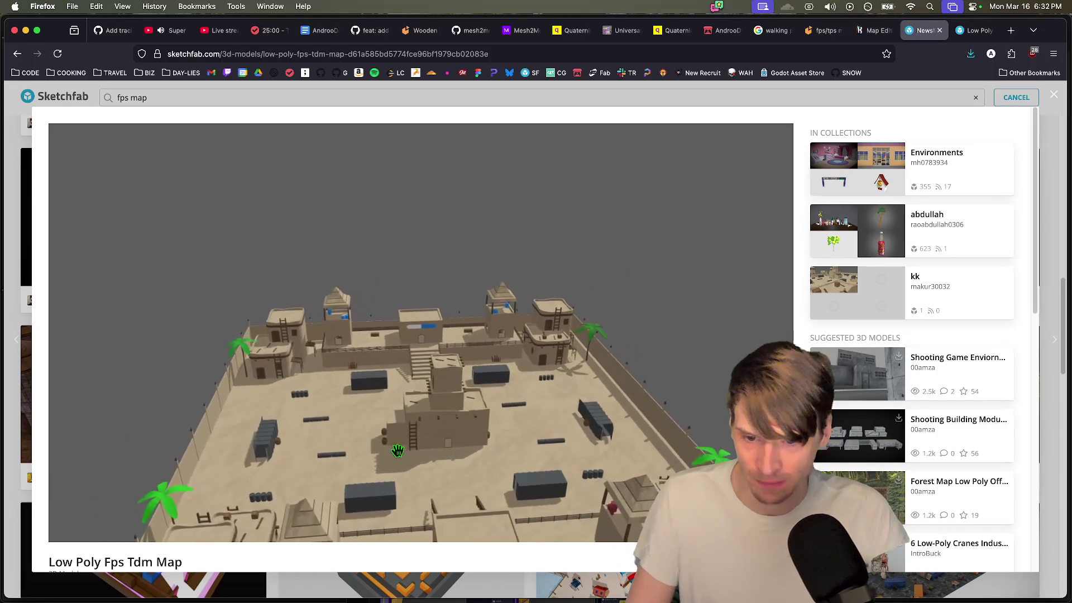
{"action": "mouse_move", "coordinate": [496, 465]}
{"action": "left_mouse_down"}
{"action": "mouse_move", "coordinate": [510, 490]}
{"action": "mouse_move", "coordinate": [560, 450]}
{"action": "mouse_move", "coordinate": [414, 447]}
{"action": "left_mouse_up"}
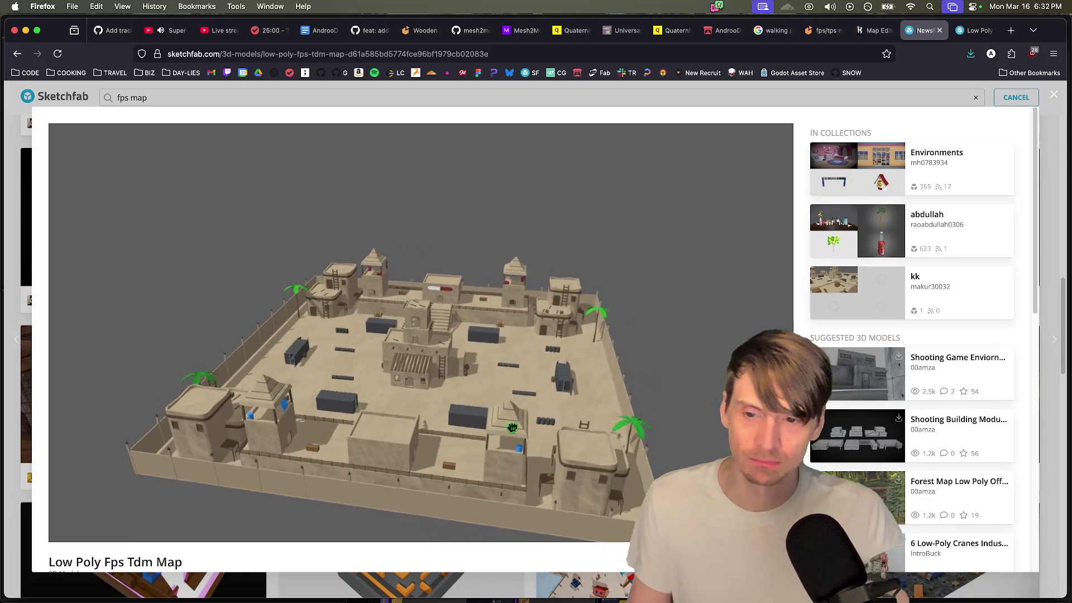
{"action": "key", "text": "super+Tab"}
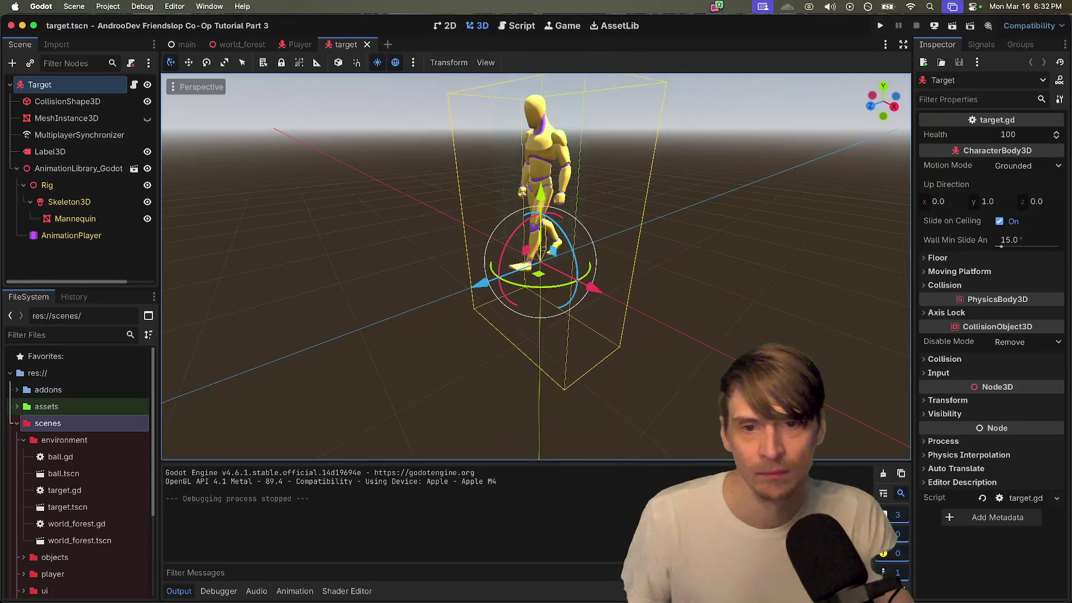
{"action": "key", "text": "super+Tab"}
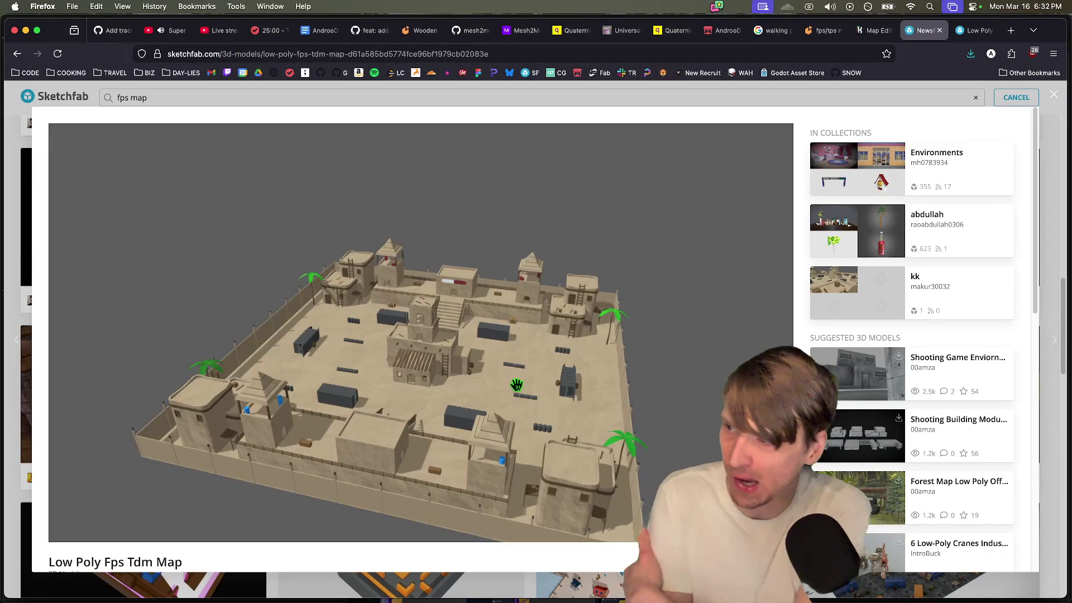
{"action": "left_click_drag", "start_coordinate": [517, 381], "coordinate": [520, 428]}
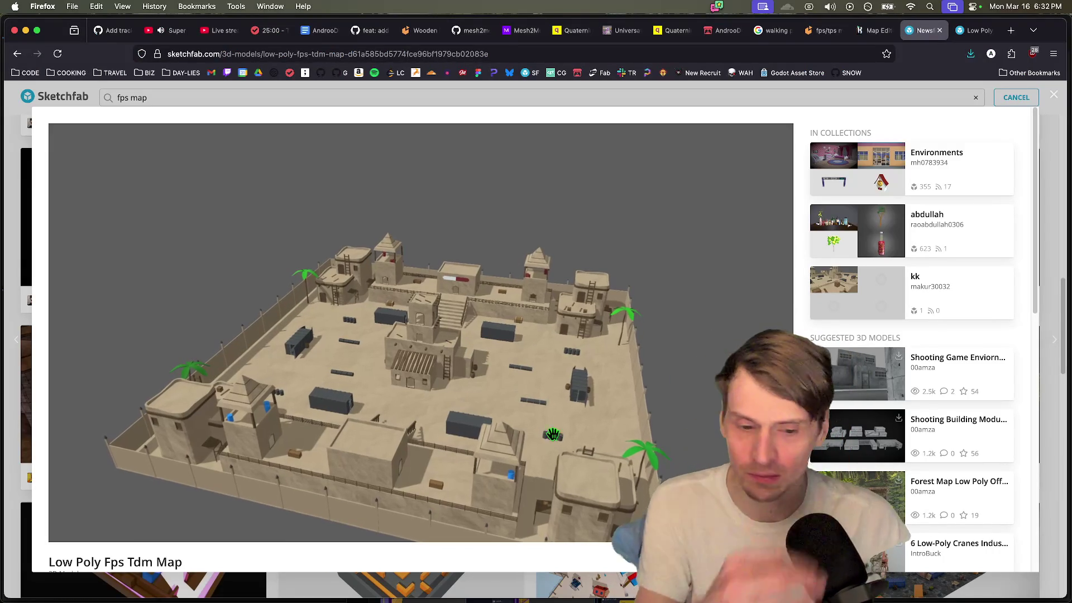
Step: Close the map preview, reopen it briefly, then close it again
{"action": "key", "text": "Escape"}
{"action": "left_click", "coordinate": [418, 385]}
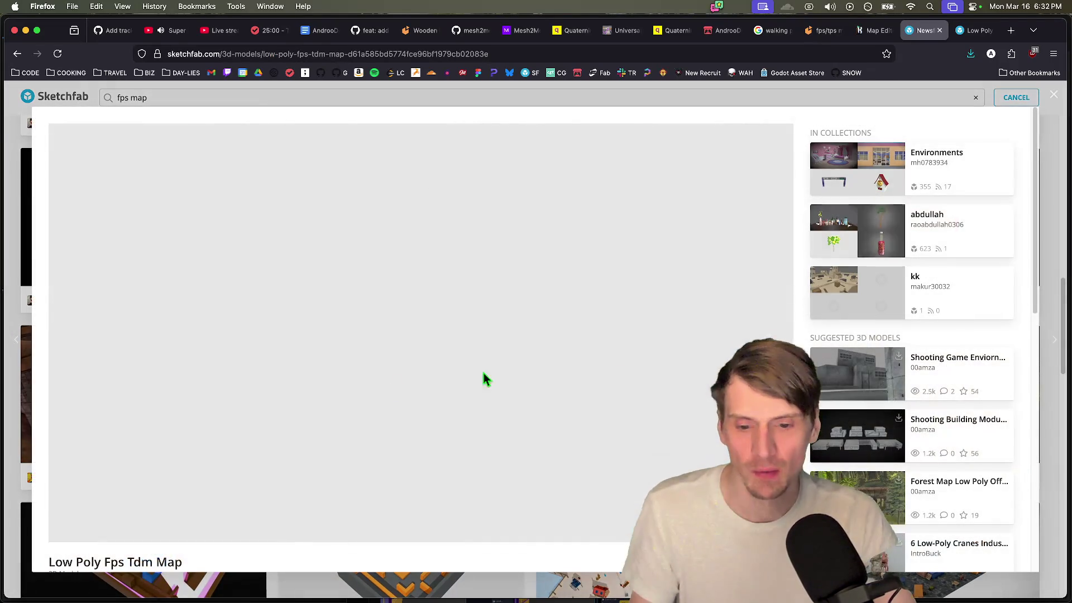
{"action": "scroll", "coordinate": [405, 279], "scroll_direction": "down", "scroll_amount": 10}
{"action": "scroll", "coordinate": [406, 278], "scroll_direction": "up", "scroll_amount": 3}
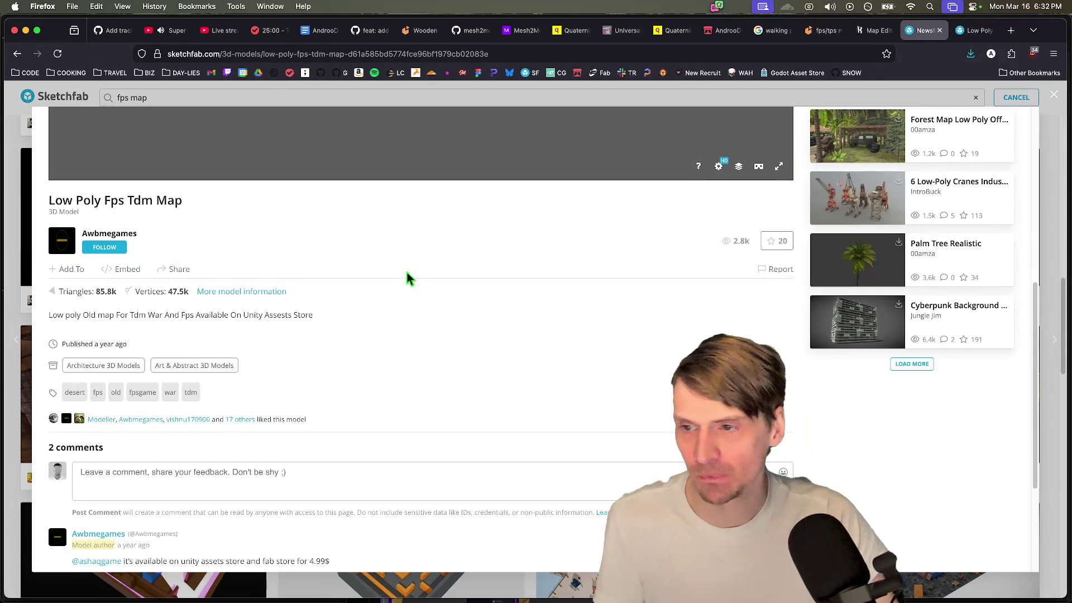
{"action": "scroll", "coordinate": [648, 357], "scroll_direction": "up", "scroll_amount": 2}
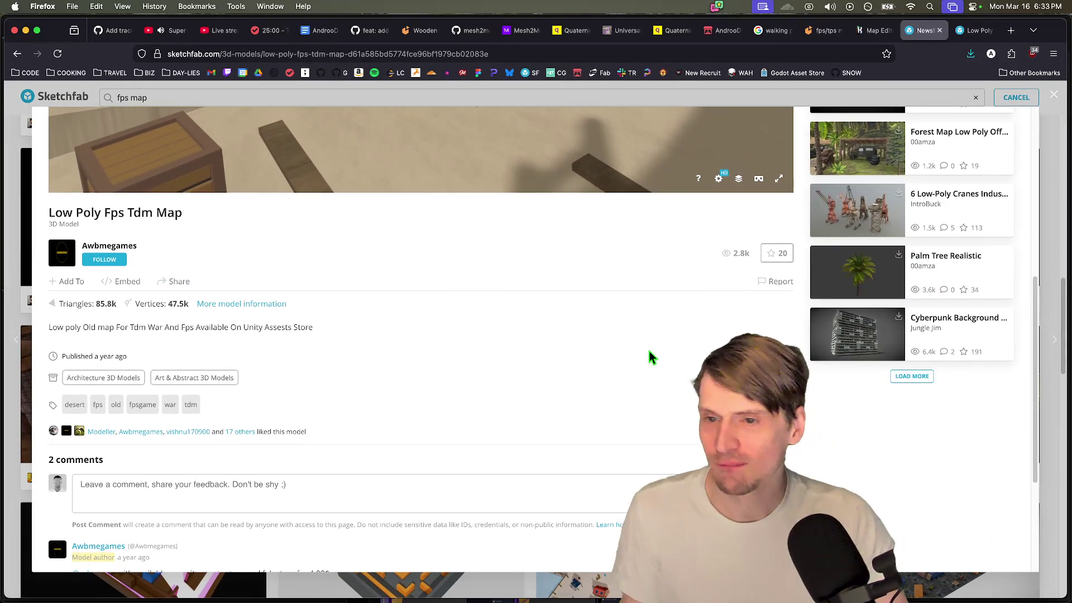
{"action": "key", "text": "Escape"}
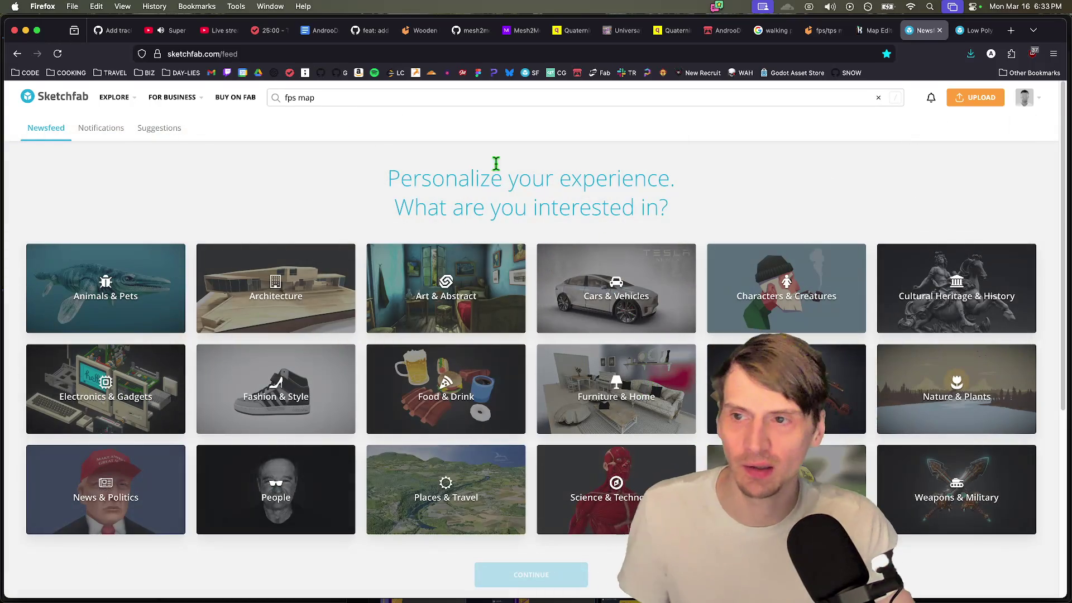
Step: Return to the fps map search results filtered to downloadable models only
{"action": "left_click", "coordinate": [334, 101]}
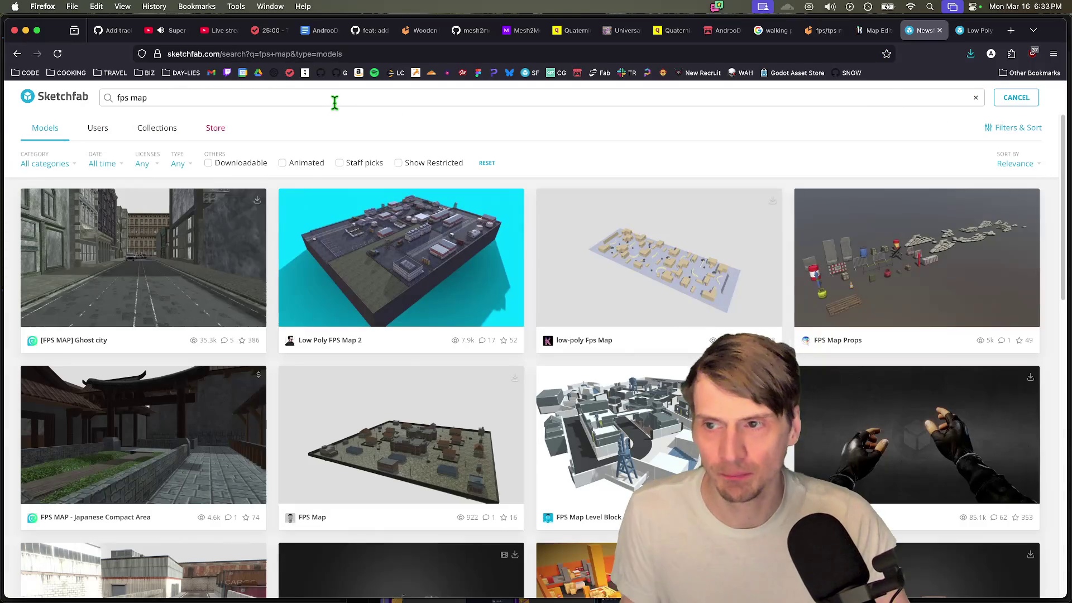
{"action": "left_click", "coordinate": [255, 166]}
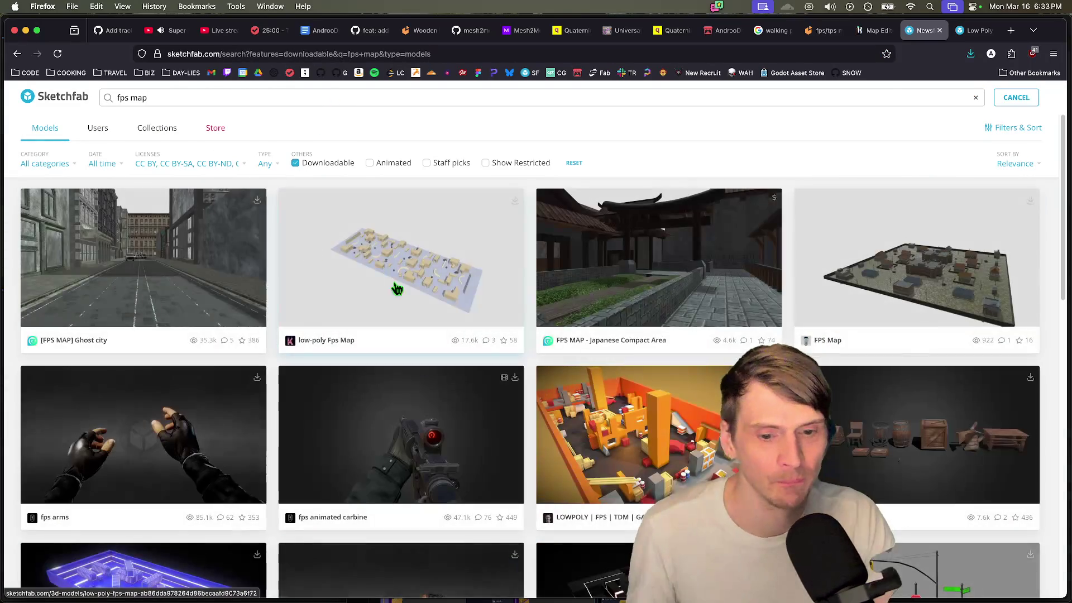
{"action": "scroll", "coordinate": [996, 243], "scroll_direction": "down", "scroll_amount": 3}
{"action": "scroll", "coordinate": [989, 268], "scroll_direction": "down", "scroll_amount": 7}
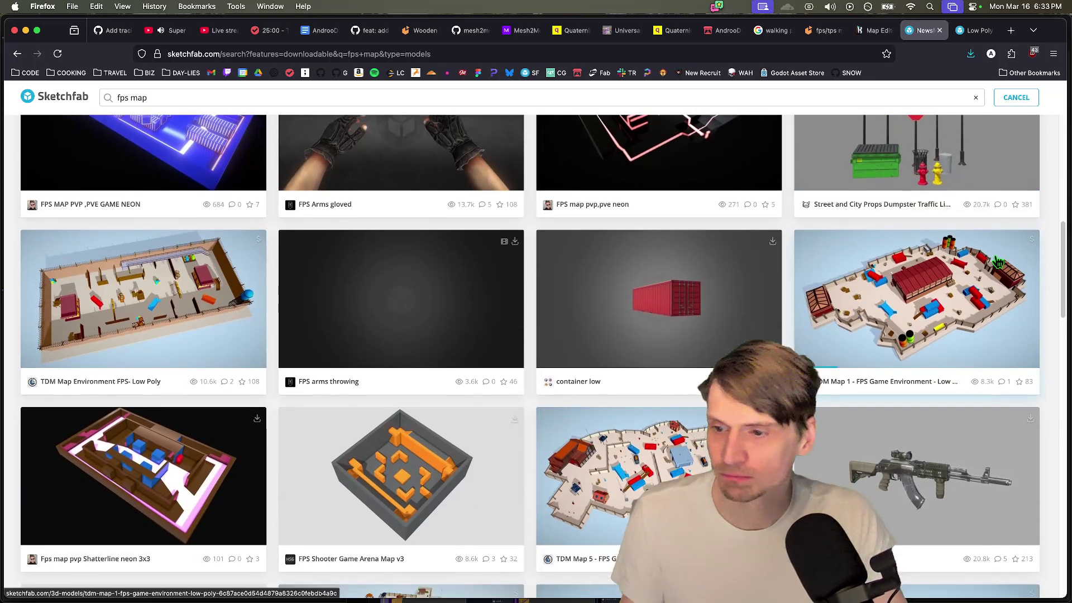
{"action": "scroll", "coordinate": [999, 268], "scroll_direction": "down", "scroll_amount": 3}
{"action": "scroll", "coordinate": [1002, 276], "scroll_direction": "down", "scroll_amount": 5}
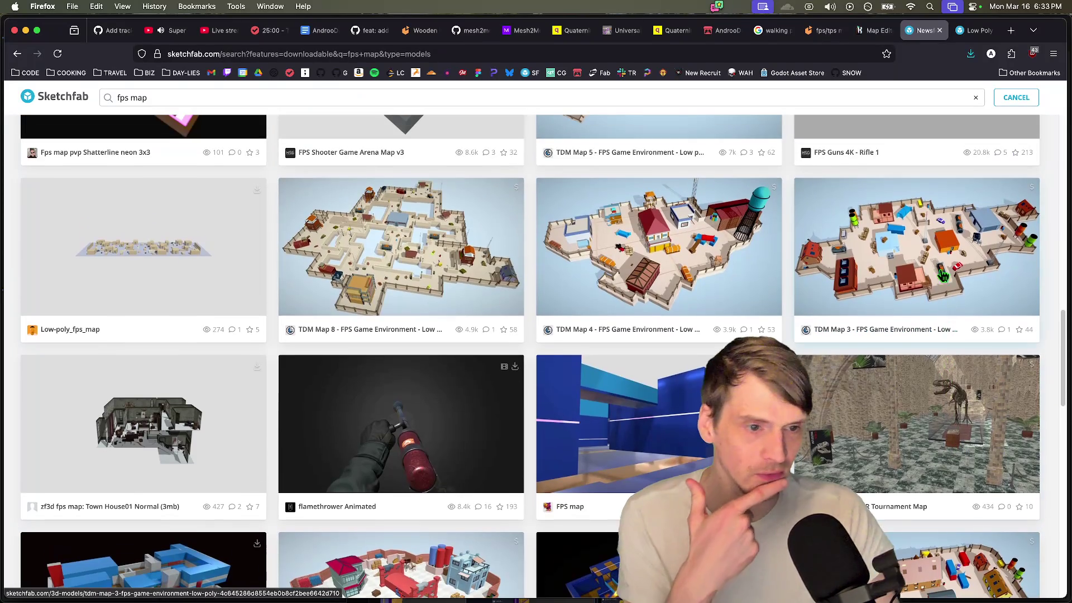
Step: Open 'TDM Map 3 - FPS Game Environment' in a background tab and browse further results
{"action": "middle_click", "coordinate": [943, 275]}
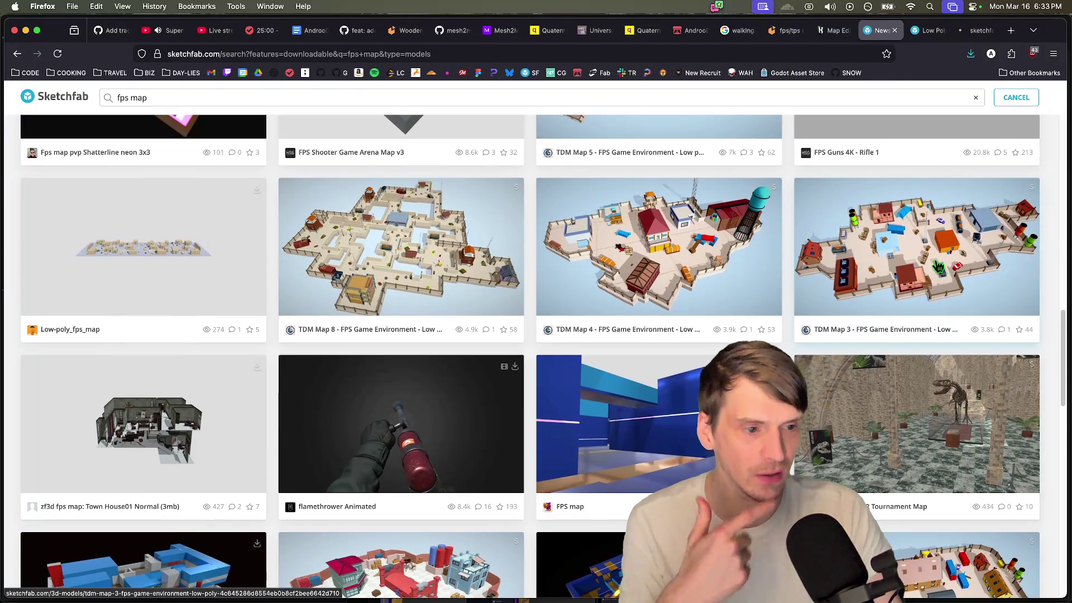
{"action": "scroll", "coordinate": [927, 265], "scroll_direction": "down", "scroll_amount": 3}
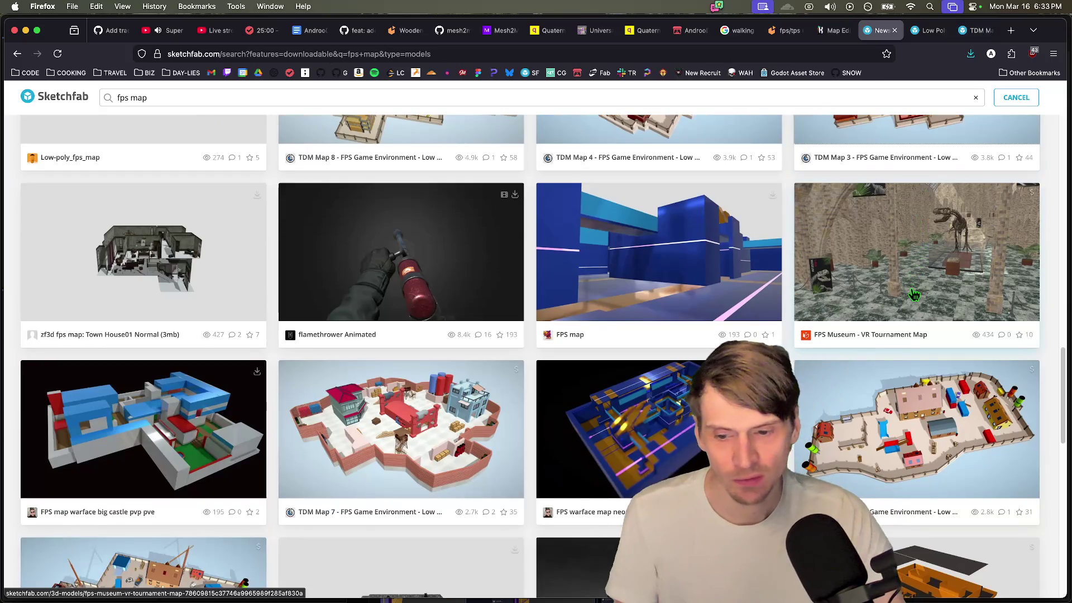
{"action": "scroll", "coordinate": [913, 288], "scroll_direction": "down", "scroll_amount": 2}
{"action": "scroll", "coordinate": [886, 412], "scroll_direction": "down", "scroll_amount": 4}
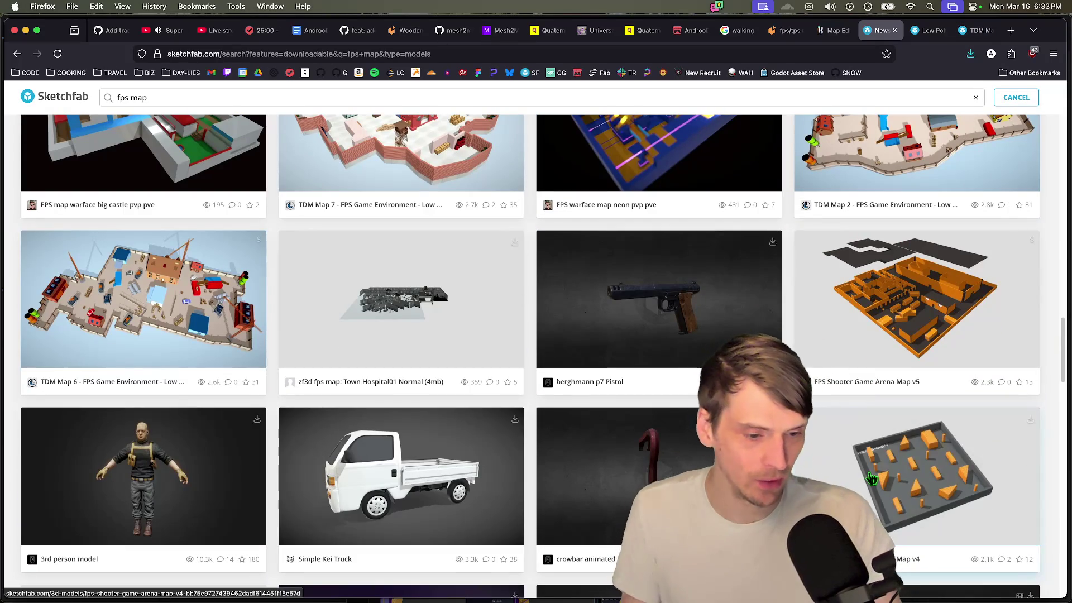
{"action": "scroll", "coordinate": [884, 458], "scroll_direction": "down", "scroll_amount": 8}
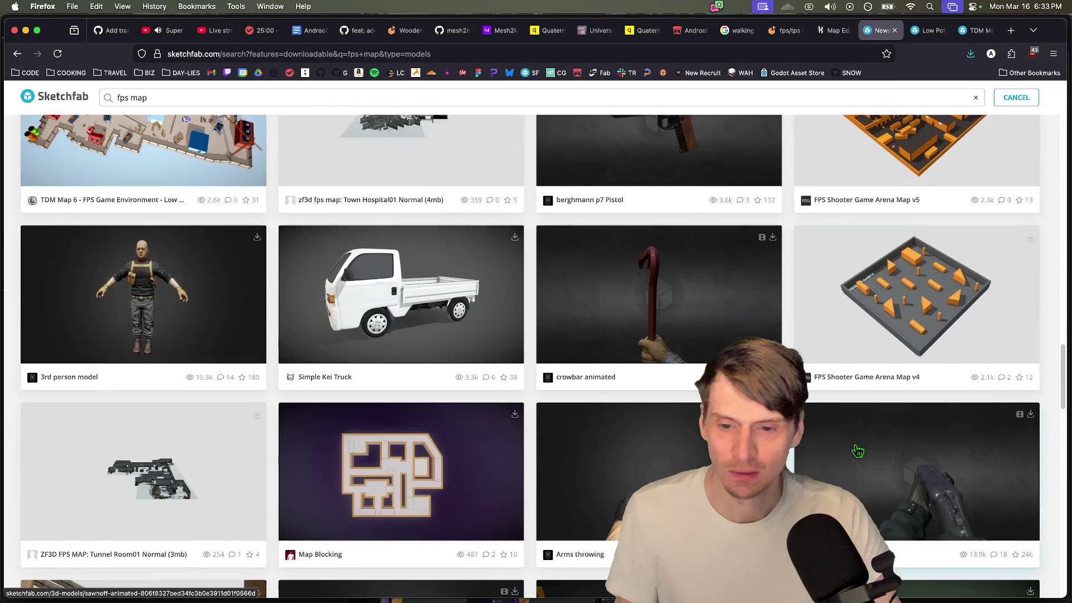
{"action": "scroll", "coordinate": [843, 440], "scroll_direction": "down", "scroll_amount": 5}
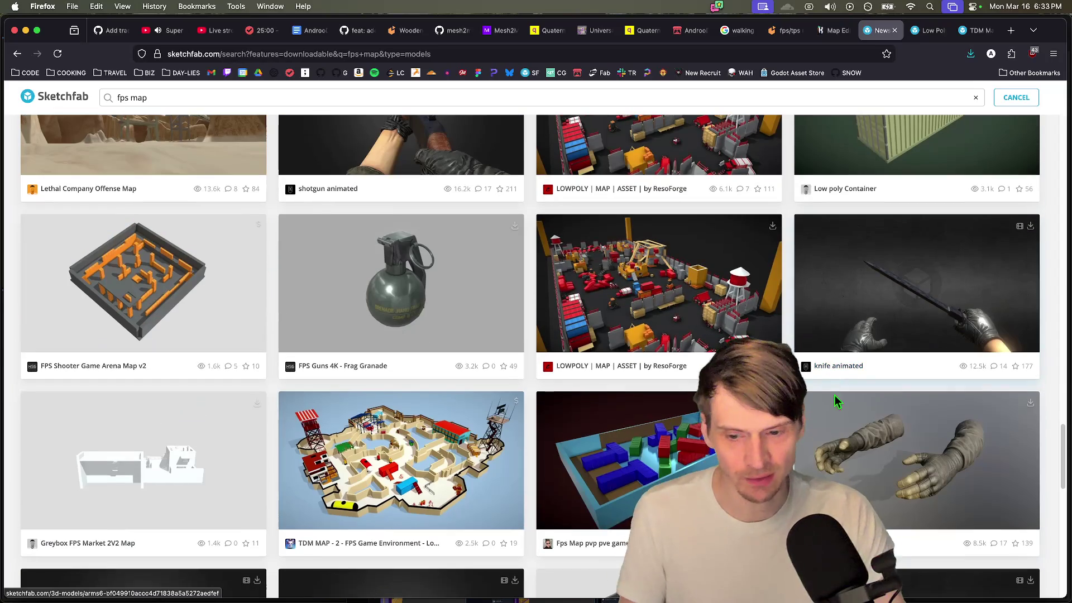
{"action": "scroll", "coordinate": [430, 491], "scroll_direction": "down", "scroll_amount": 5}
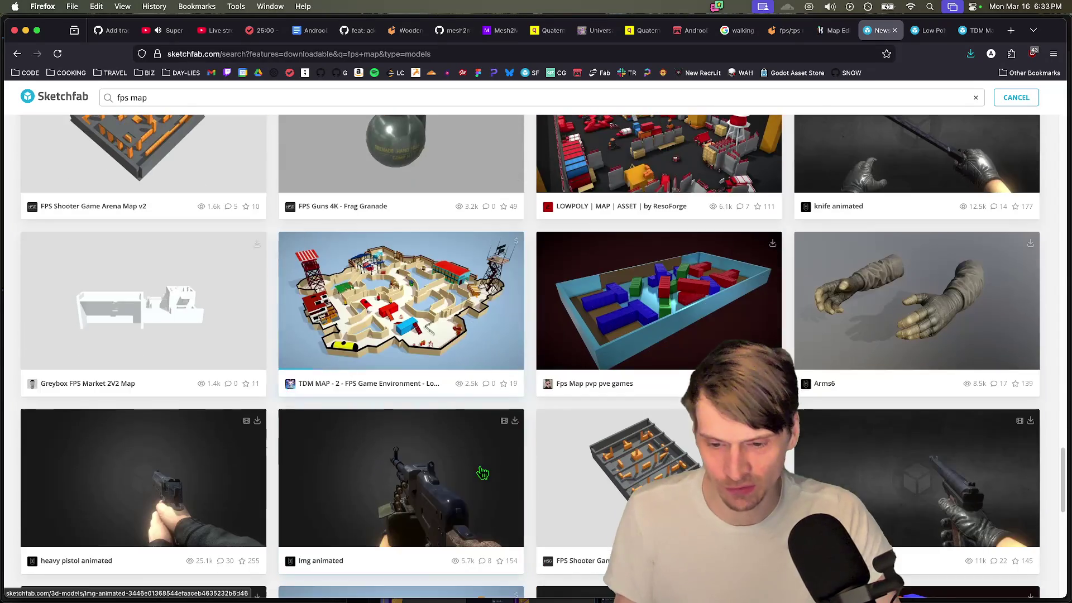
{"action": "scroll", "coordinate": [865, 456], "scroll_direction": "down", "scroll_amount": 3}
{"action": "scroll", "coordinate": [796, 441], "scroll_direction": "down", "scroll_amount": 3}
Step: Read the Low Poly Fps Tdm Map description and comments listing its 4.99$ price
{"action": "key", "text": "ctrl+Tab"}
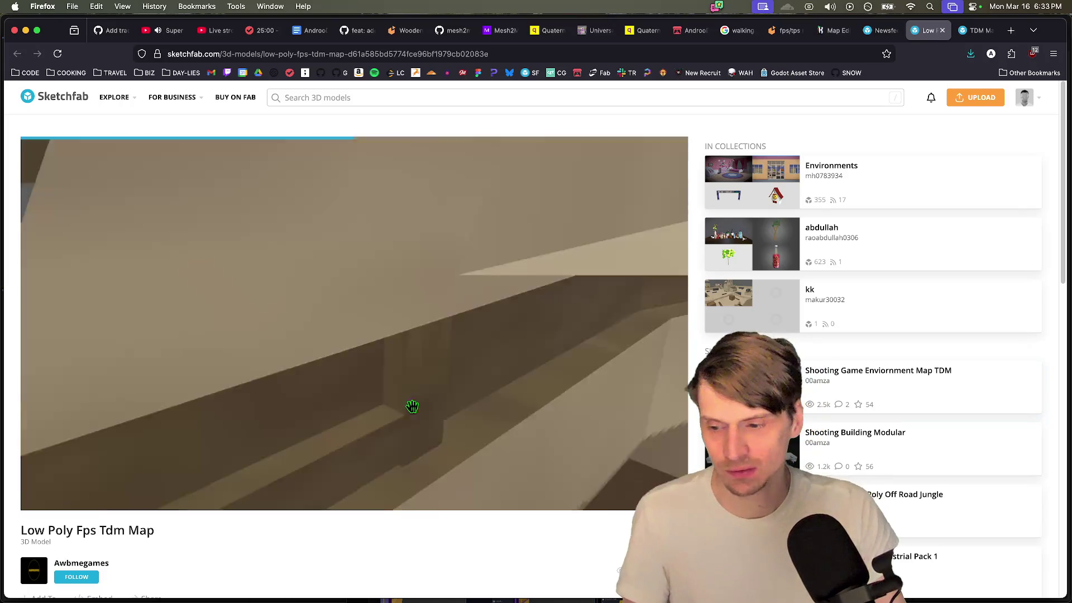
{"action": "scroll", "coordinate": [229, 529], "scroll_direction": "down", "scroll_amount": 3}
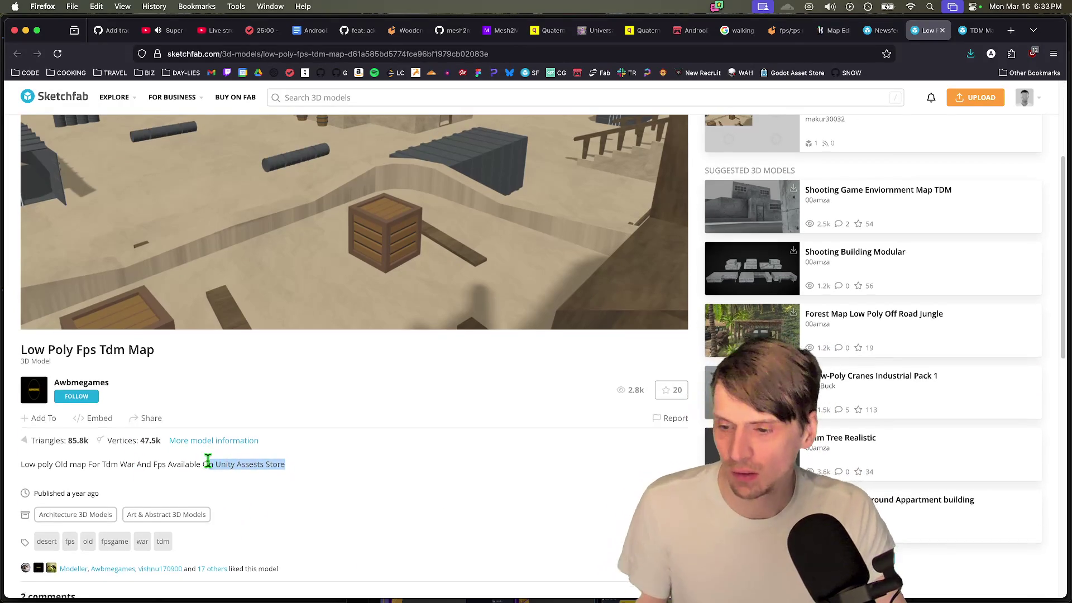
{"action": "scroll", "coordinate": [217, 464], "scroll_direction": "down", "scroll_amount": 5}
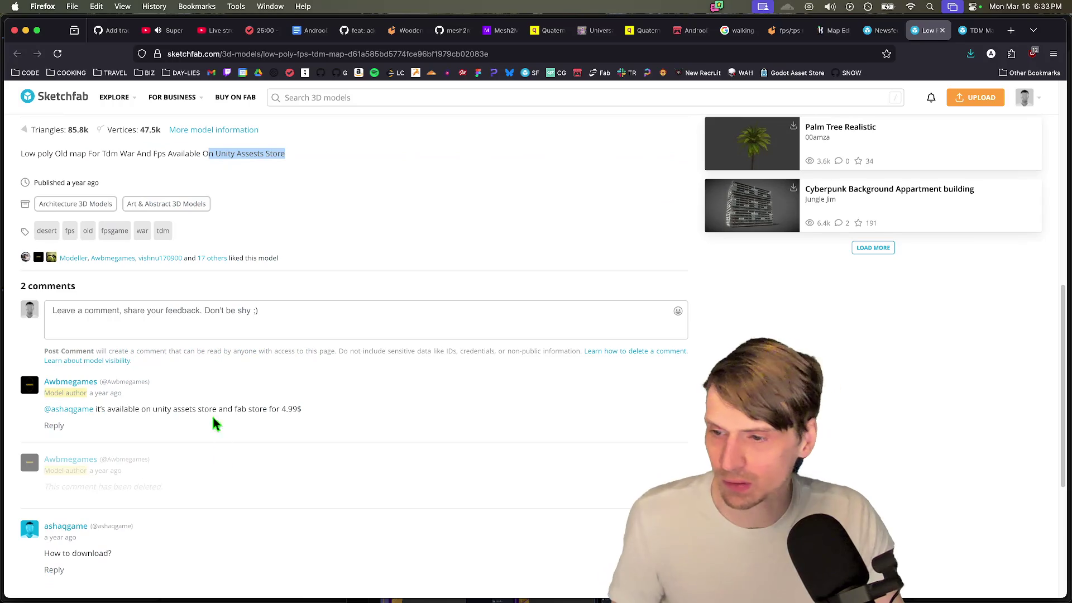
{"action": "scroll", "coordinate": [248, 451], "scroll_direction": "down", "scroll_amount": 1}
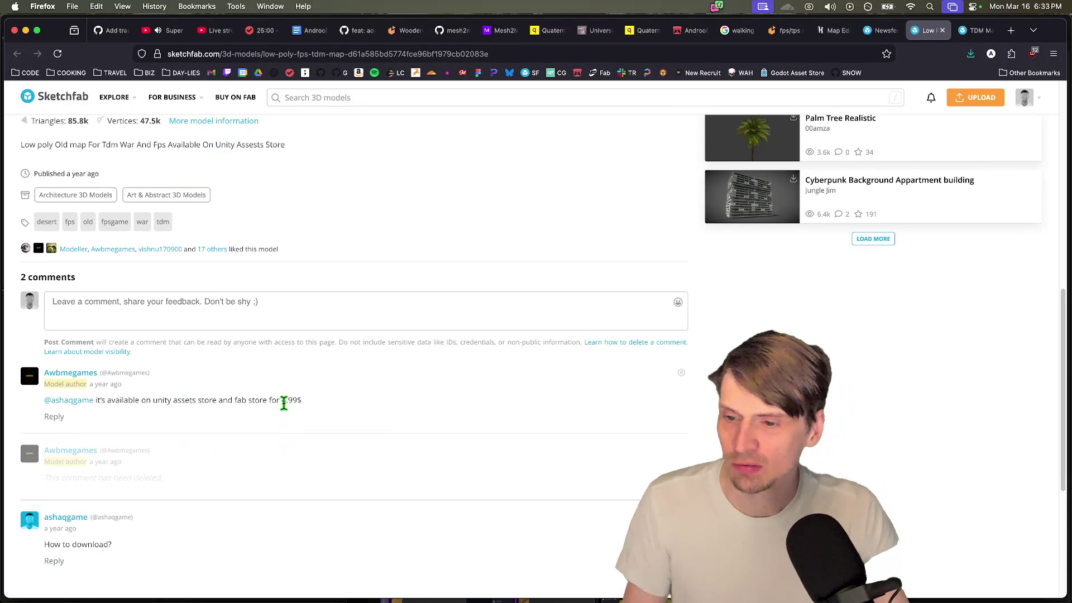
{"action": "scroll", "coordinate": [285, 416], "scroll_direction": "down", "scroll_amount": 2}
{"action": "scroll", "coordinate": [316, 414], "scroll_direction": "up", "scroll_amount": 5}
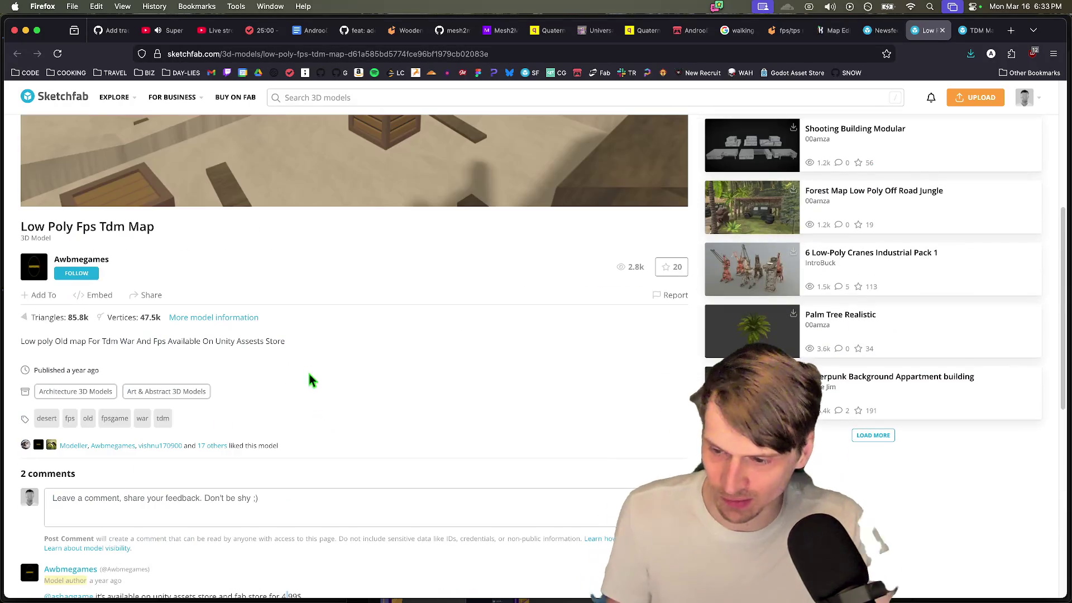
{"action": "scroll", "coordinate": [316, 400], "scroll_direction": "down", "scroll_amount": 3}
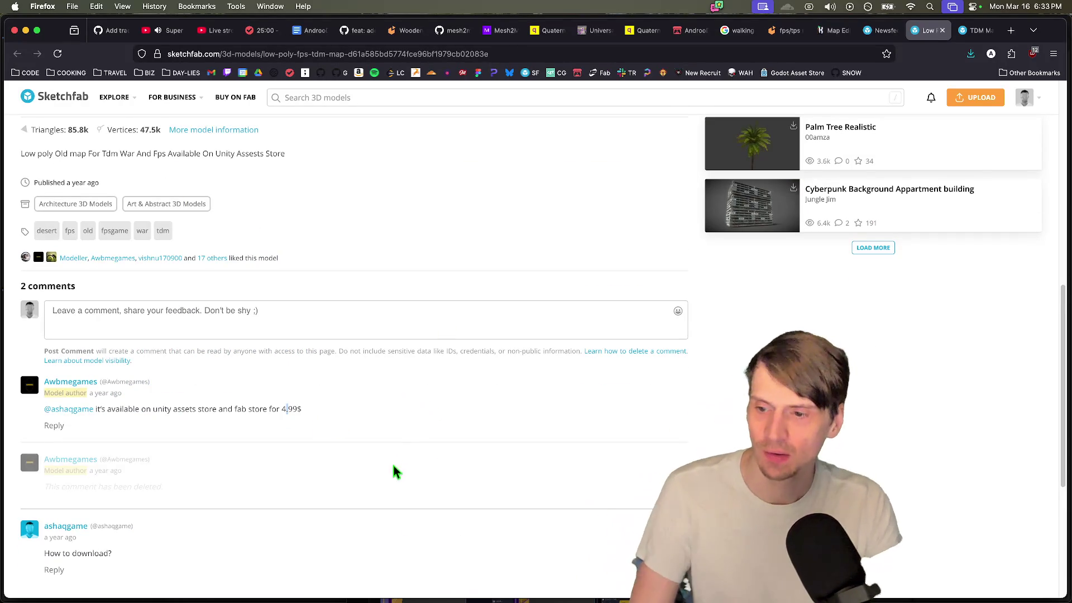
Step: On the TDM Map 3 page, orbit the model and follow its 'GET IT ON FAB' link
{"action": "scroll", "coordinate": [394, 464], "scroll_direction": "up", "scroll_amount": 5}
{"action": "key", "text": "ctrl+Tab"}
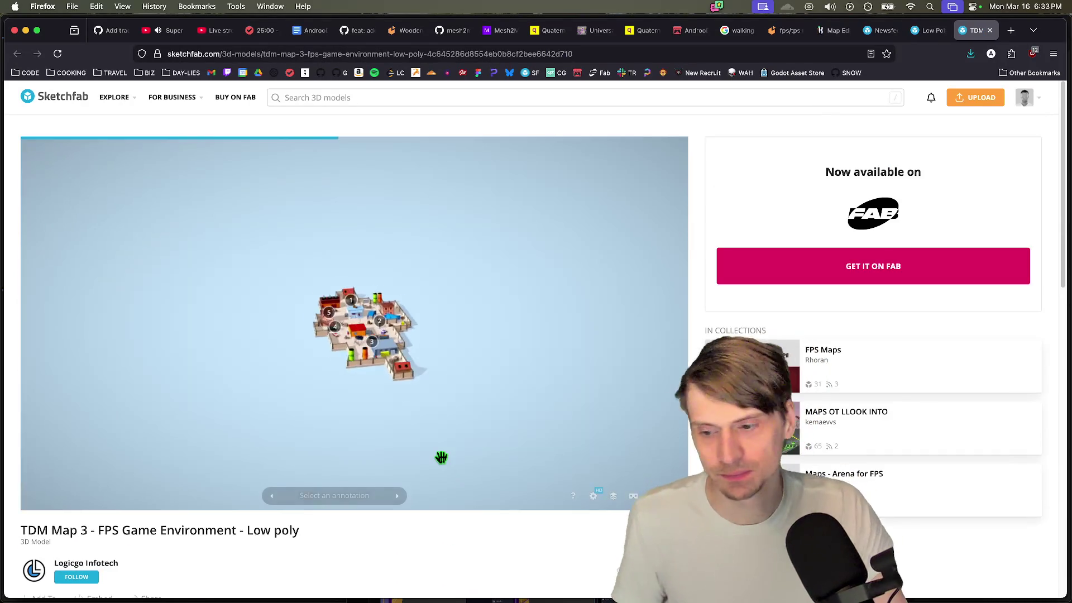
{"action": "left_click_drag", "start_coordinate": [500, 379], "coordinate": [390, 380]}
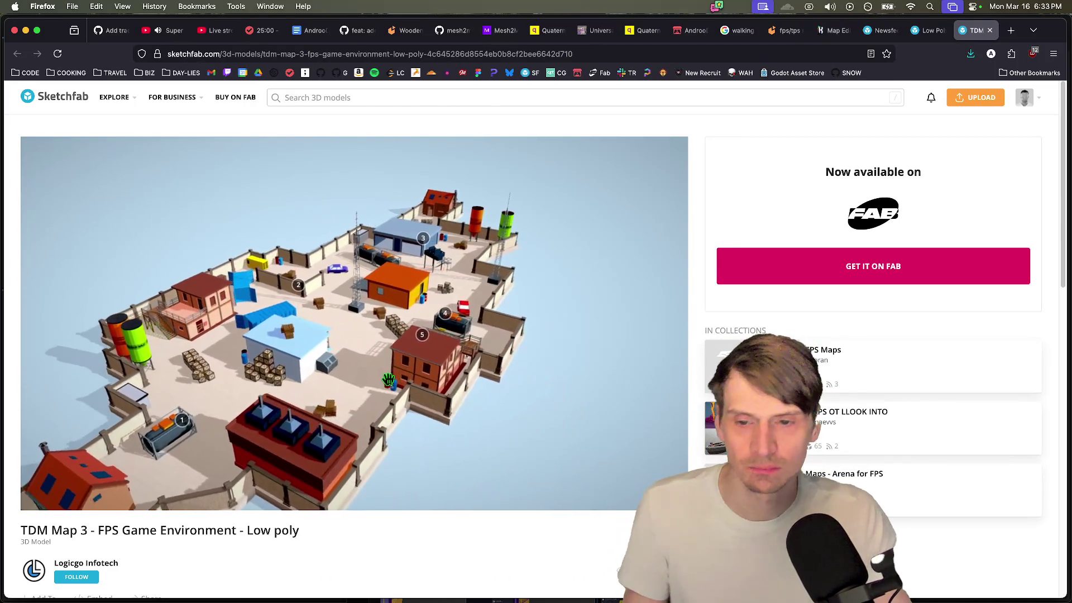
{"action": "left_click_drag", "start_coordinate": [481, 396], "coordinate": [531, 405]}
{"action": "scroll", "coordinate": [531, 405], "scroll_direction": "down", "scroll_amount": 3}
{"action": "scroll", "coordinate": [467, 395], "scroll_direction": "up", "scroll_amount": 3}
{"action": "scroll", "coordinate": [438, 531], "scroll_direction": "down", "scroll_amount": 5}
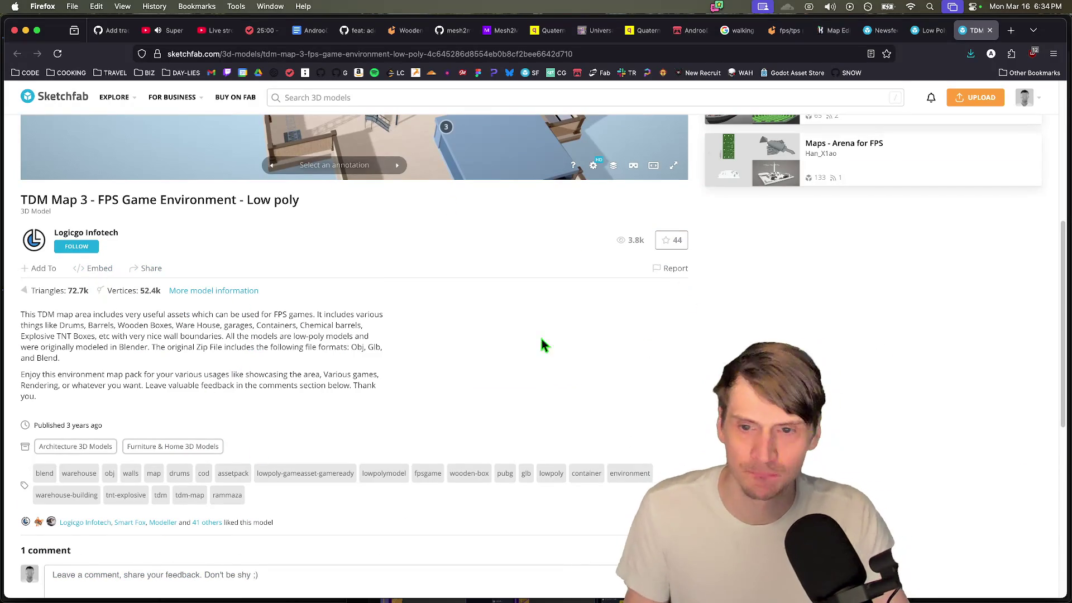
{"action": "scroll", "coordinate": [666, 402], "scroll_direction": "up", "scroll_amount": 5}
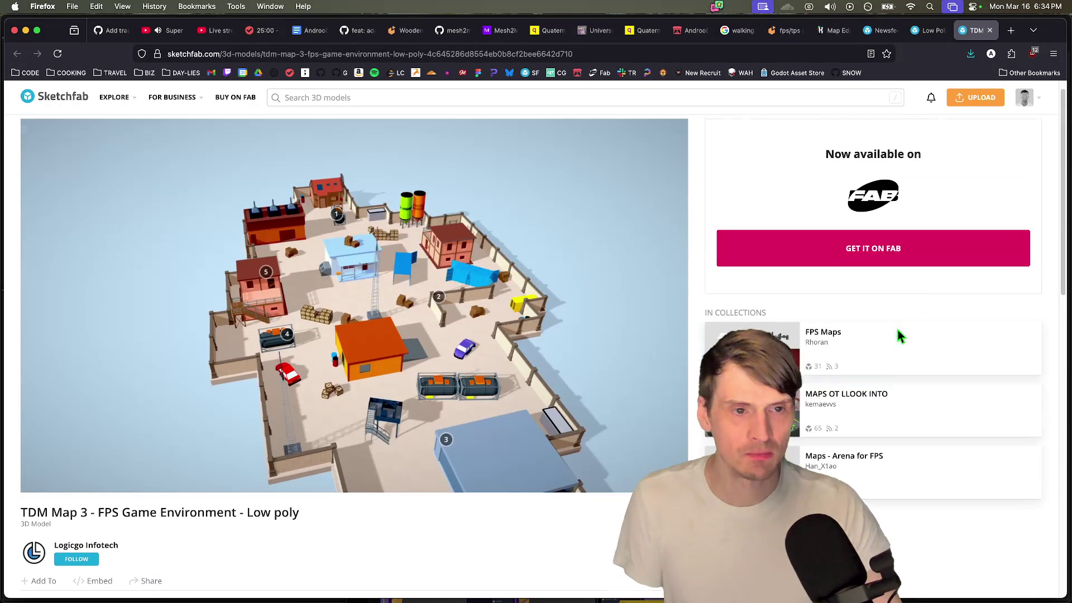
{"action": "left_click", "coordinate": [923, 264]}
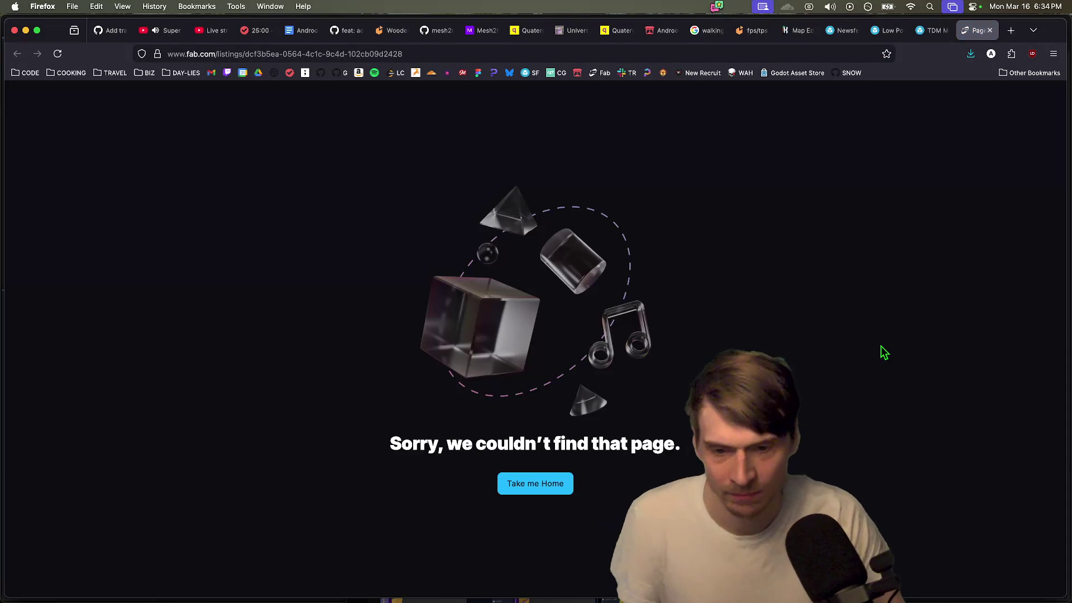
Step: Go to the Fab home page and search for 'tdm'
{"action": "left_click", "coordinate": [533, 483]}
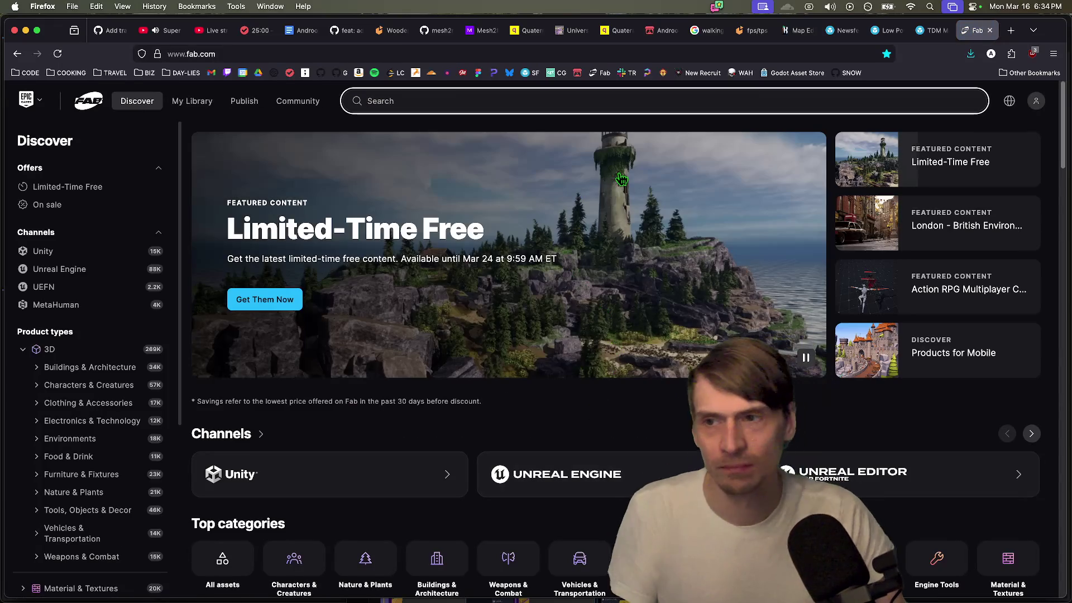
{"action": "type", "text": "tdm"}
{"action": "key", "text": "Return"}
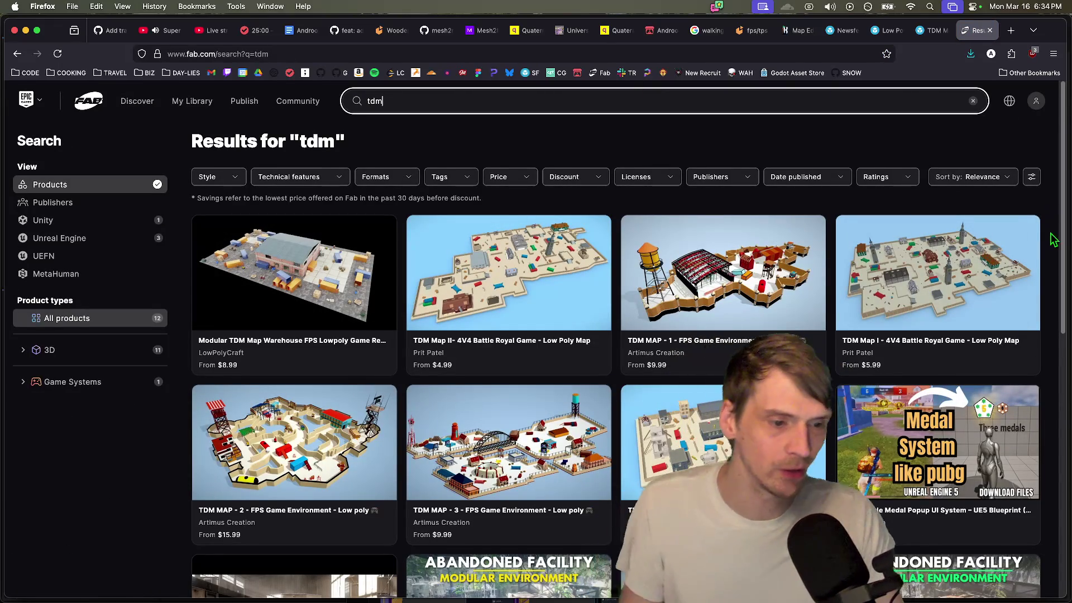
{"action": "scroll", "coordinate": [1054, 239], "scroll_direction": "down", "scroll_amount": 5}
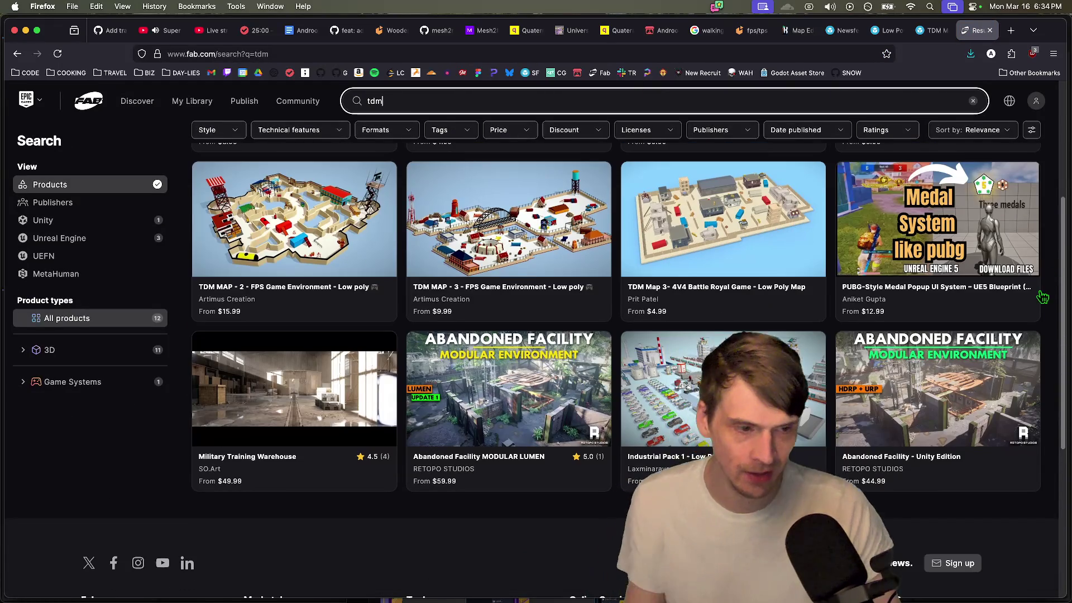
{"action": "scroll", "coordinate": [1042, 297], "scroll_direction": "up", "scroll_amount": 5}
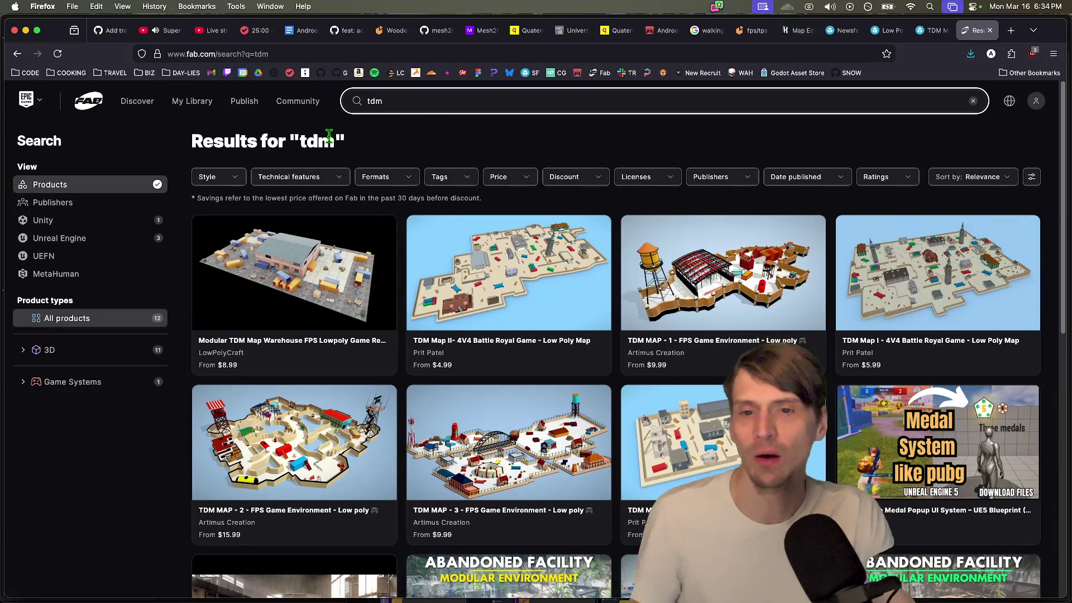
Step: Search Fab for 'map' instead and glance at the Price filter without changes
{"action": "left_click", "coordinate": [449, 106]}
{"action": "type", "text": "map"}
{"action": "key", "text": "Return"}
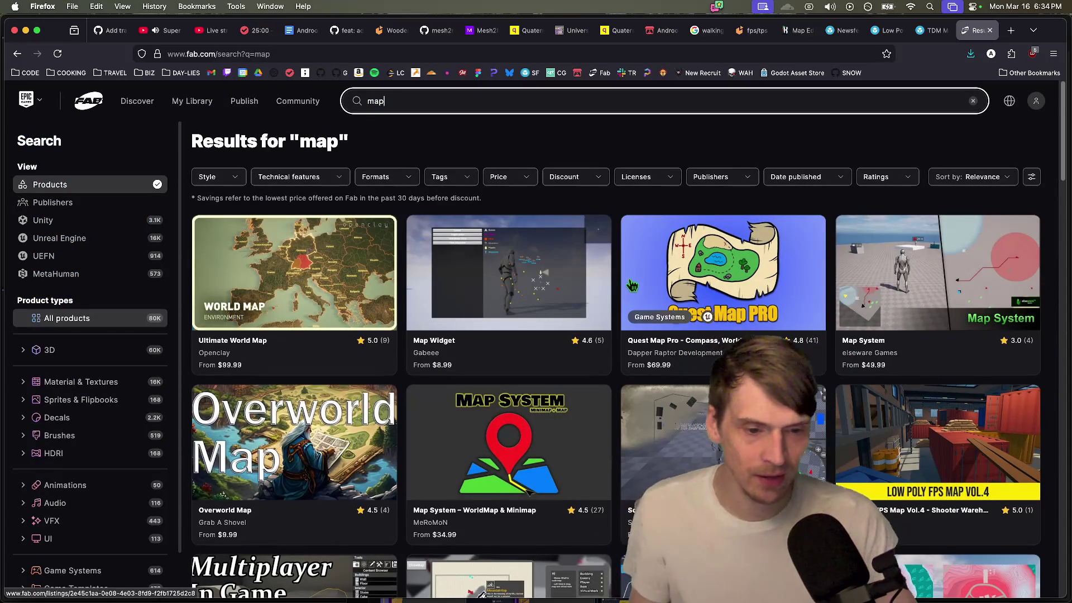
{"action": "scroll", "coordinate": [630, 284], "scroll_direction": "down", "scroll_amount": 4}
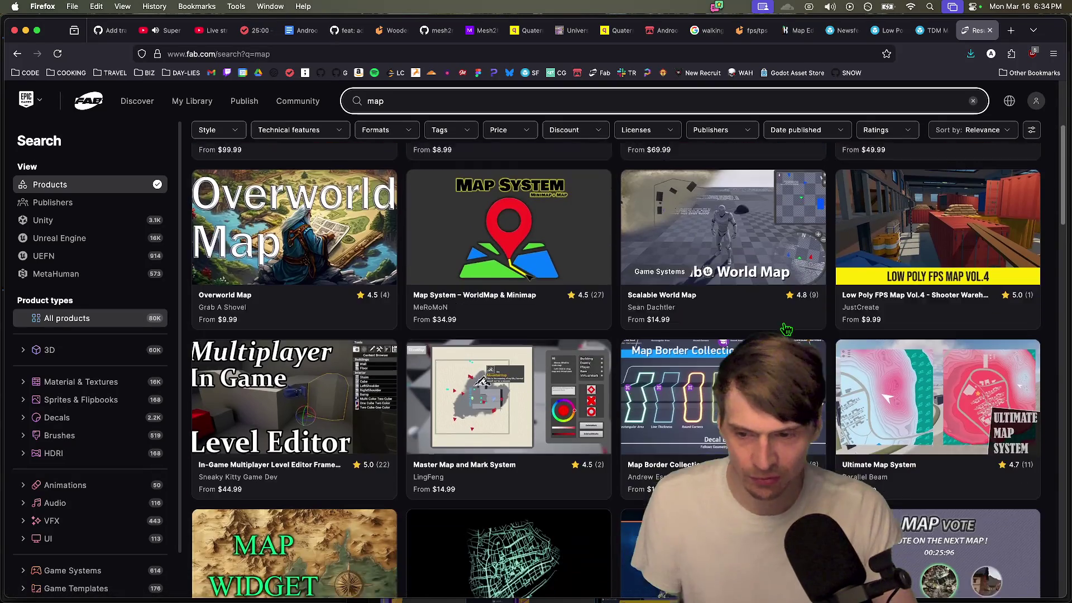
{"action": "scroll", "coordinate": [787, 330], "scroll_direction": "up", "scroll_amount": 5}
{"action": "left_click", "coordinate": [511, 179]}
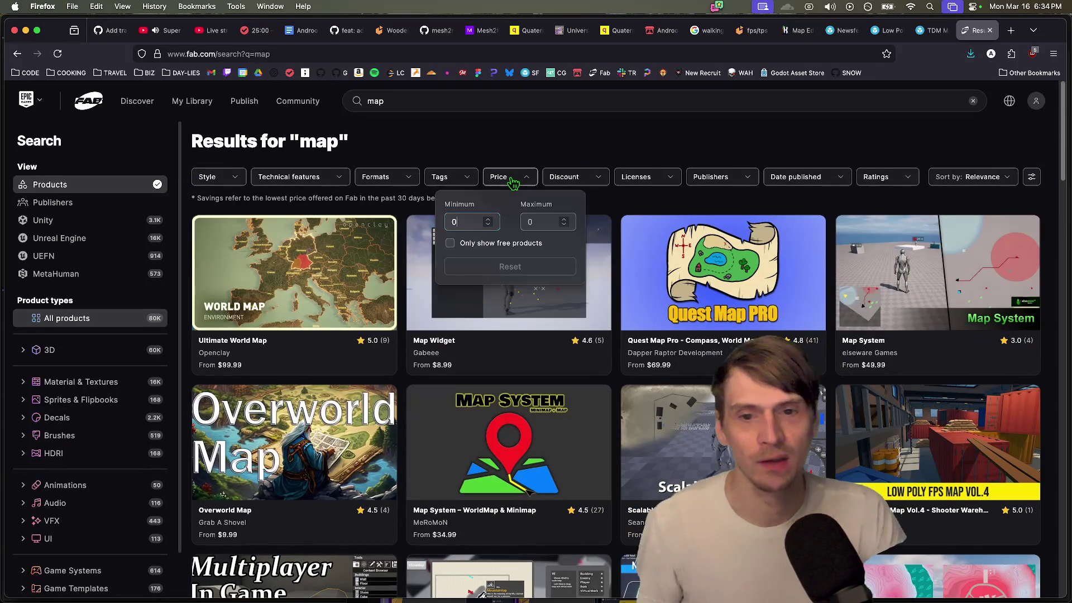
{"action": "left_click", "coordinate": [519, 156]}
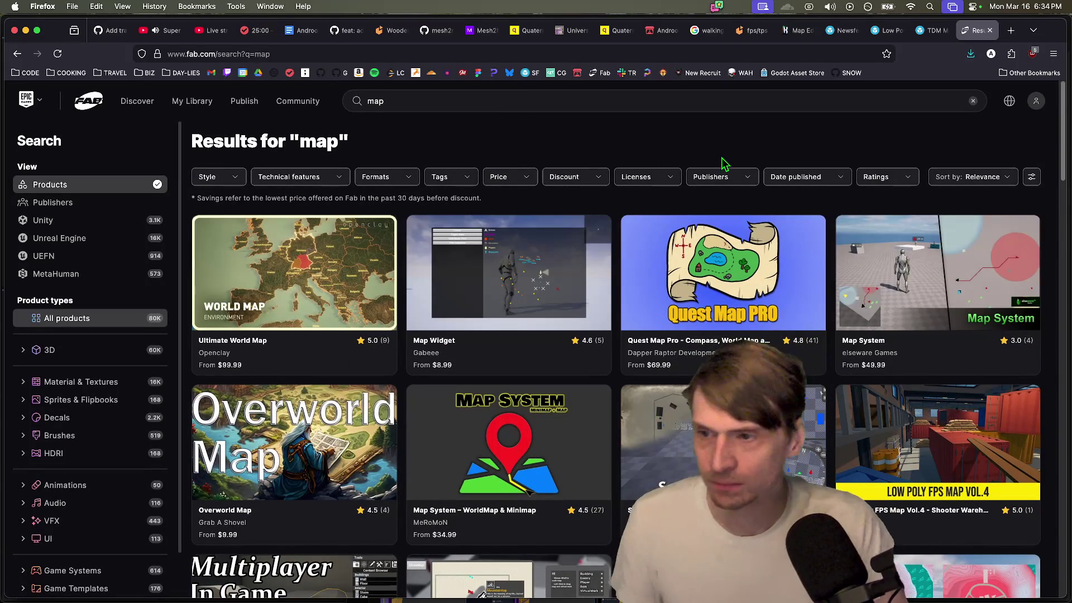
{"action": "scroll", "coordinate": [661, 162], "scroll_direction": "down", "scroll_amount": 5}
{"action": "scroll", "coordinate": [1036, 406], "scroll_direction": "down", "scroll_amount": 5}
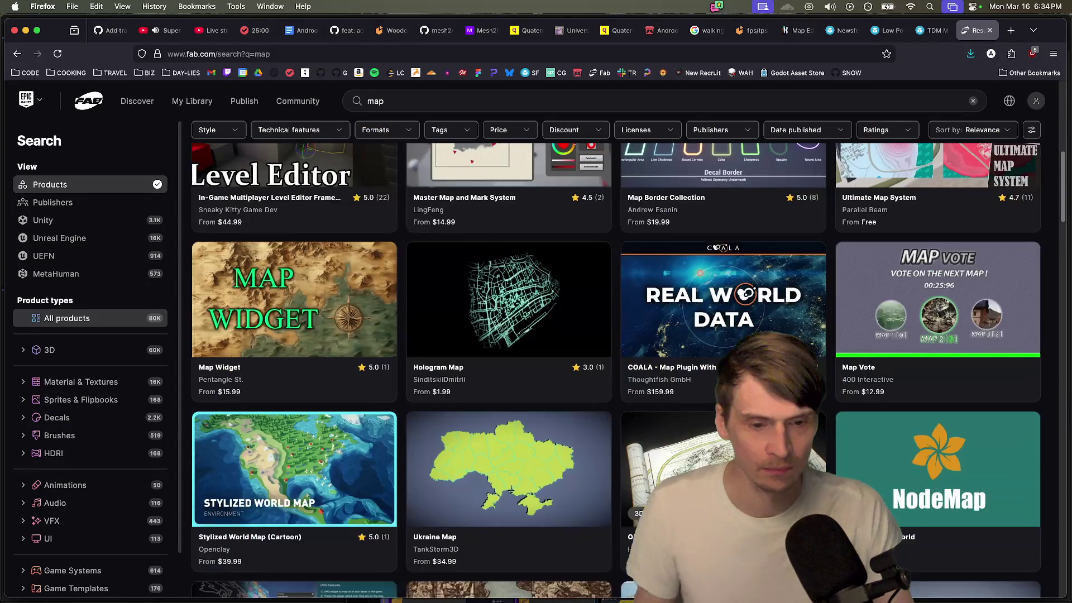
{"action": "scroll", "coordinate": [491, 149], "scroll_direction": "up", "scroll_amount": 10}
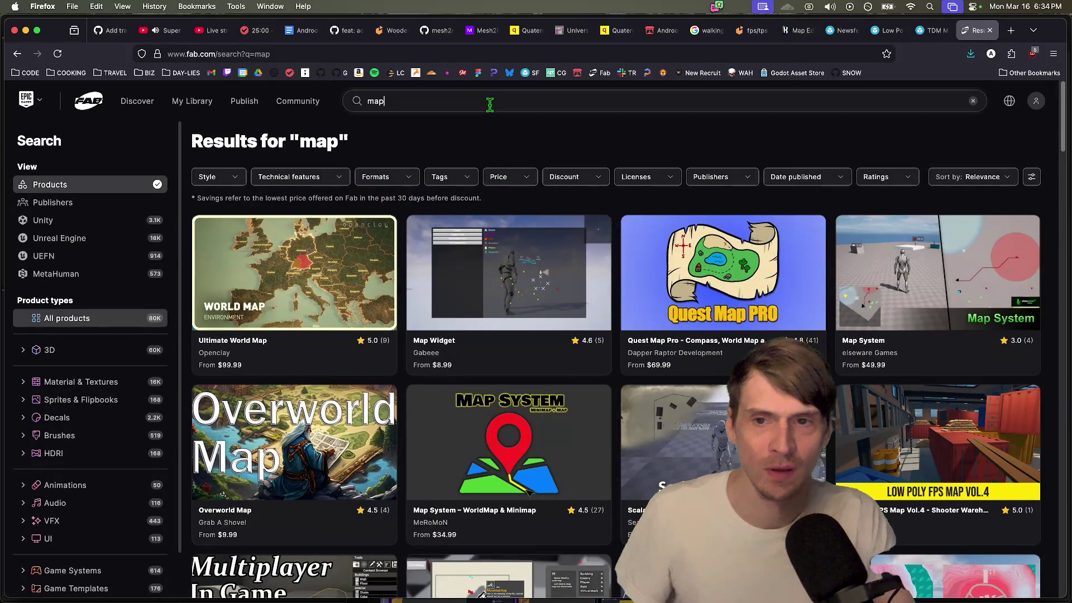
Step: Replace the query with 'fps map' and run the search
{"action": "left_click", "coordinate": [491, 101]}
{"action": "type", "text": "fps map"}
{"action": "key", "text": "Return"}
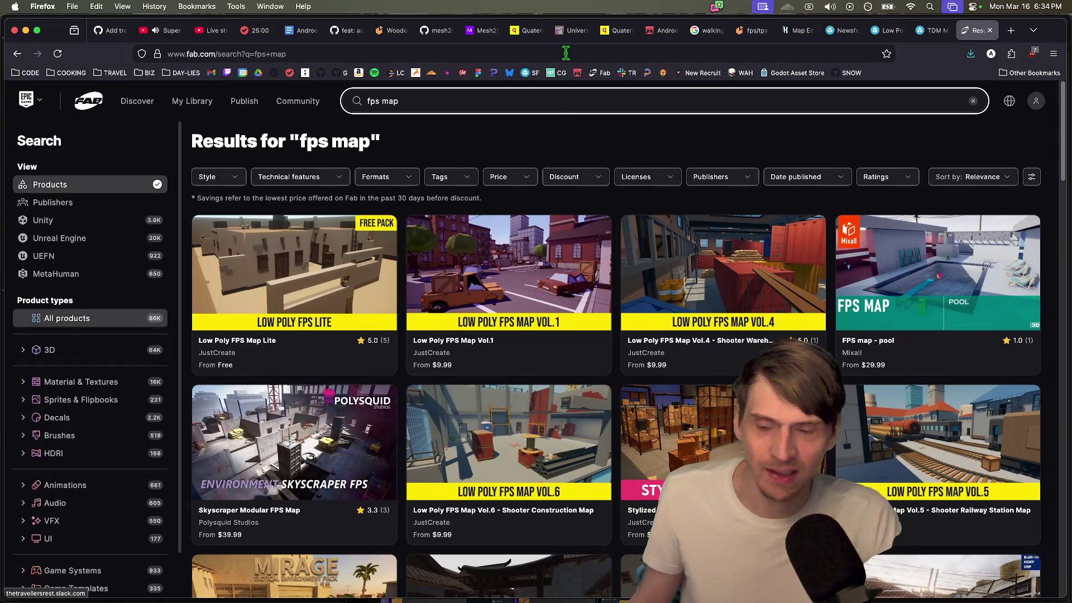
{"action": "left_click", "coordinate": [513, 178]}
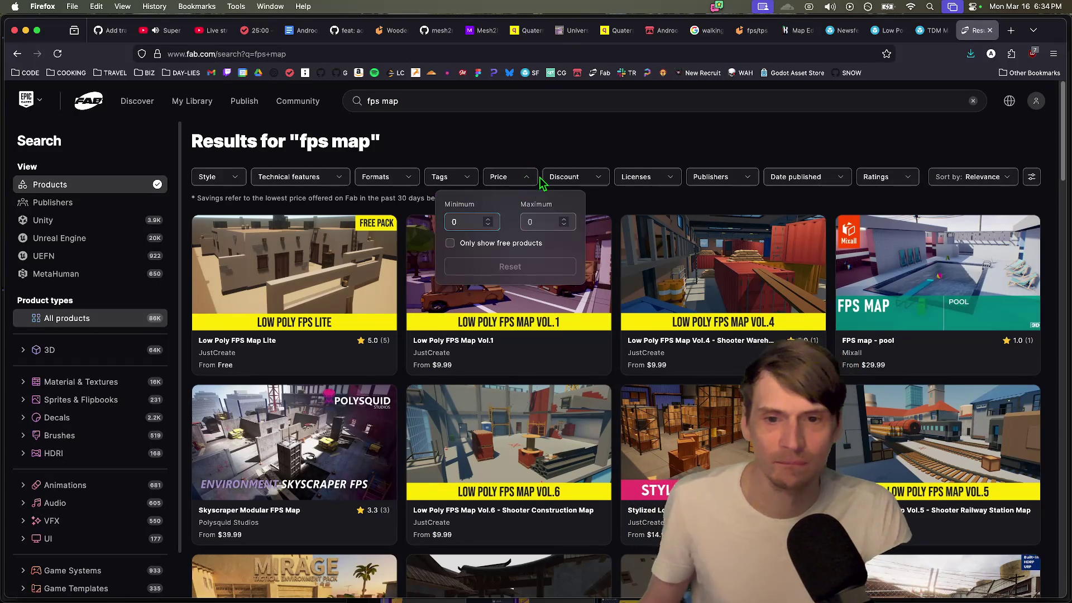
Step: Filter the fps map results to free products only and browse through them
{"action": "left_click", "coordinate": [514, 244]}
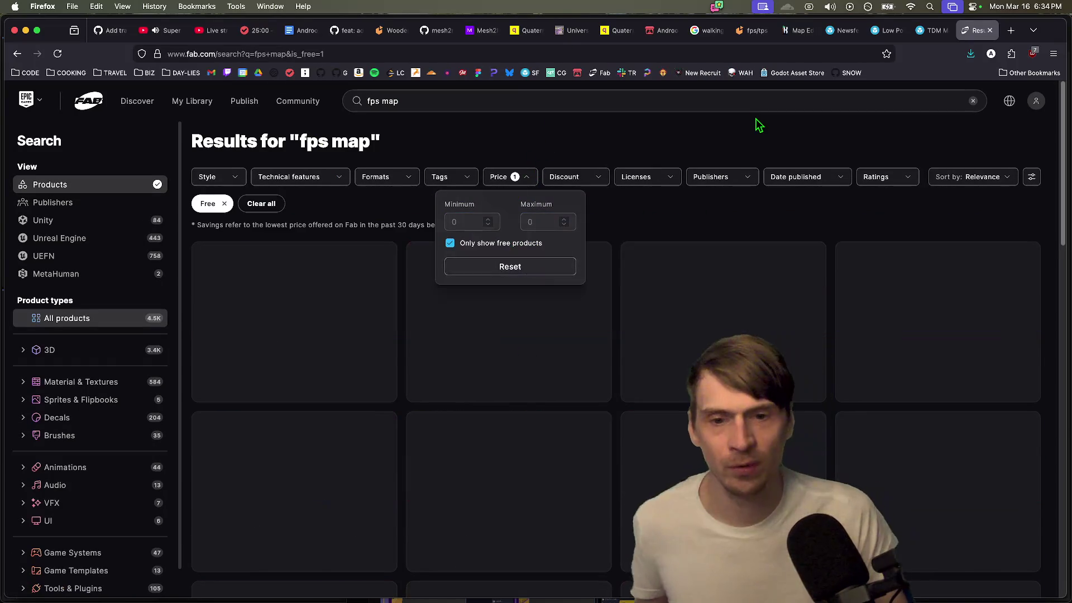
{"action": "scroll", "coordinate": [550, 224], "scroll_direction": "down", "scroll_amount": 10}
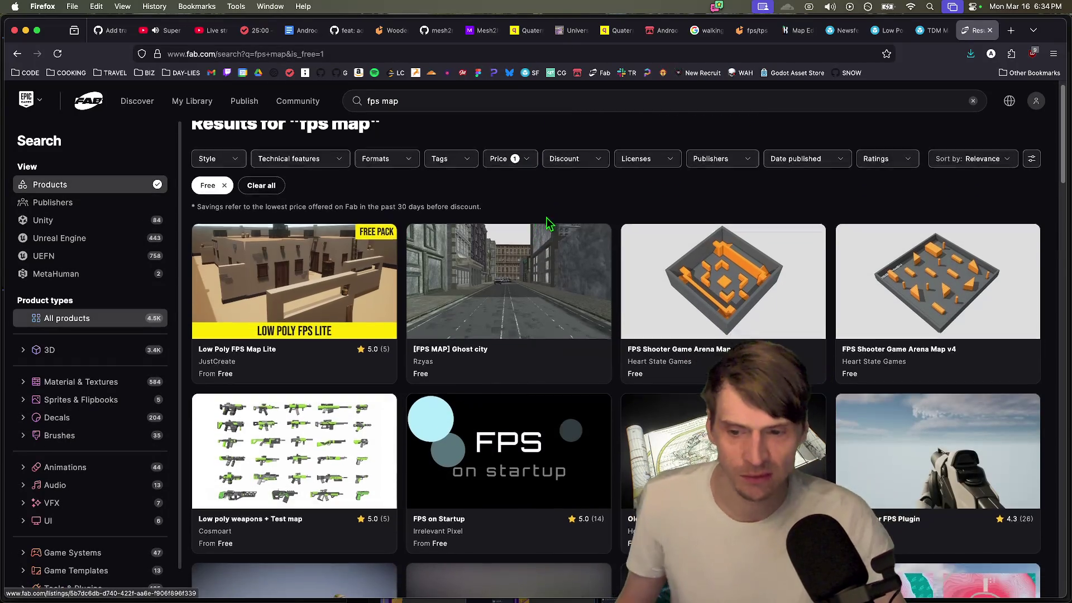
{"action": "scroll", "coordinate": [566, 261], "scroll_direction": "up", "scroll_amount": 6}
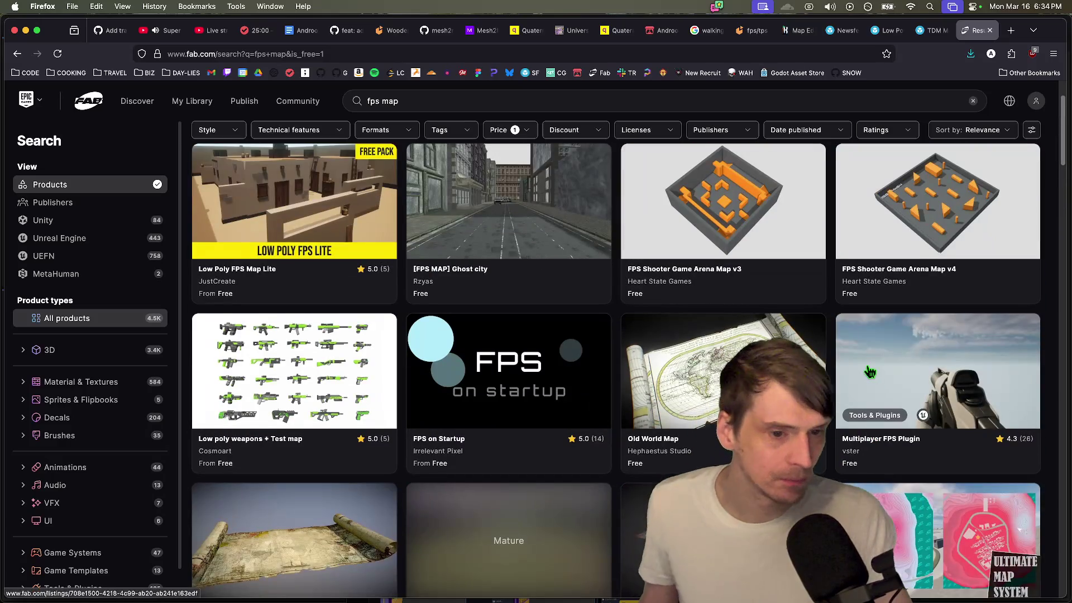
{"action": "scroll", "coordinate": [870, 372], "scroll_direction": "down", "scroll_amount": 5}
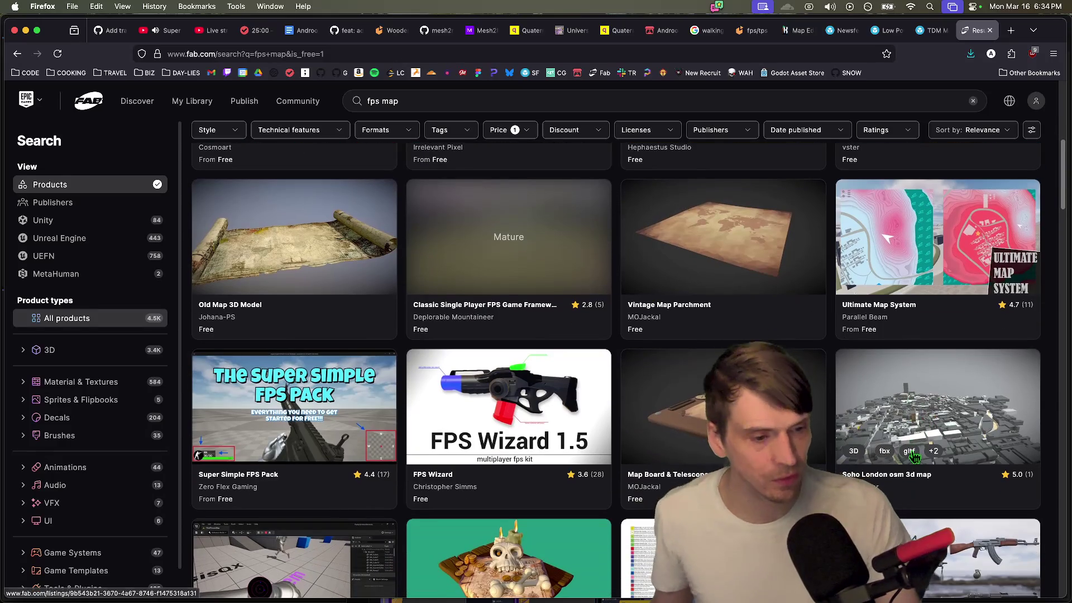
{"action": "scroll", "coordinate": [1002, 391], "scroll_direction": "down", "scroll_amount": 3}
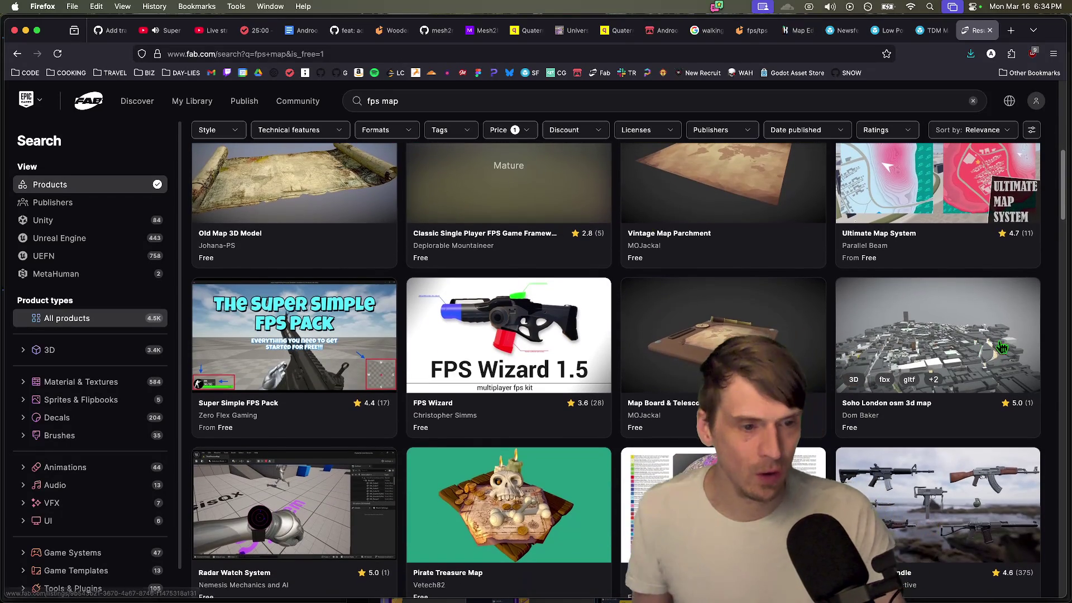
{"action": "scroll", "coordinate": [988, 365], "scroll_direction": "down", "scroll_amount": 1}
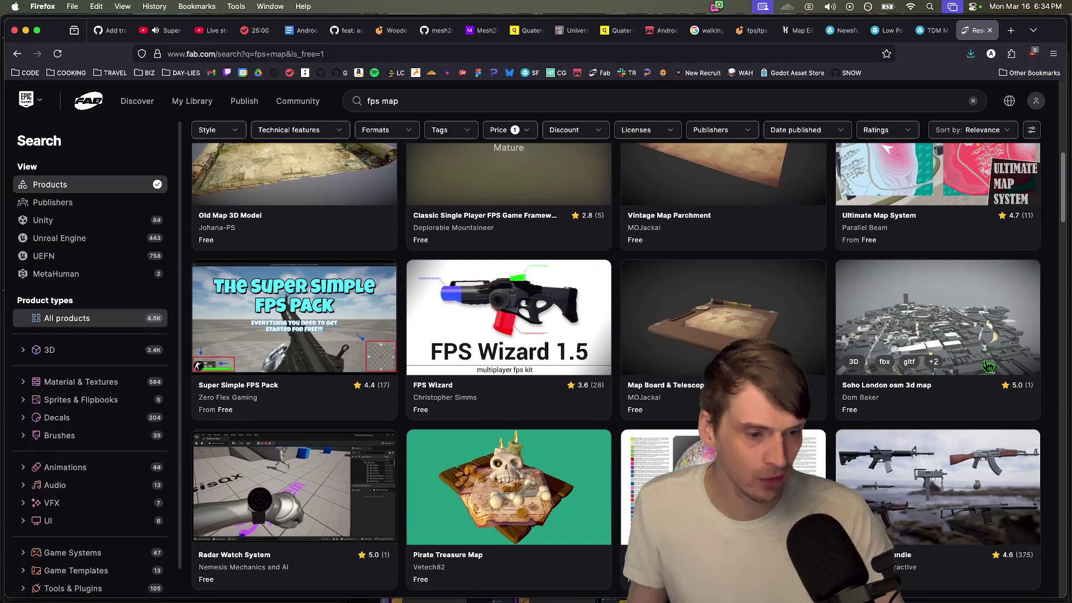
{"action": "scroll", "coordinate": [988, 366], "scroll_direction": "down", "scroll_amount": 6}
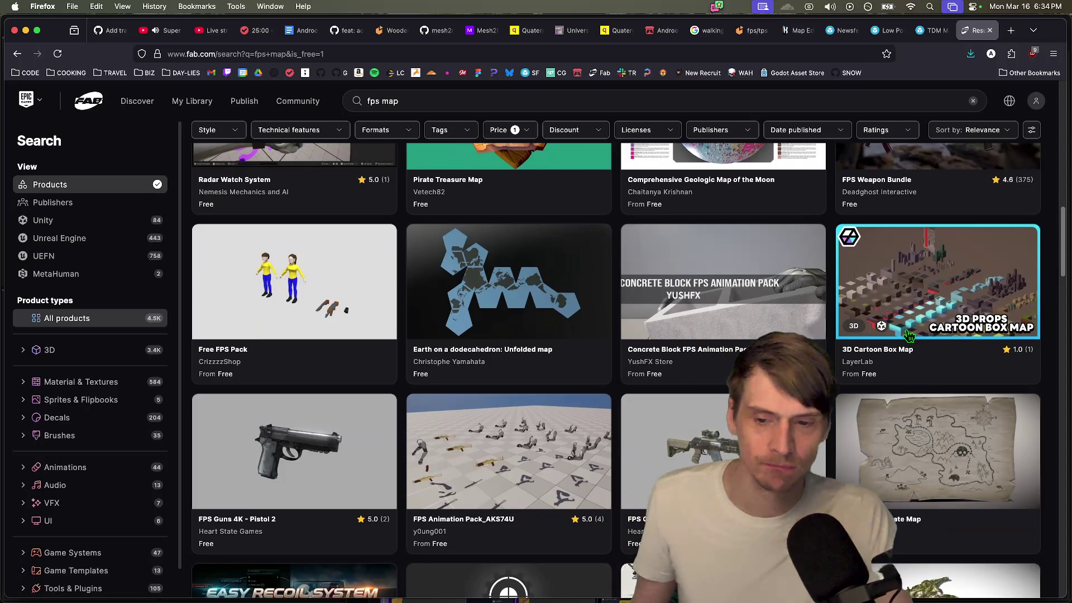
{"action": "scroll", "coordinate": [909, 336], "scroll_direction": "down", "scroll_amount": 10}
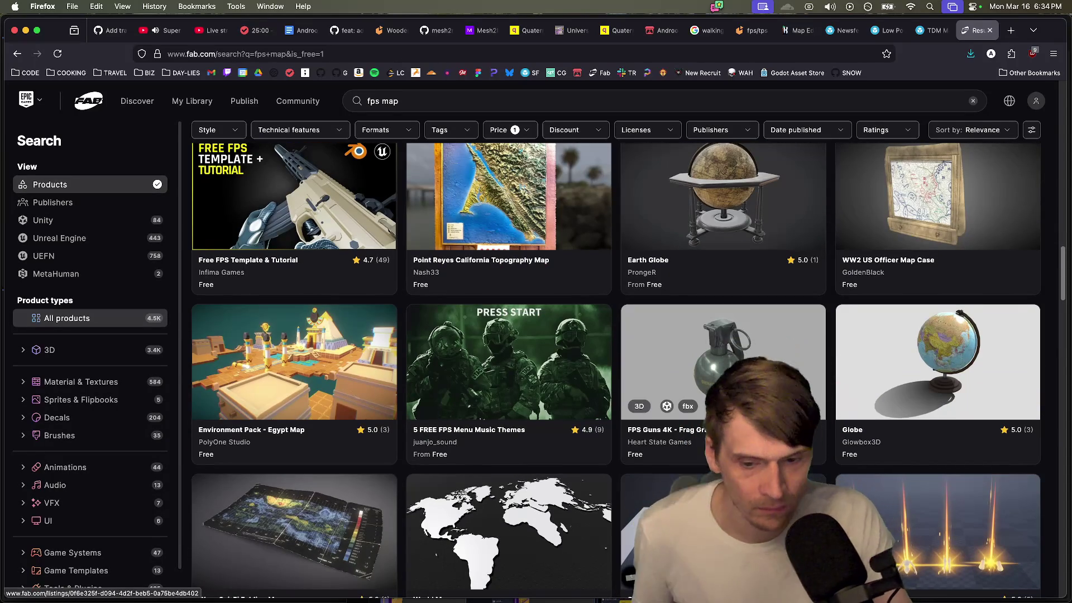
{"action": "scroll", "coordinate": [820, 428], "scroll_direction": "down", "scroll_amount": 7}
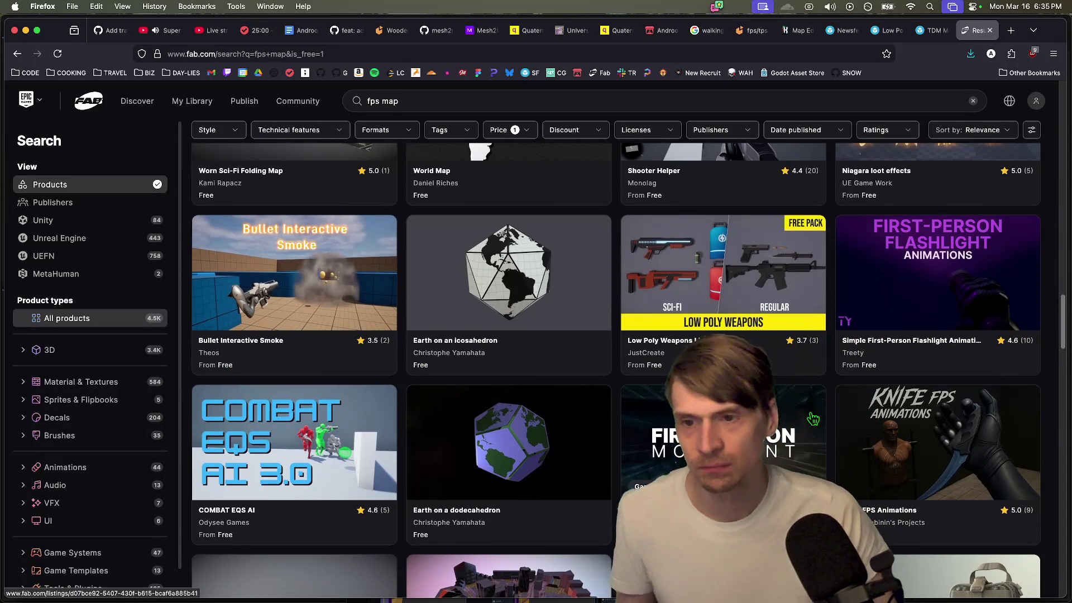
{"action": "scroll", "coordinate": [813, 419], "scroll_direction": "down", "scroll_amount": 6}
{"action": "scroll", "coordinate": [813, 419], "scroll_direction": "down", "scroll_amount": 5}
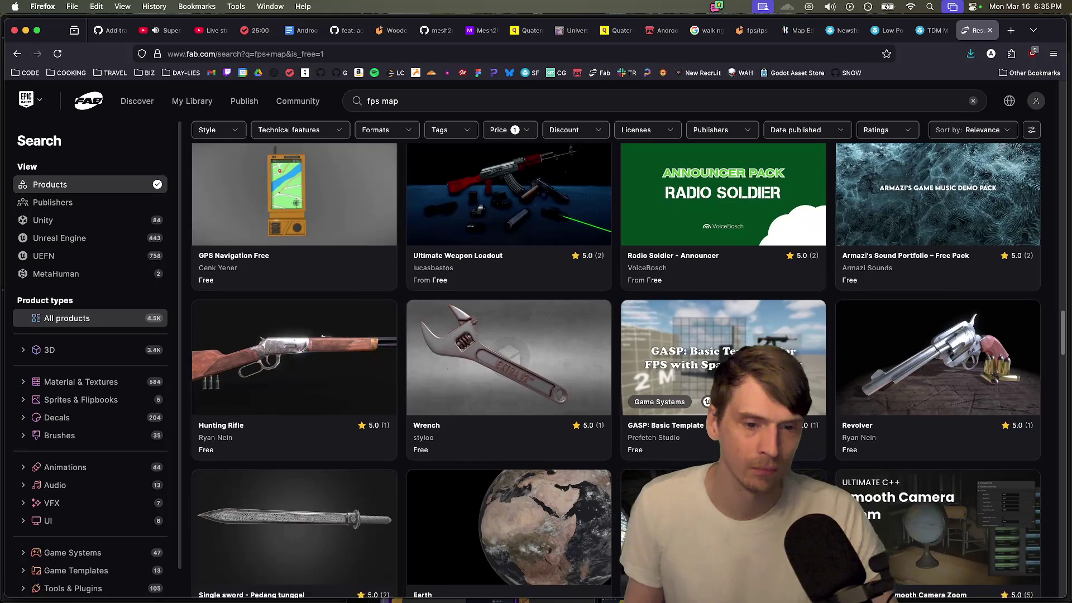
{"action": "scroll", "coordinate": [677, 456], "scroll_direction": "down", "scroll_amount": 10}
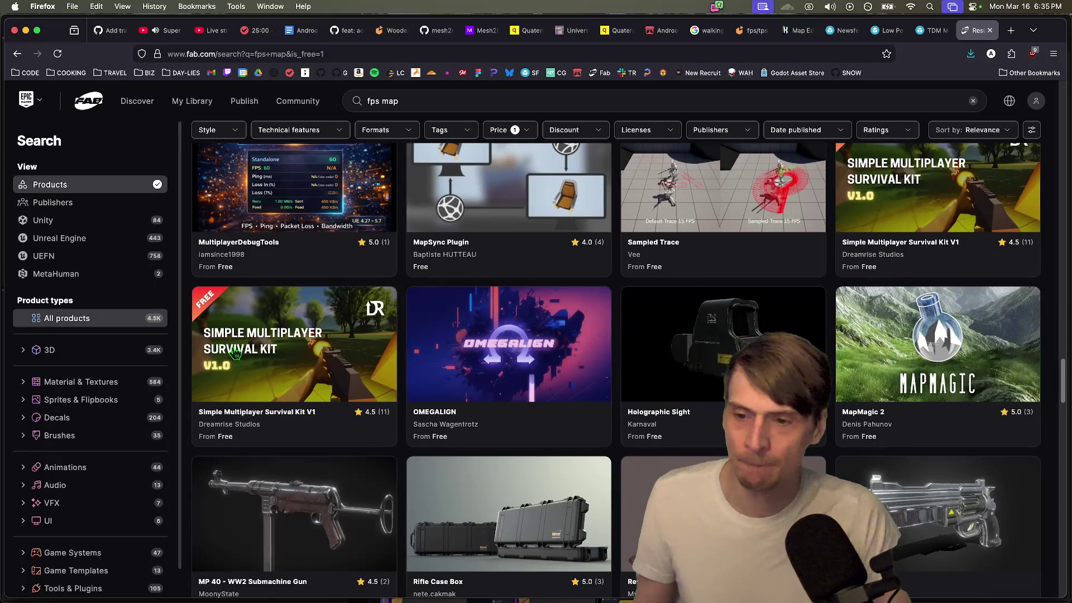
{"action": "scroll", "coordinate": [399, 458], "scroll_direction": "down", "scroll_amount": 6}
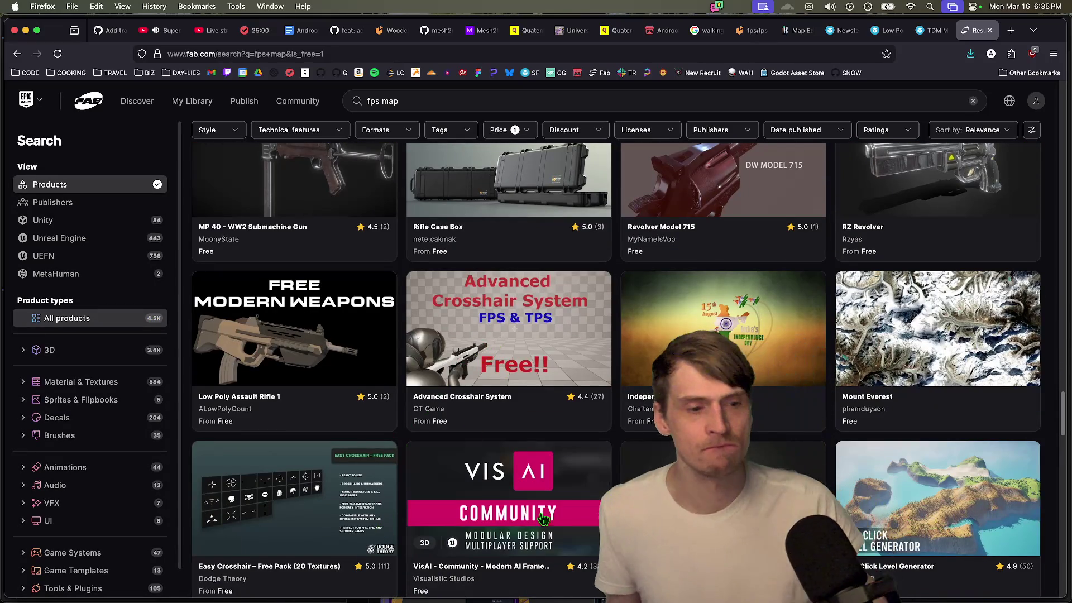
{"action": "scroll", "coordinate": [553, 463], "scroll_direction": "up", "scroll_amount": 20}
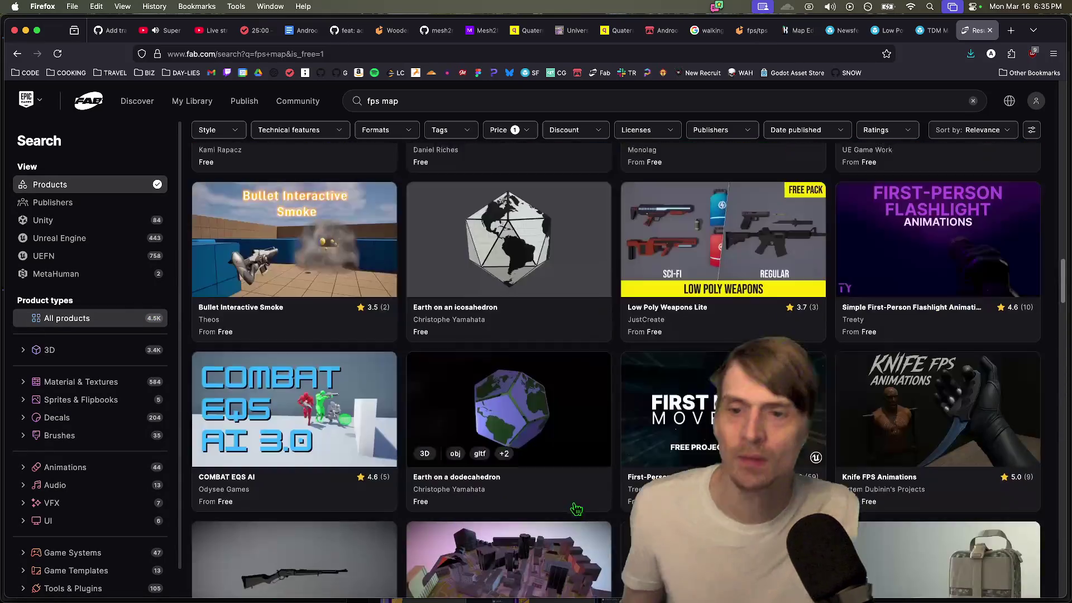
{"action": "scroll", "coordinate": [569, 457], "scroll_direction": "up", "scroll_amount": 10}
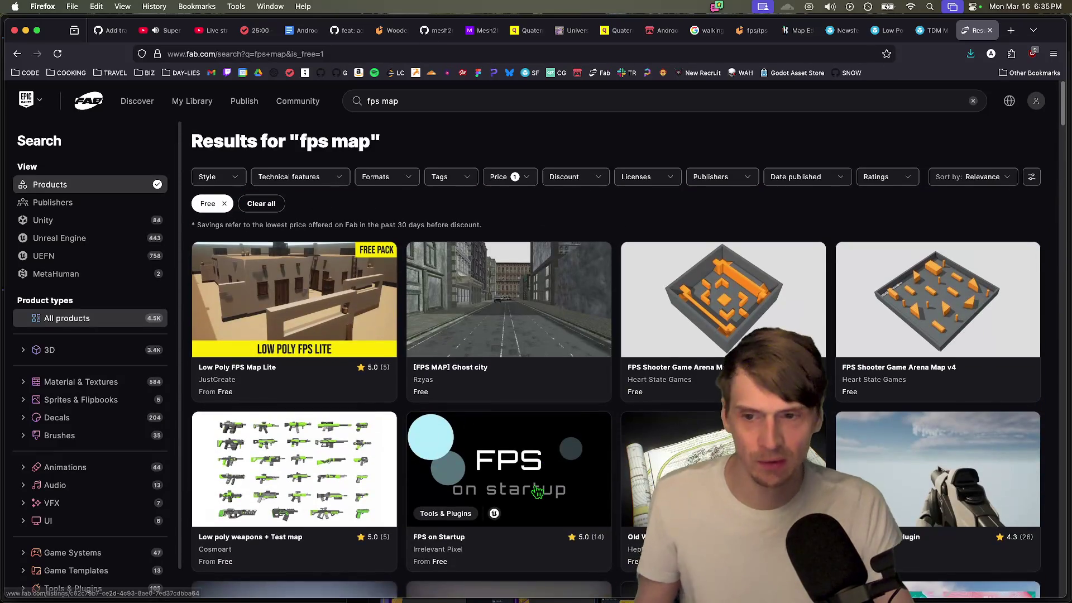
{"action": "key", "text": "super+space"}
Step: Launch Blender and dismiss the BlenderKit update notice, splash and storage notice
{"action": "type", "text": "b"}
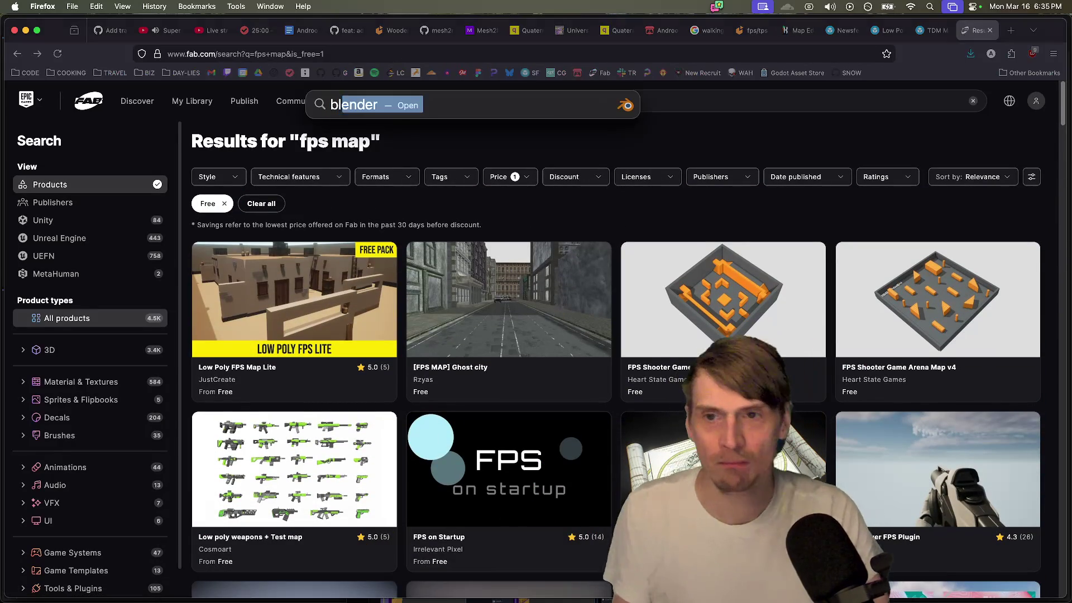
{"action": "key", "text": "Return"}
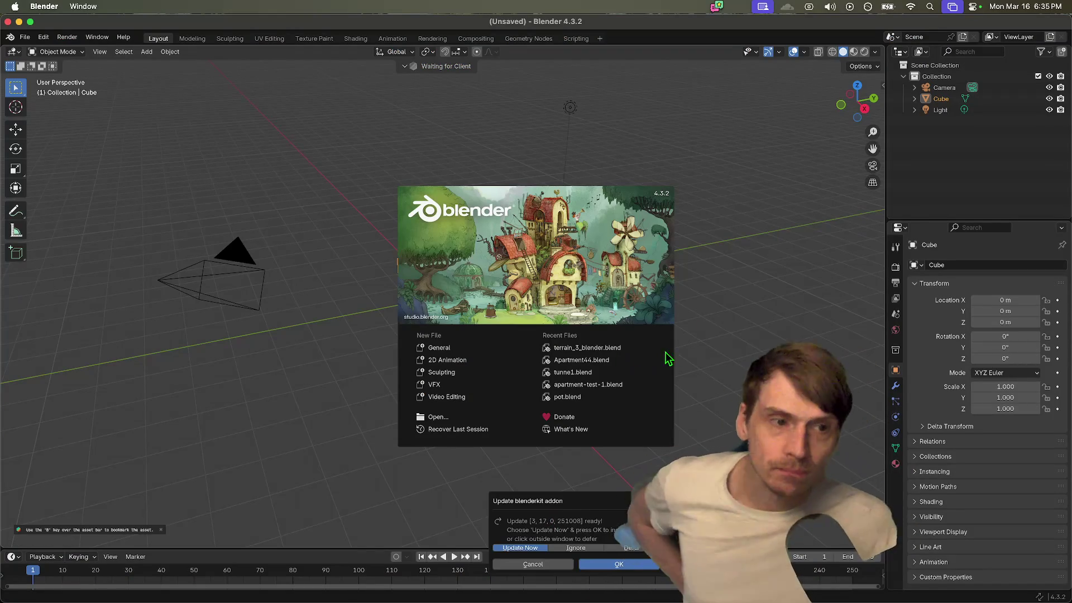
{"action": "left_click", "coordinate": [617, 560]}
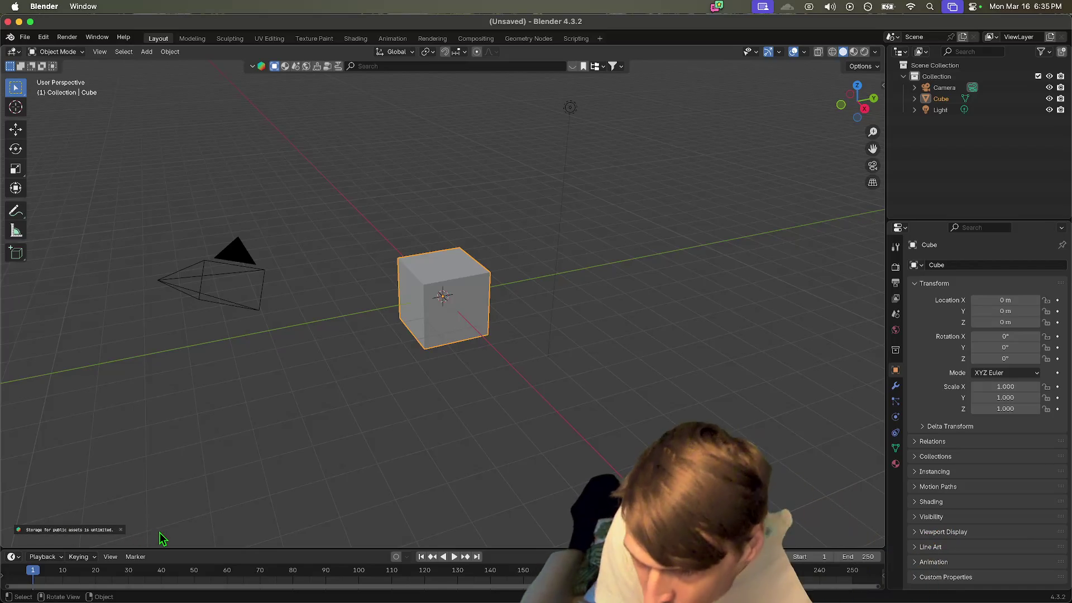
{"action": "left_click", "coordinate": [119, 531]}
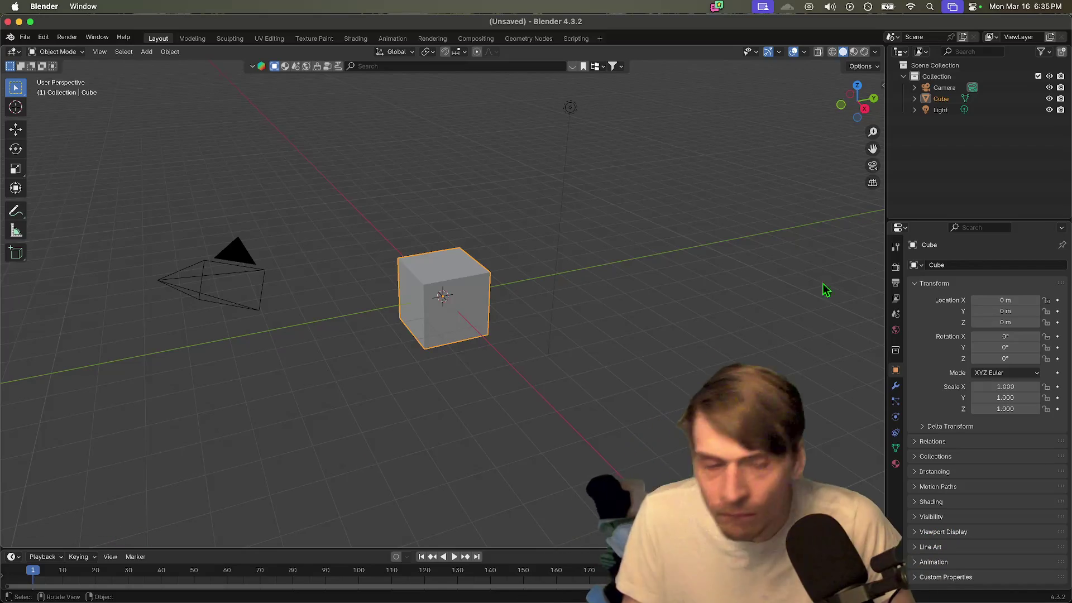
Step: Show the viewport sidebar's Landscape creation tools and select the default cube
{"action": "left_click", "coordinate": [884, 86]}
{"action": "left_click", "coordinate": [880, 202]}
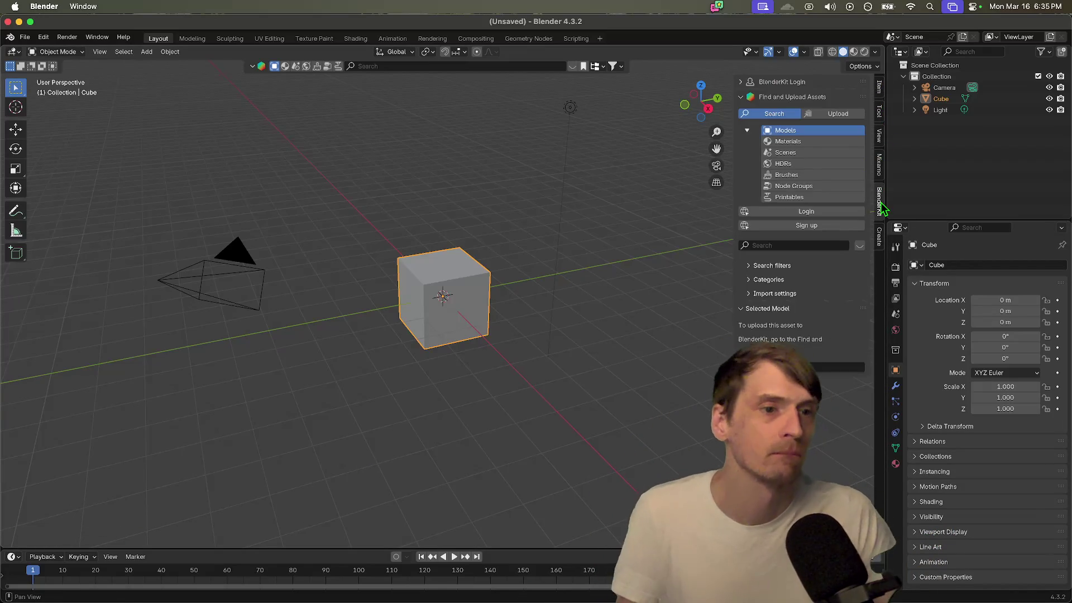
{"action": "left_click", "coordinate": [879, 246]}
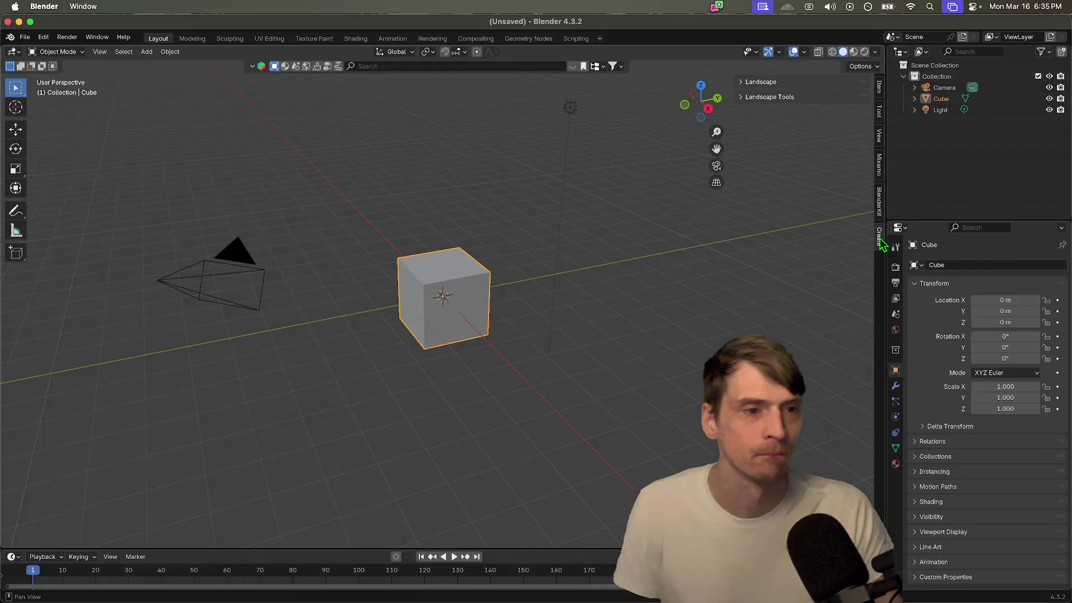
{"action": "scroll", "coordinate": [754, 282], "scroll_direction": "down", "scroll_amount": 2}
{"action": "left_click", "coordinate": [435, 285]}
{"action": "key", "text": "ctrl+Tab"}
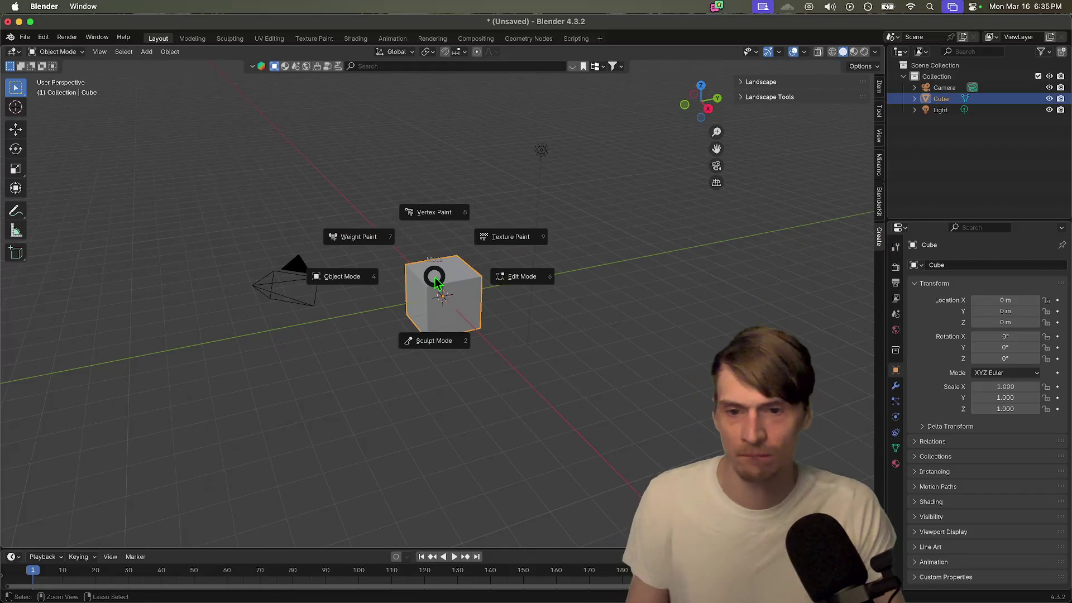
Step: Delete the default cube and add a Landscape terrain mesh in its place
{"action": "key", "text": "Escape"}
{"action": "key", "text": "x"}
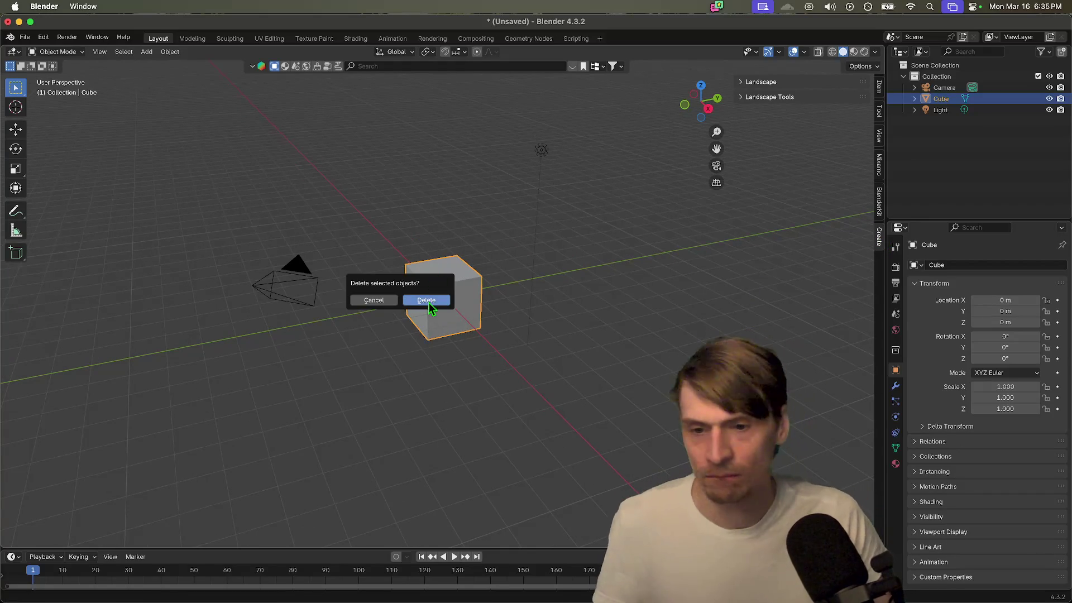
{"action": "left_click", "coordinate": [430, 302]}
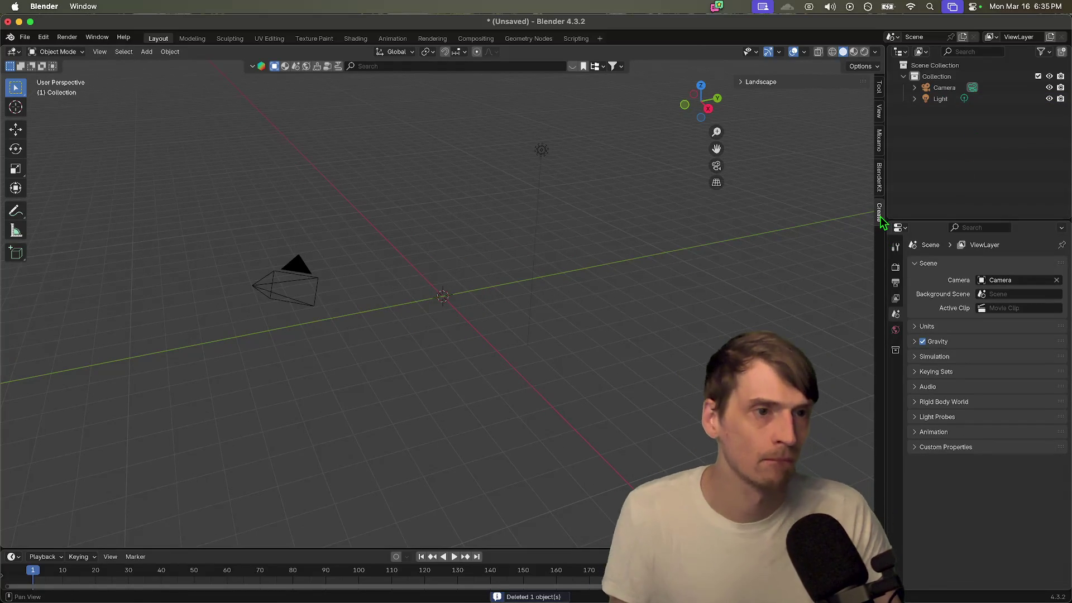
{"action": "left_click", "coordinate": [806, 83]}
{"action": "left_click", "coordinate": [790, 99]}
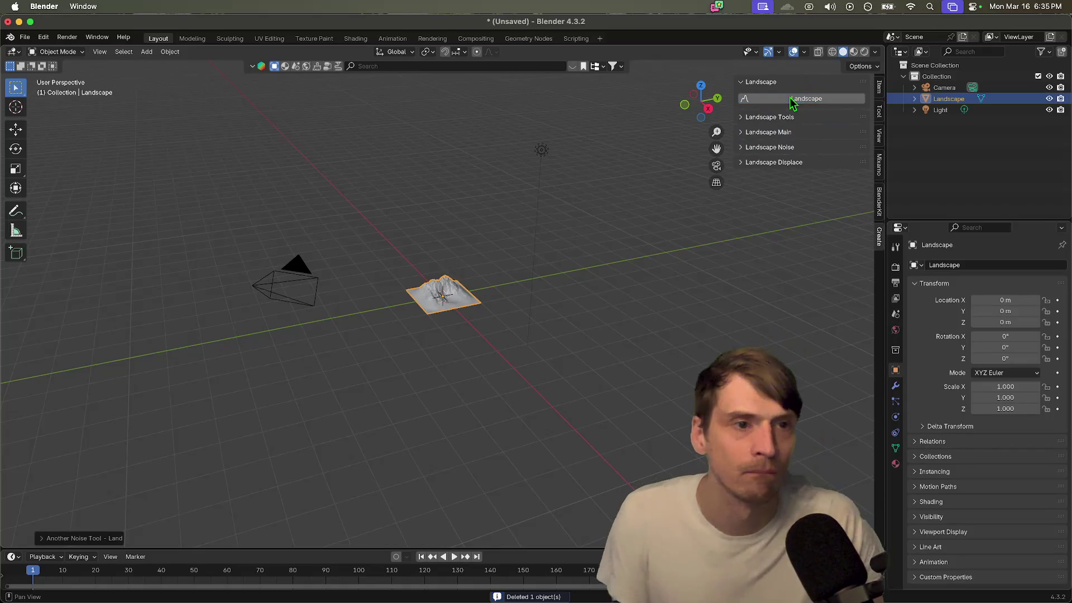